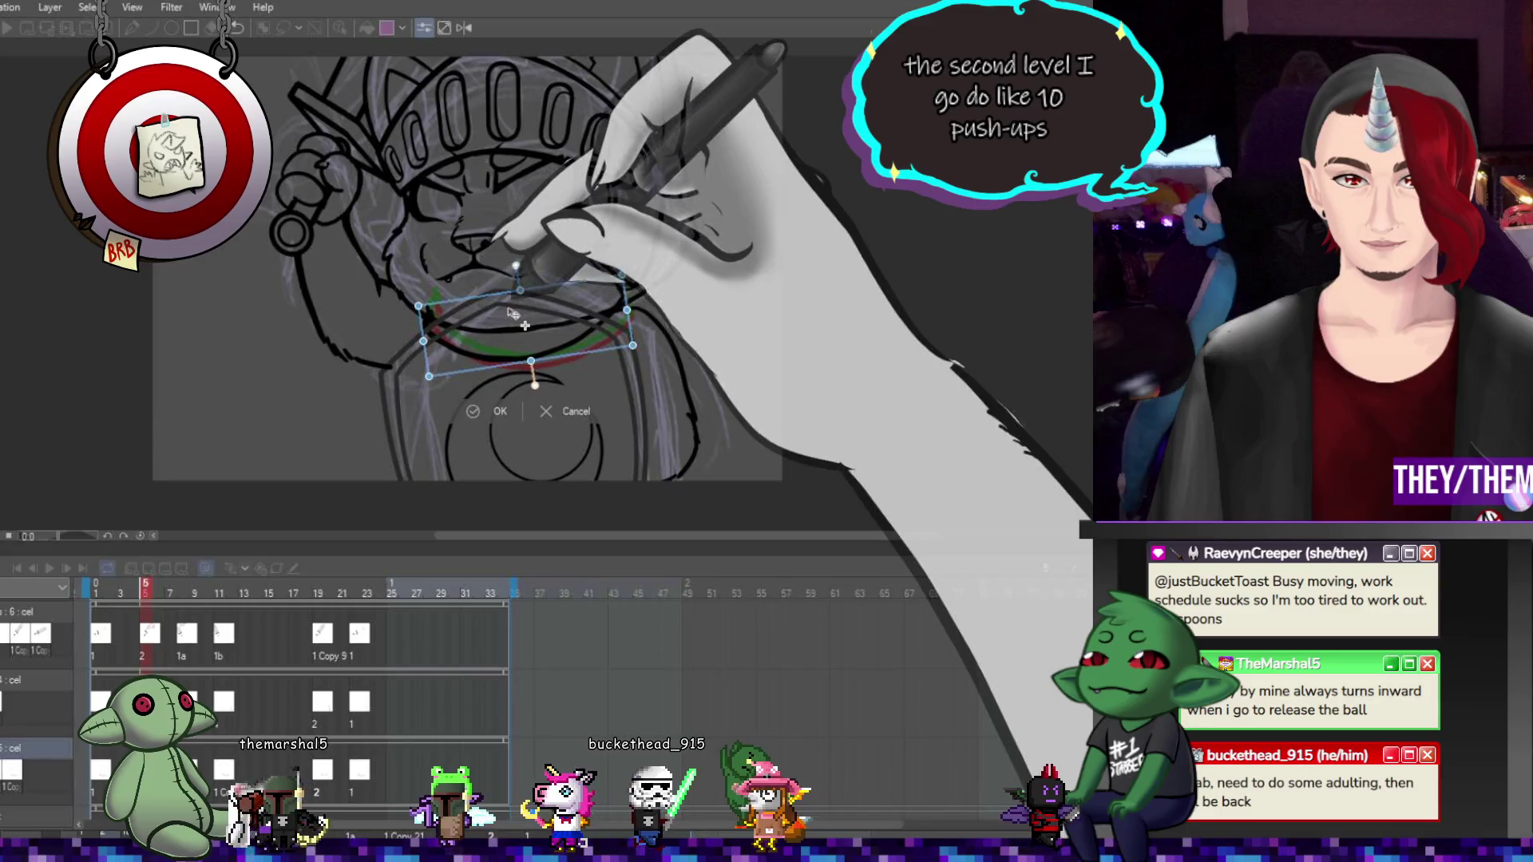
Commit the pending arc transform, then rotate the red and green collar arc slightly clockwise
key(Return)
key(ctrl+t)
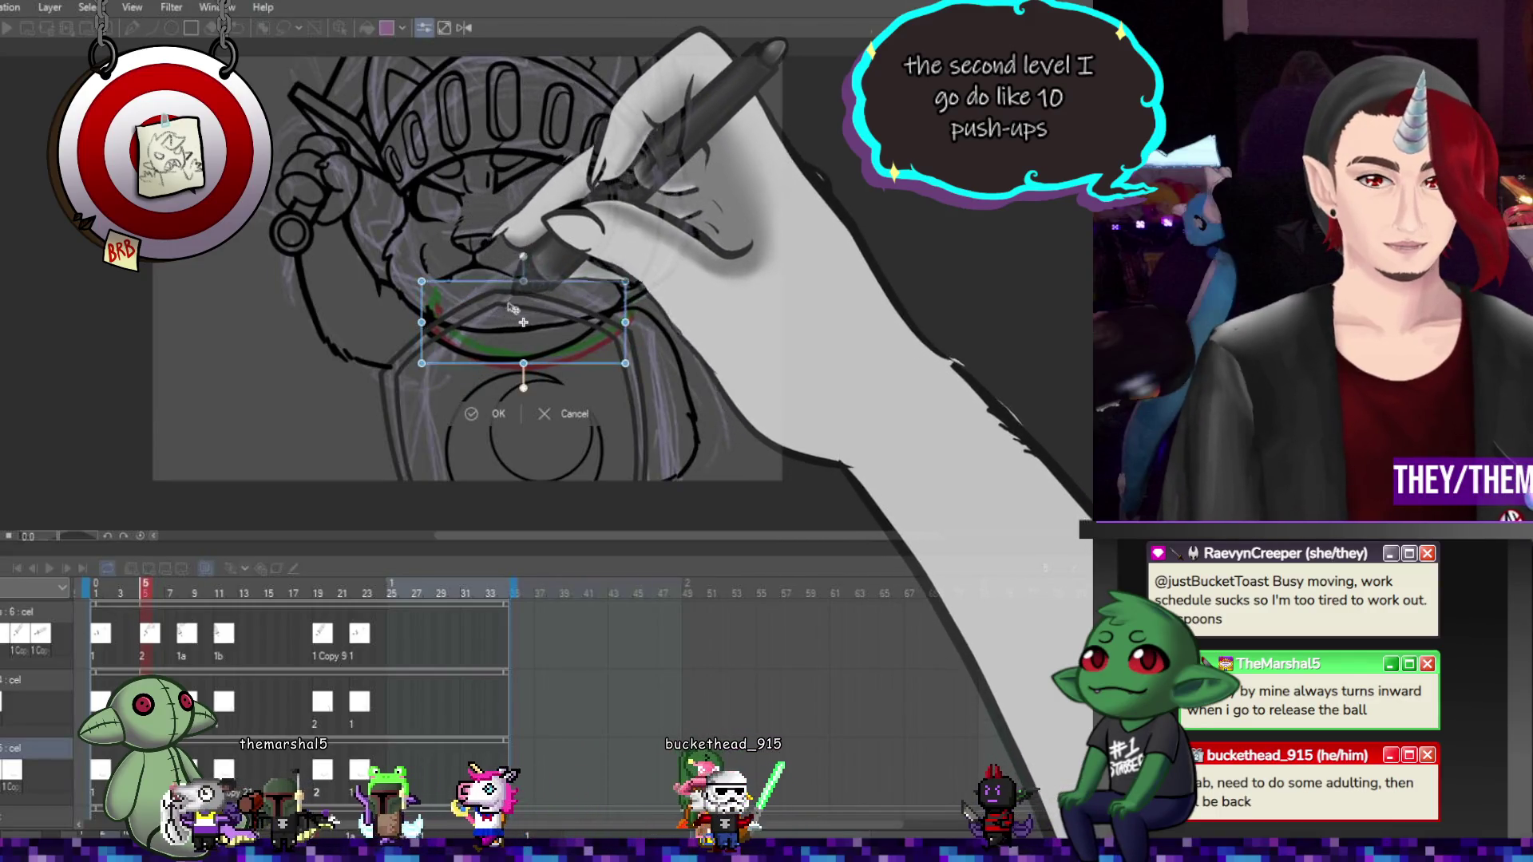
drag(707, 320, 707, 328)
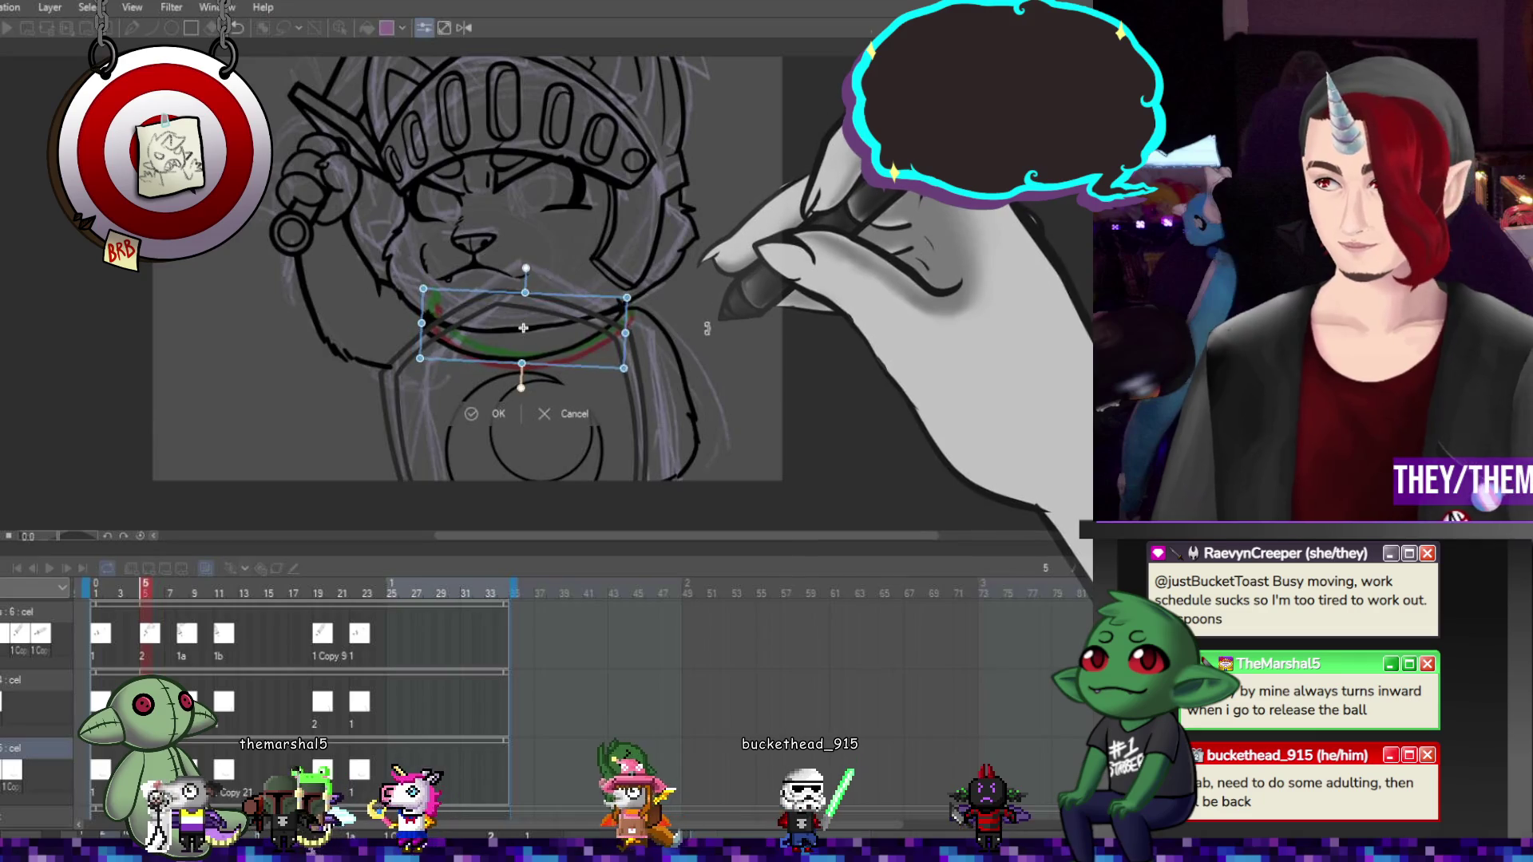
key(Return)
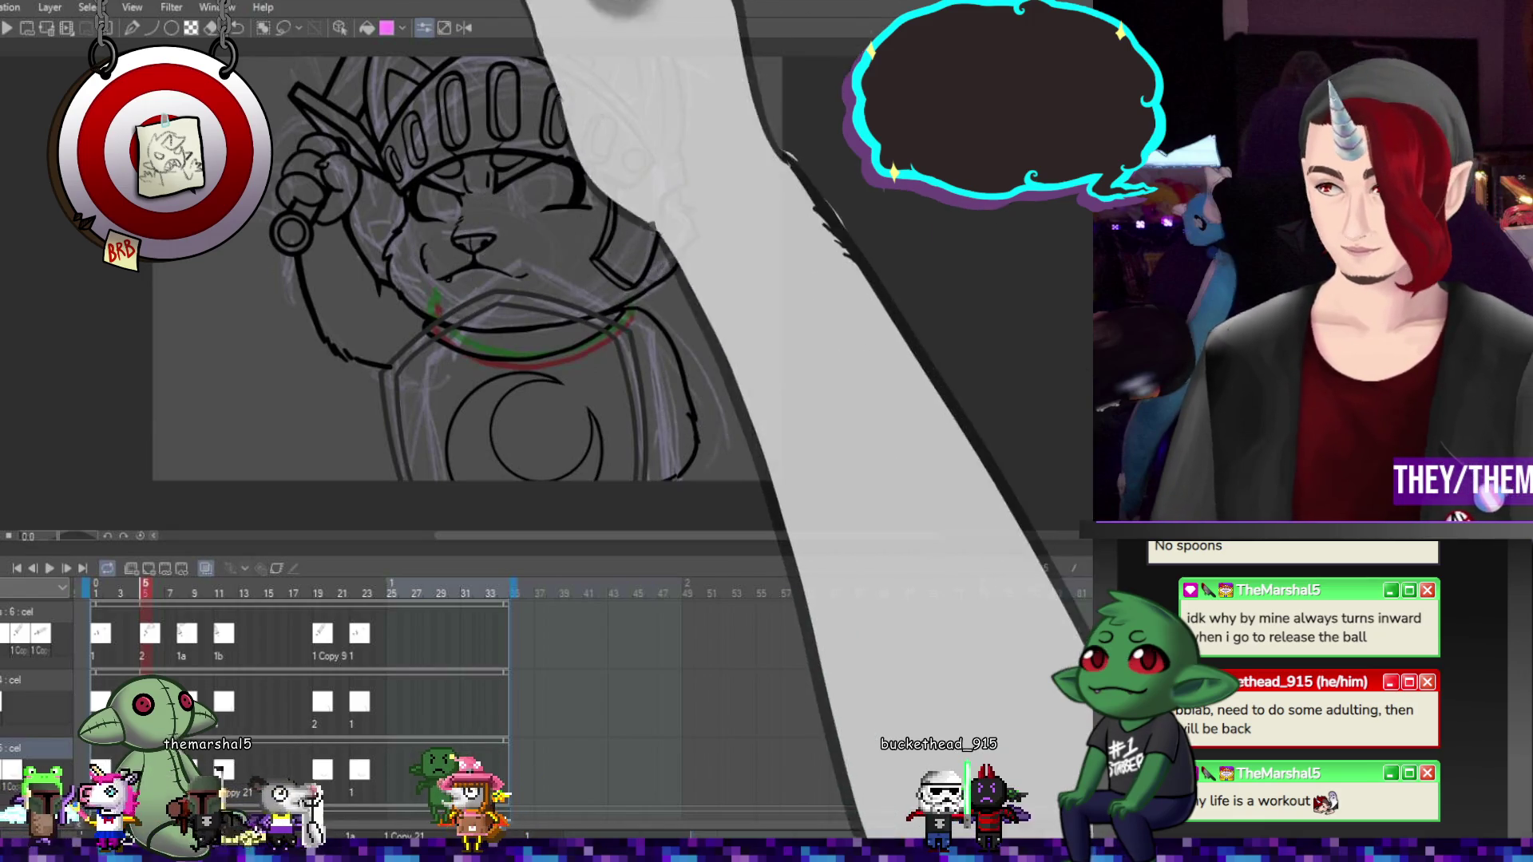
On the frame 8 cel, squash the collar strokes up from below and stretch them upward
key(Right)
key(Right)
key(Right)
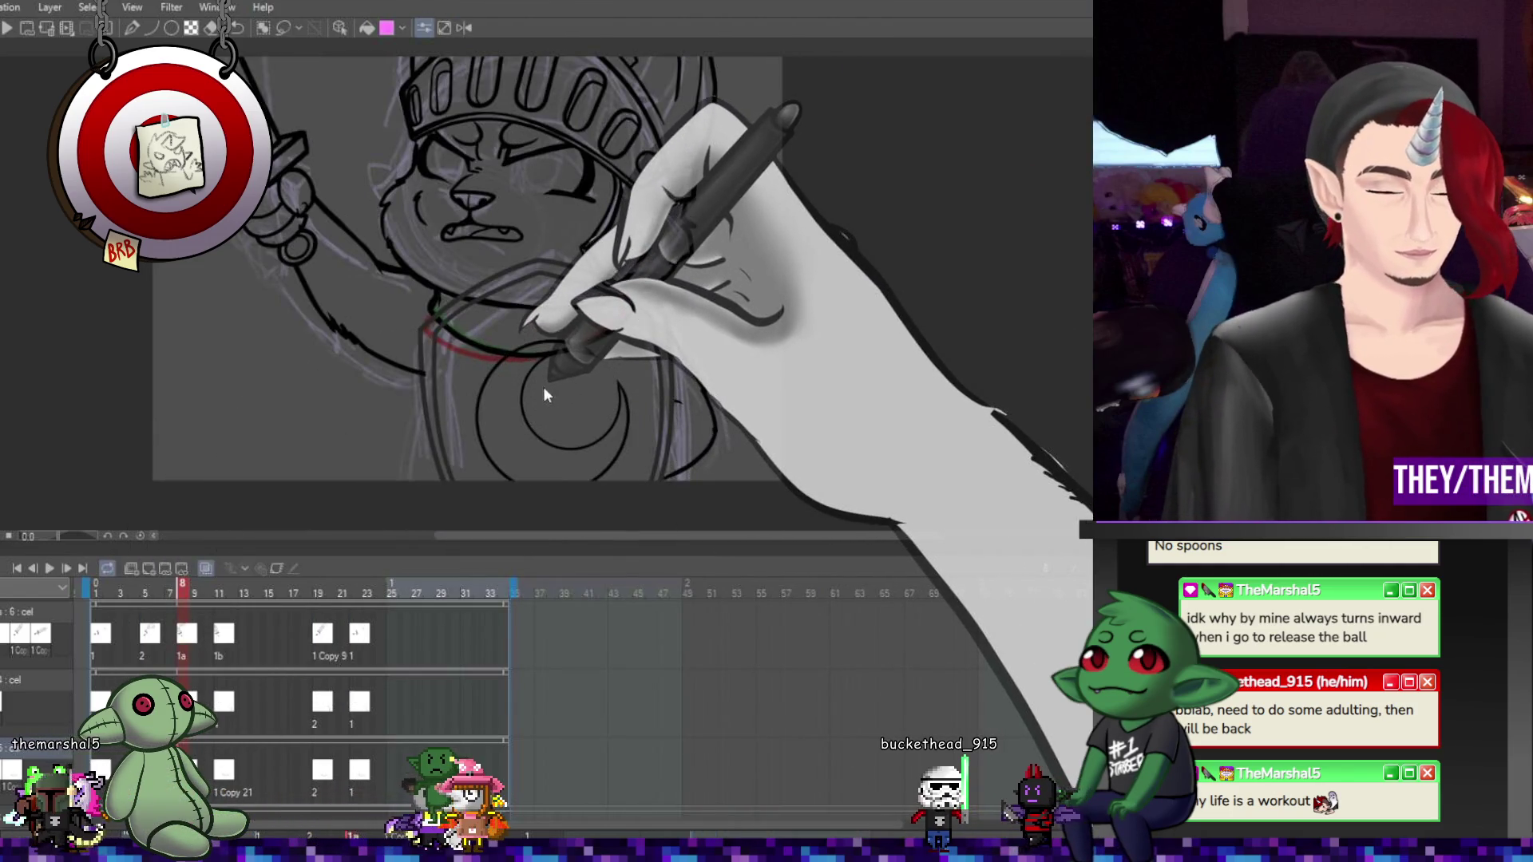
key(ctrl+t)
drag(533, 358, 534, 346)
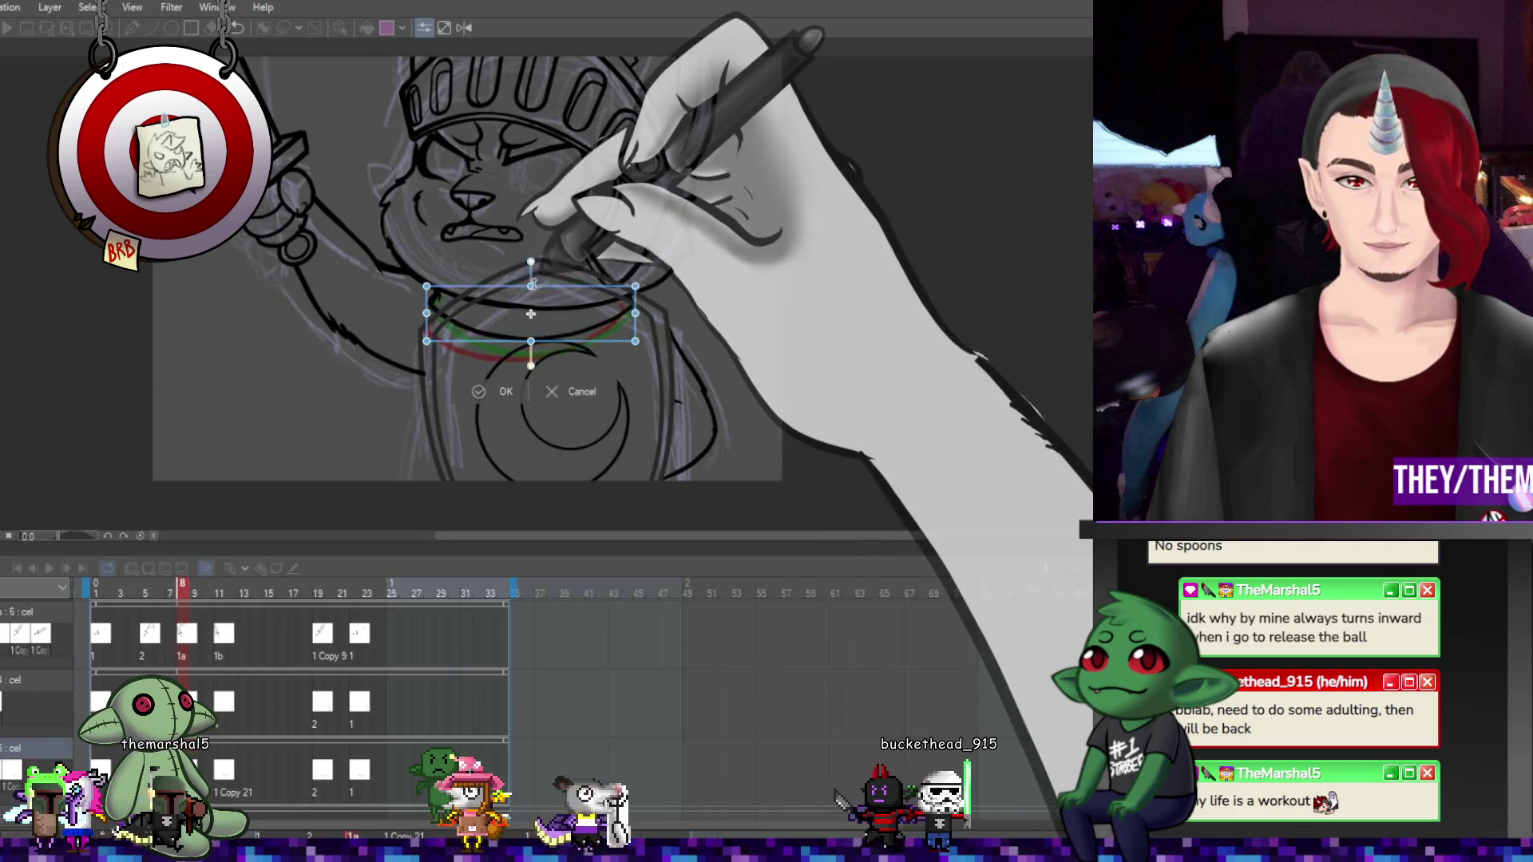
drag(531, 285, 533, 277)
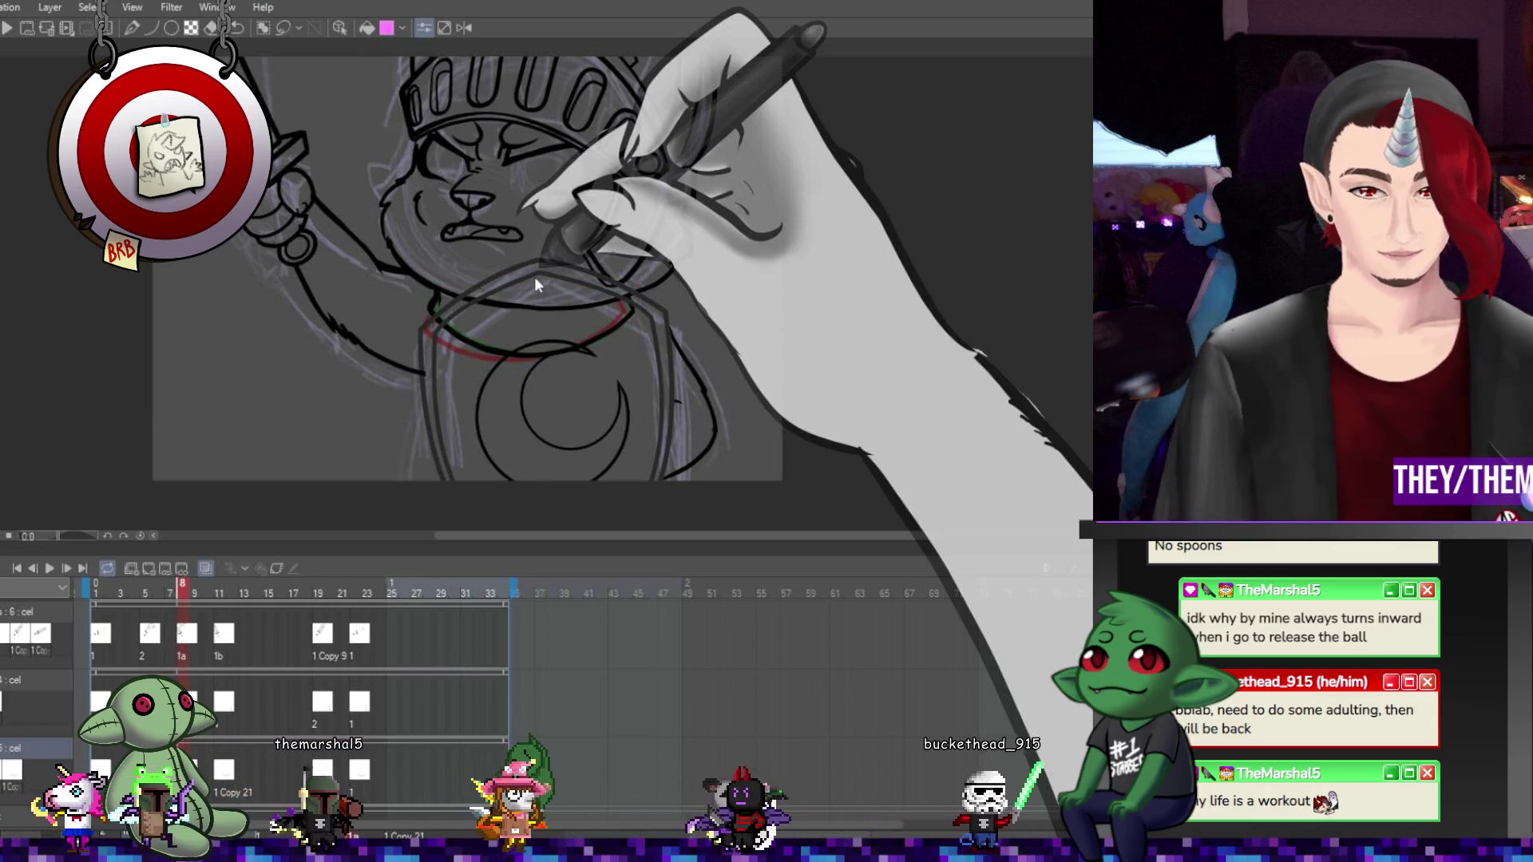
Adjust the collar arc on the frame 11 cel, then play the animation to check it
click(222, 702)
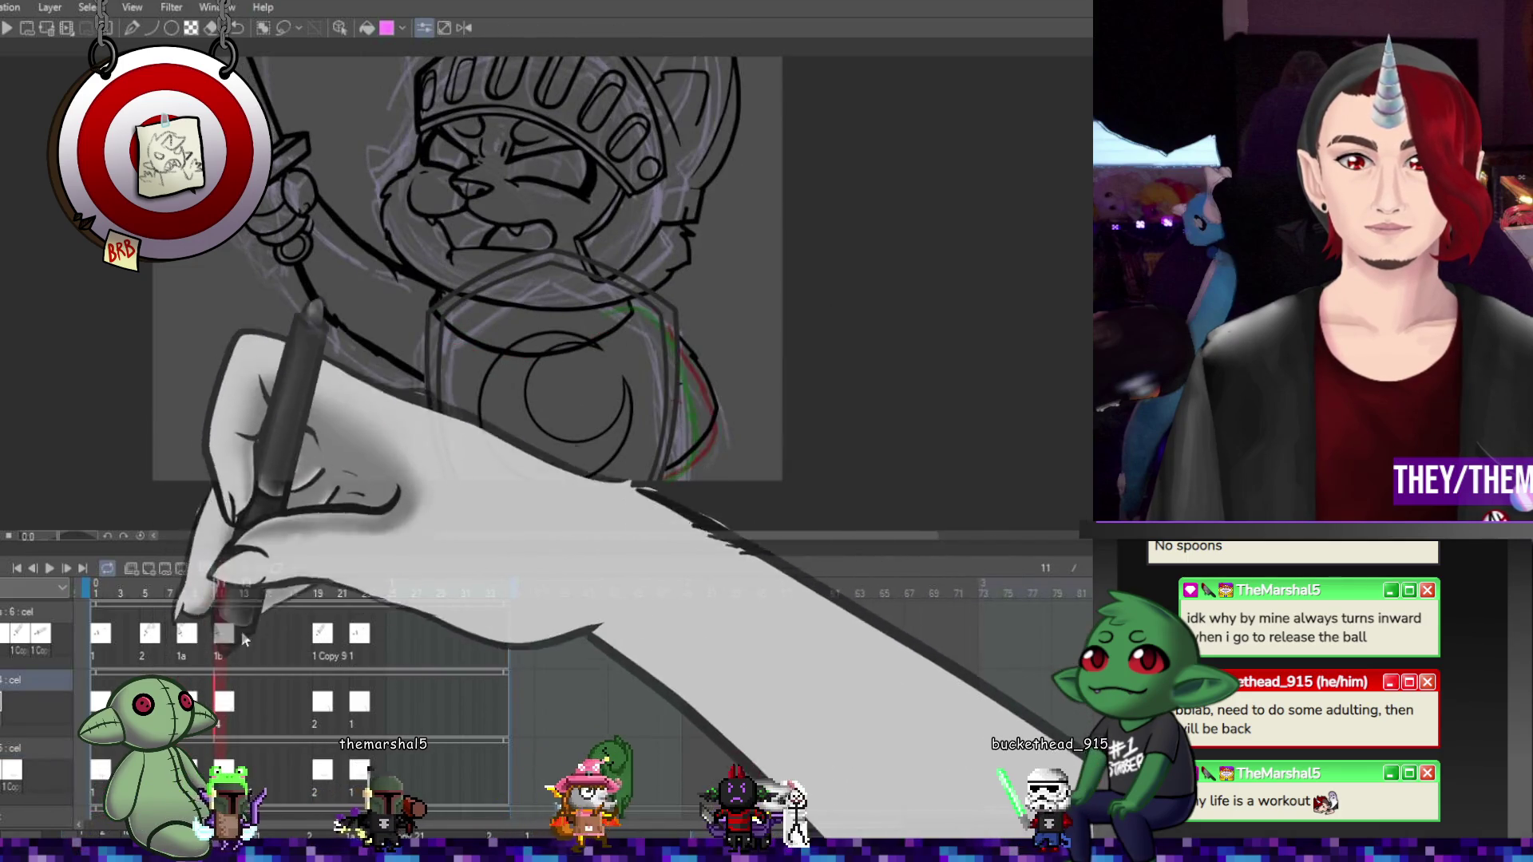
key(ctrl+t)
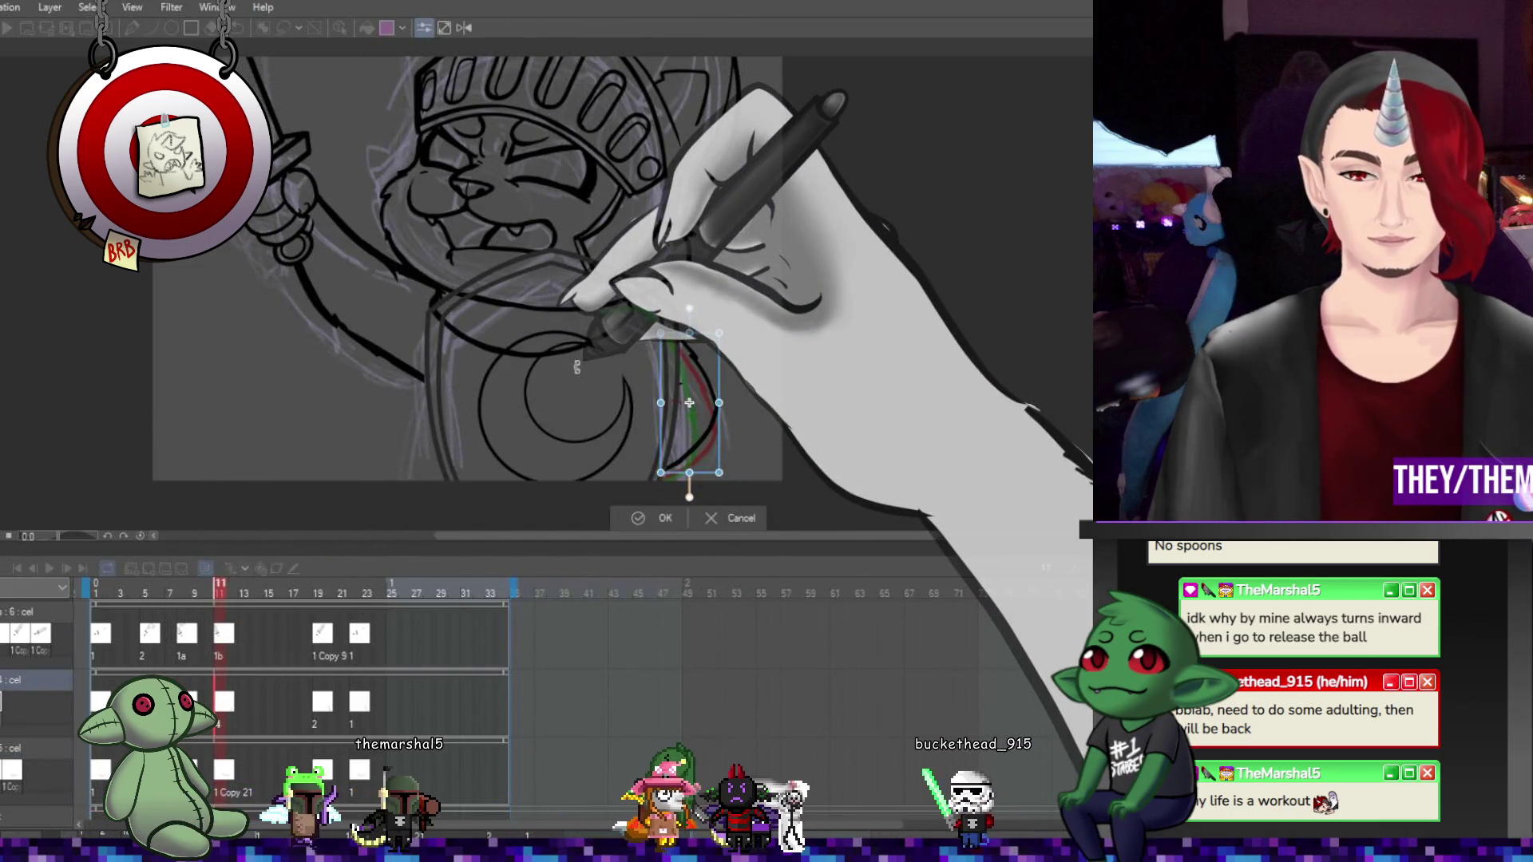
key(Return)
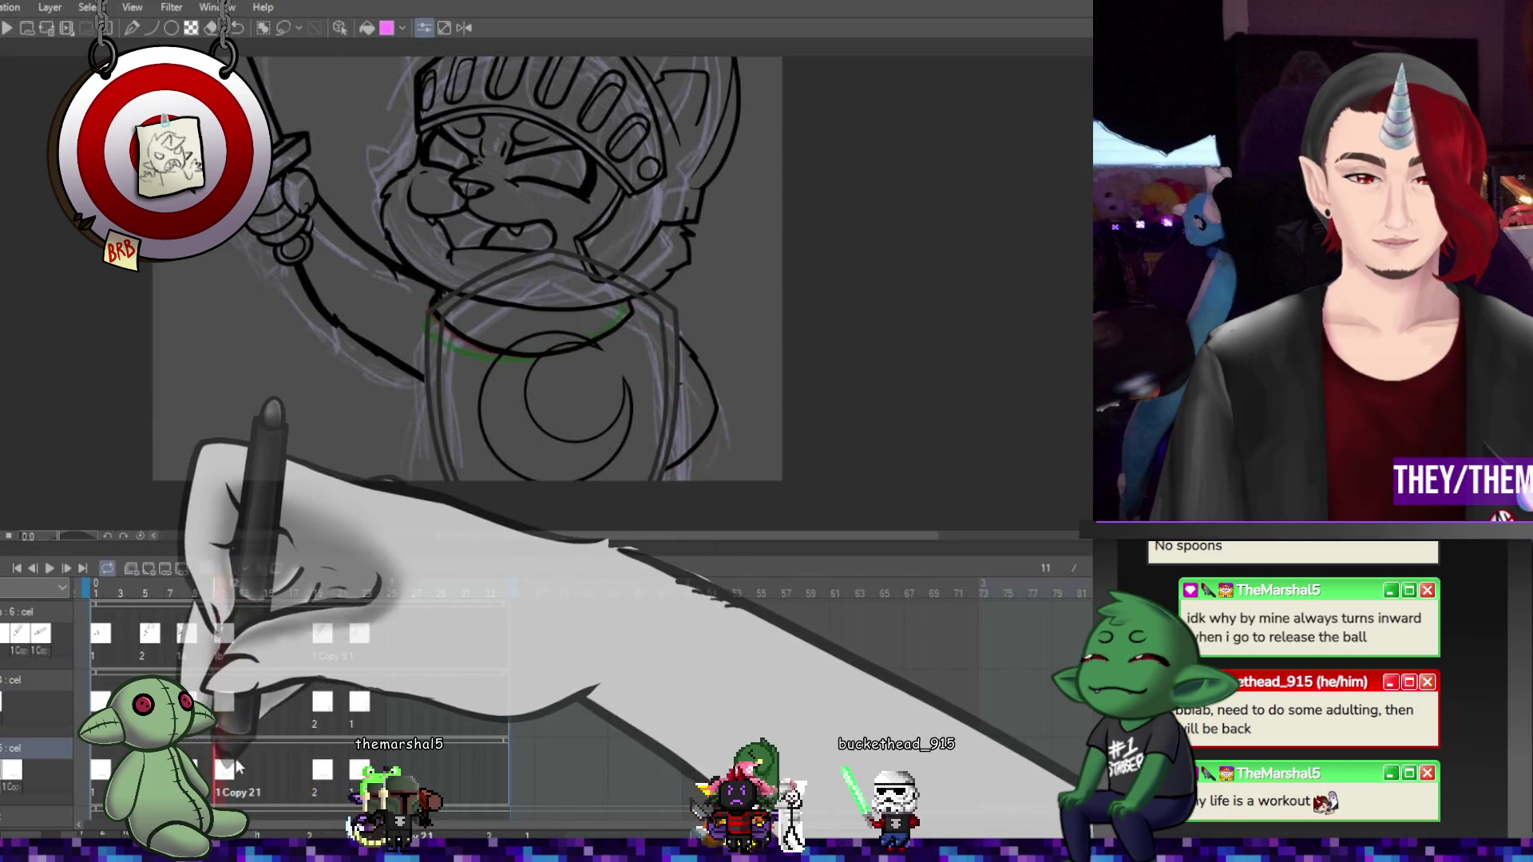
key(ctrl+t)
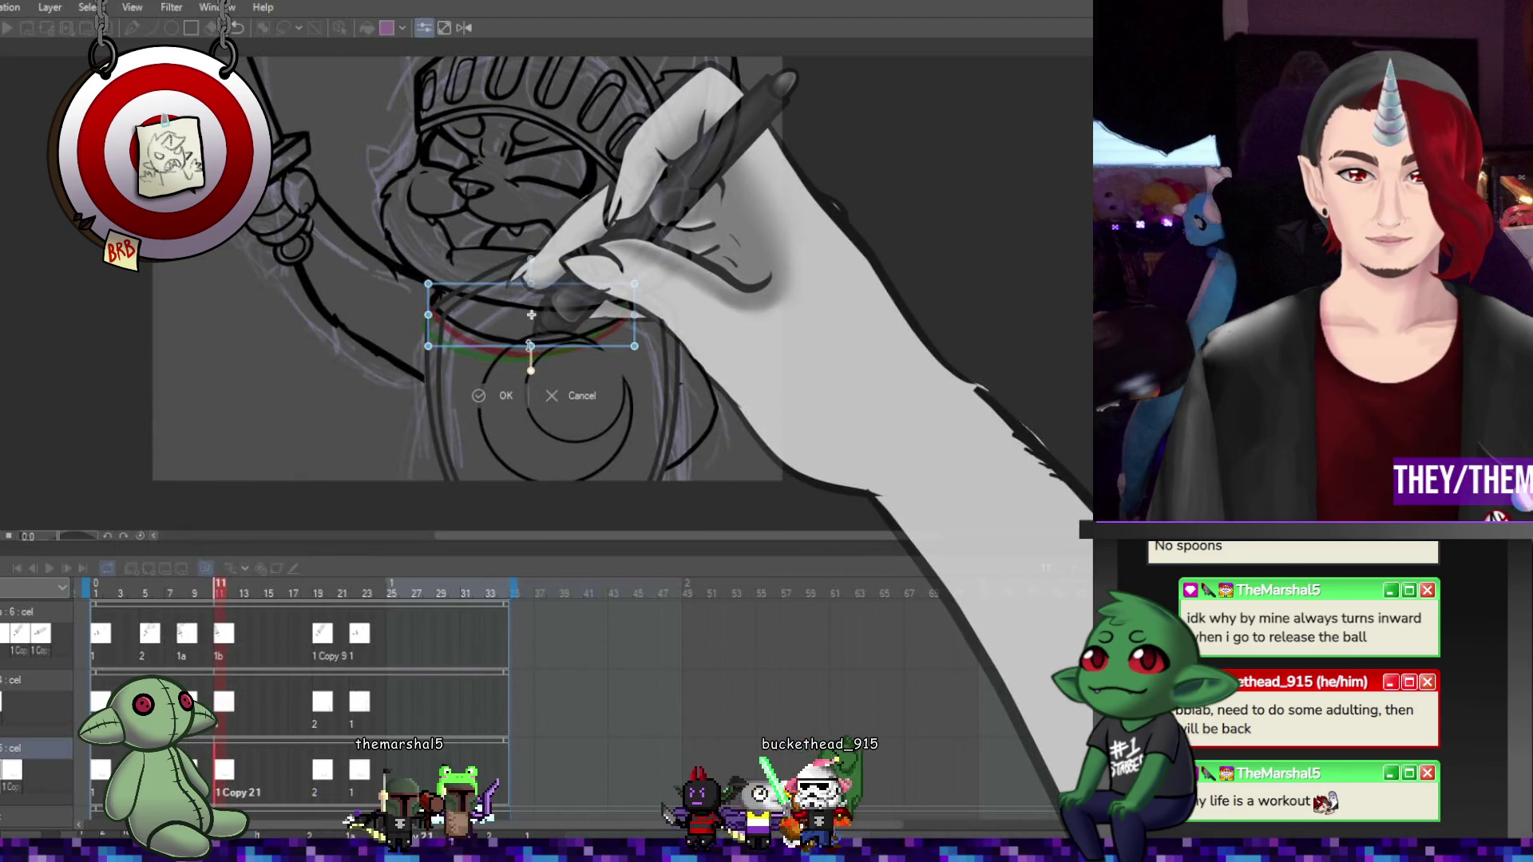
key(Return)
click(46, 567)
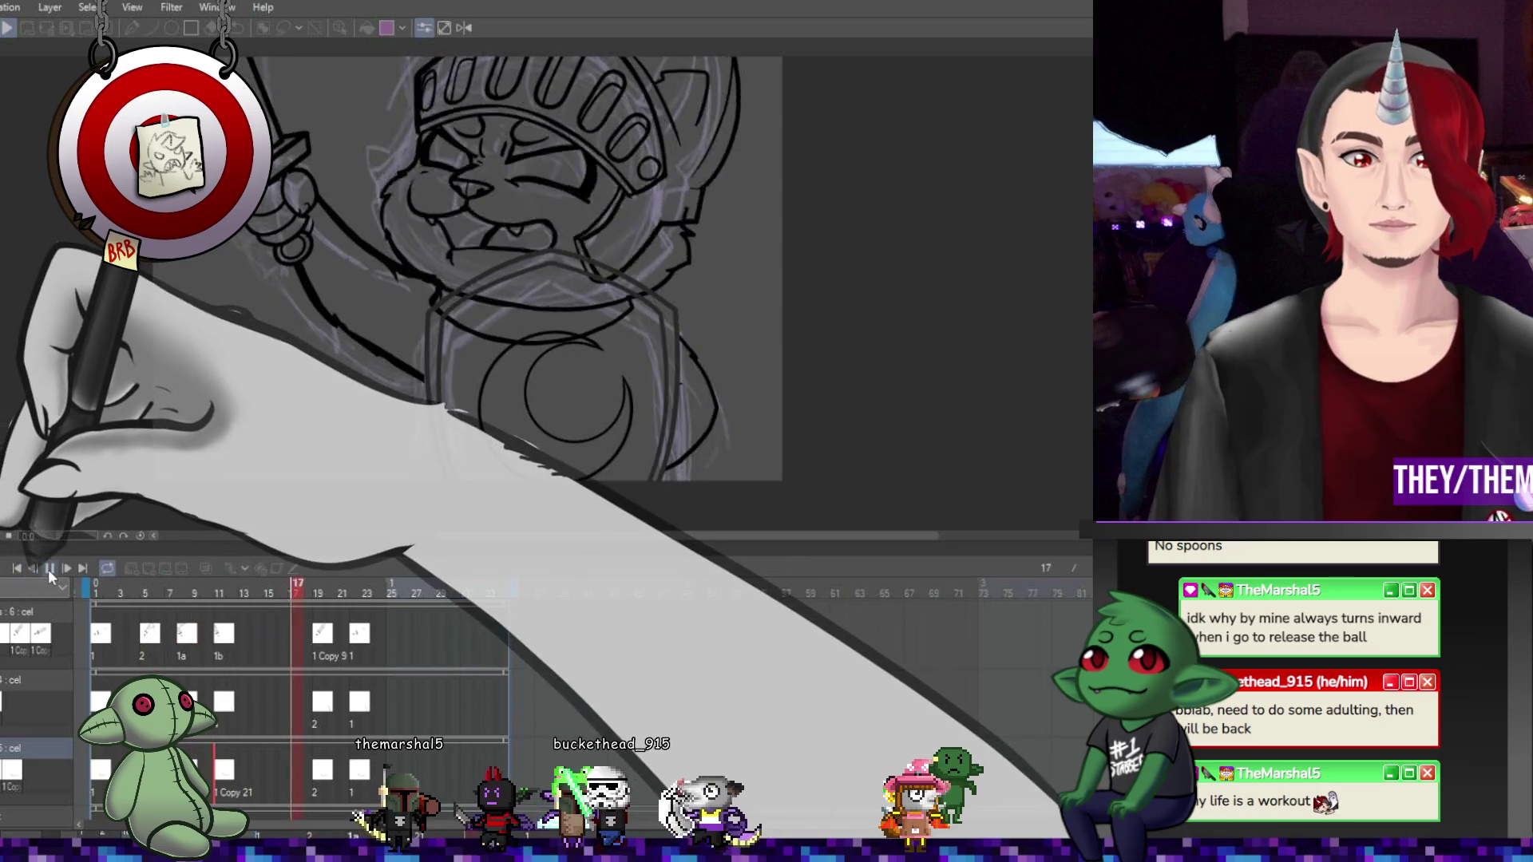
click(47, 569)
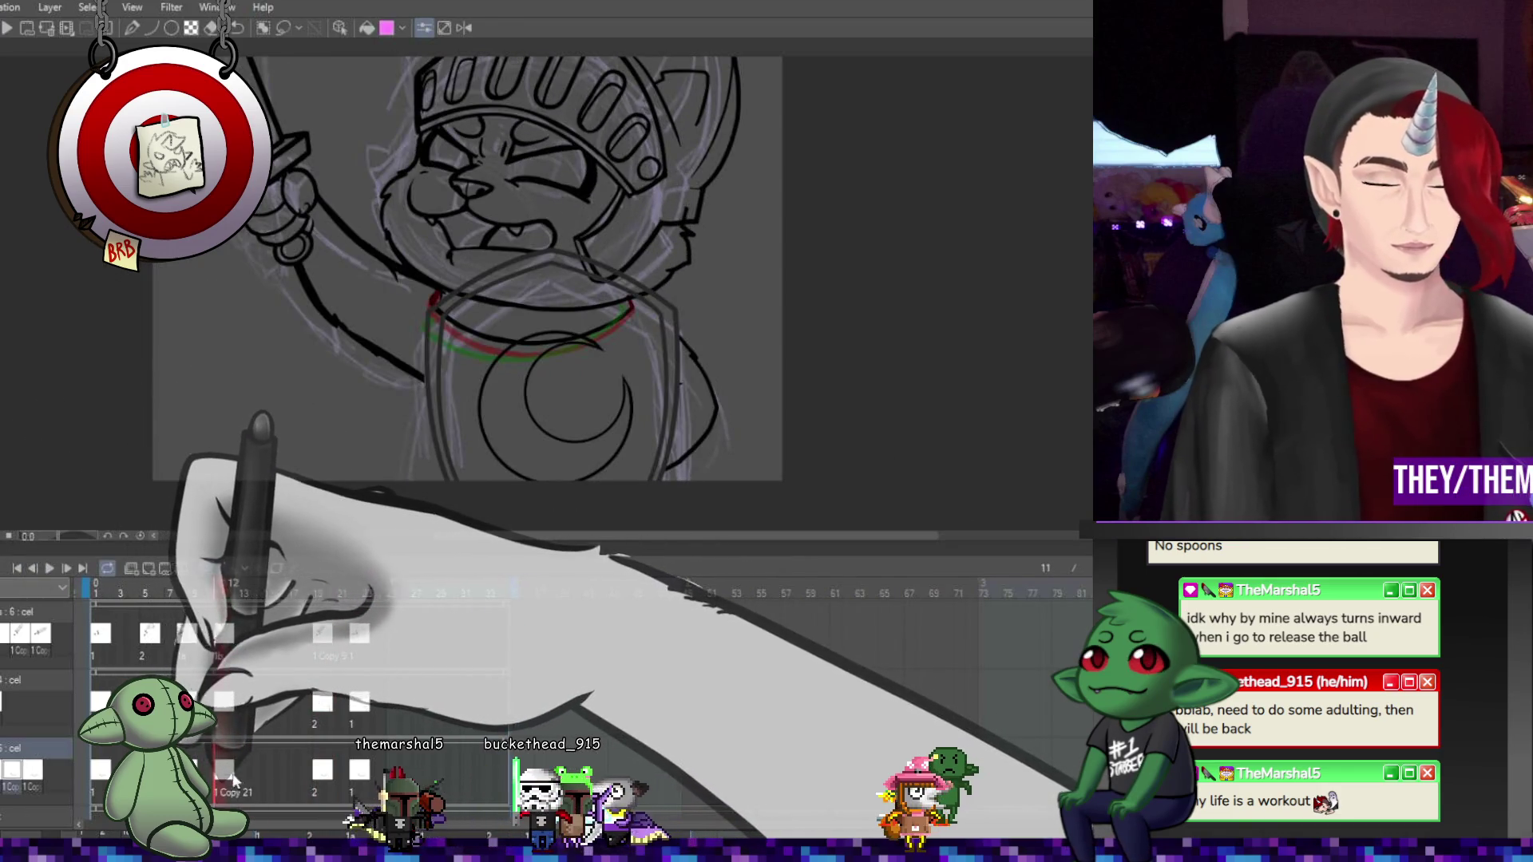
Transform the green and red collar stroke on frame 14, then replay and stop at frame 20
click(248, 769)
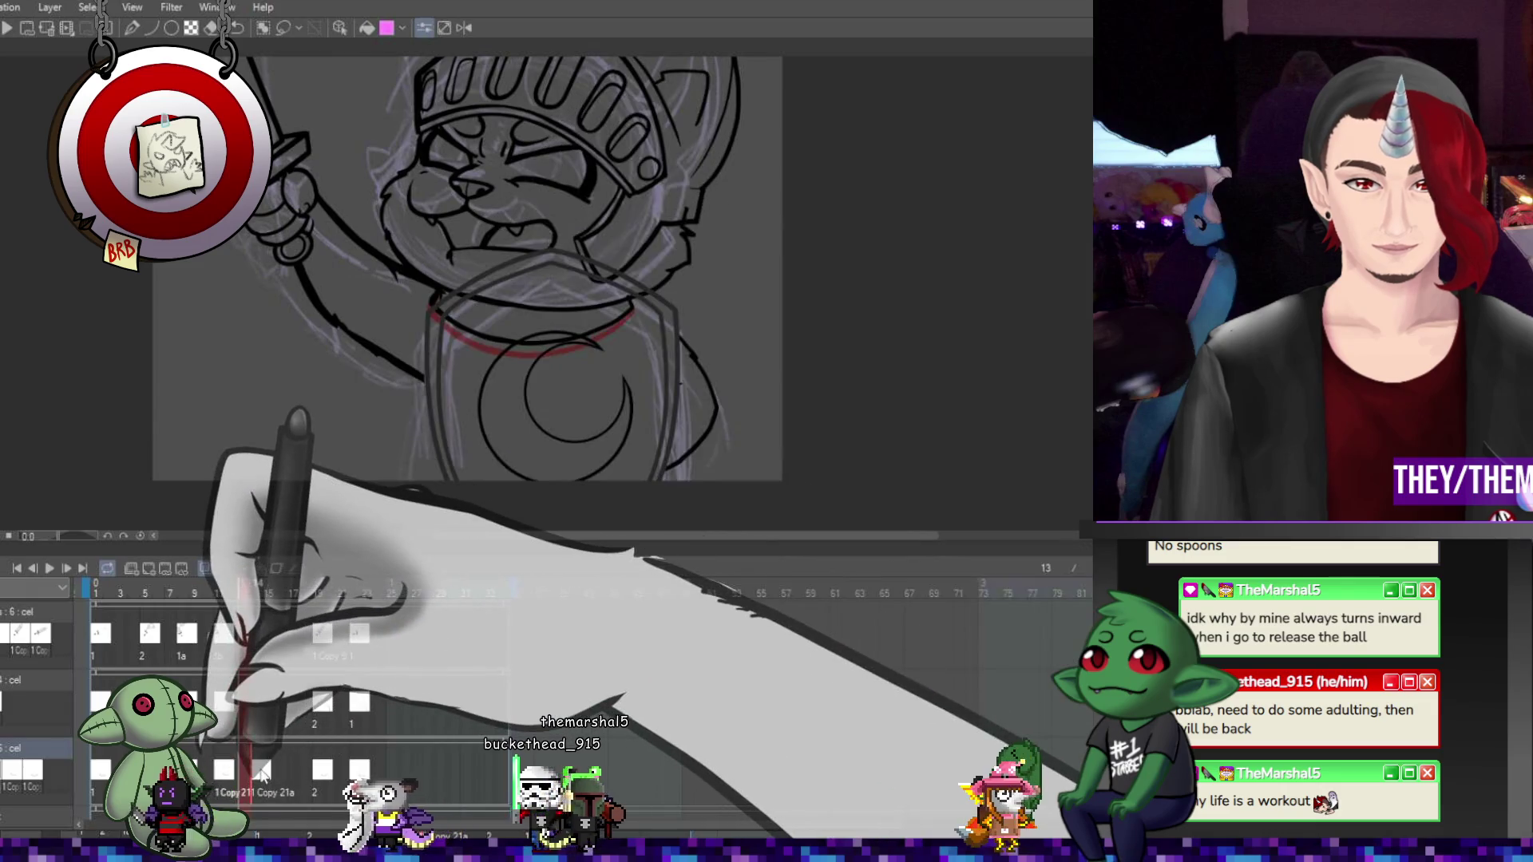
key(period)
key(ctrl+t)
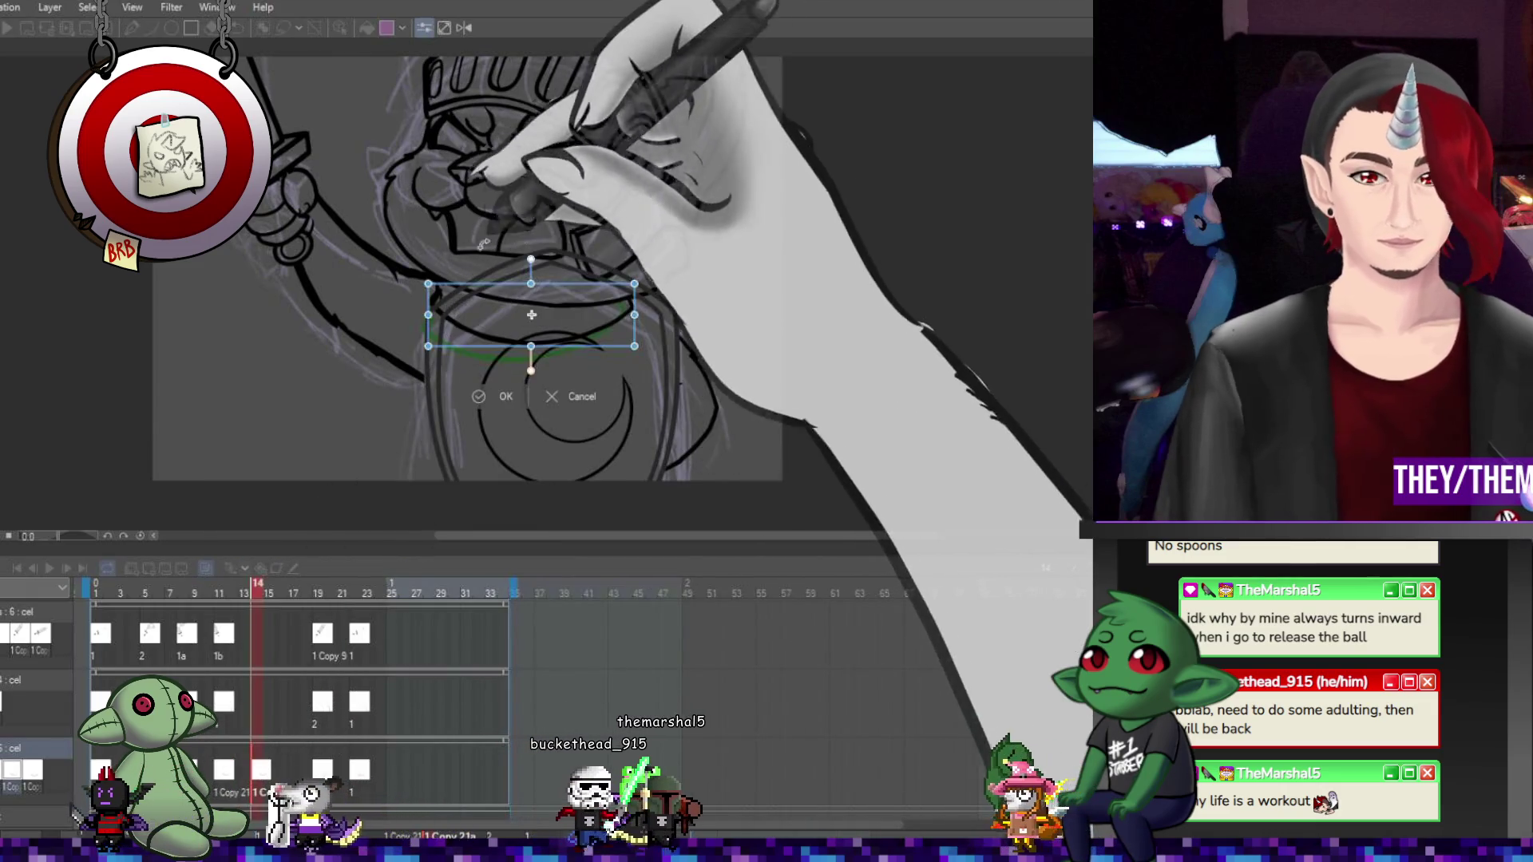
click(506, 396)
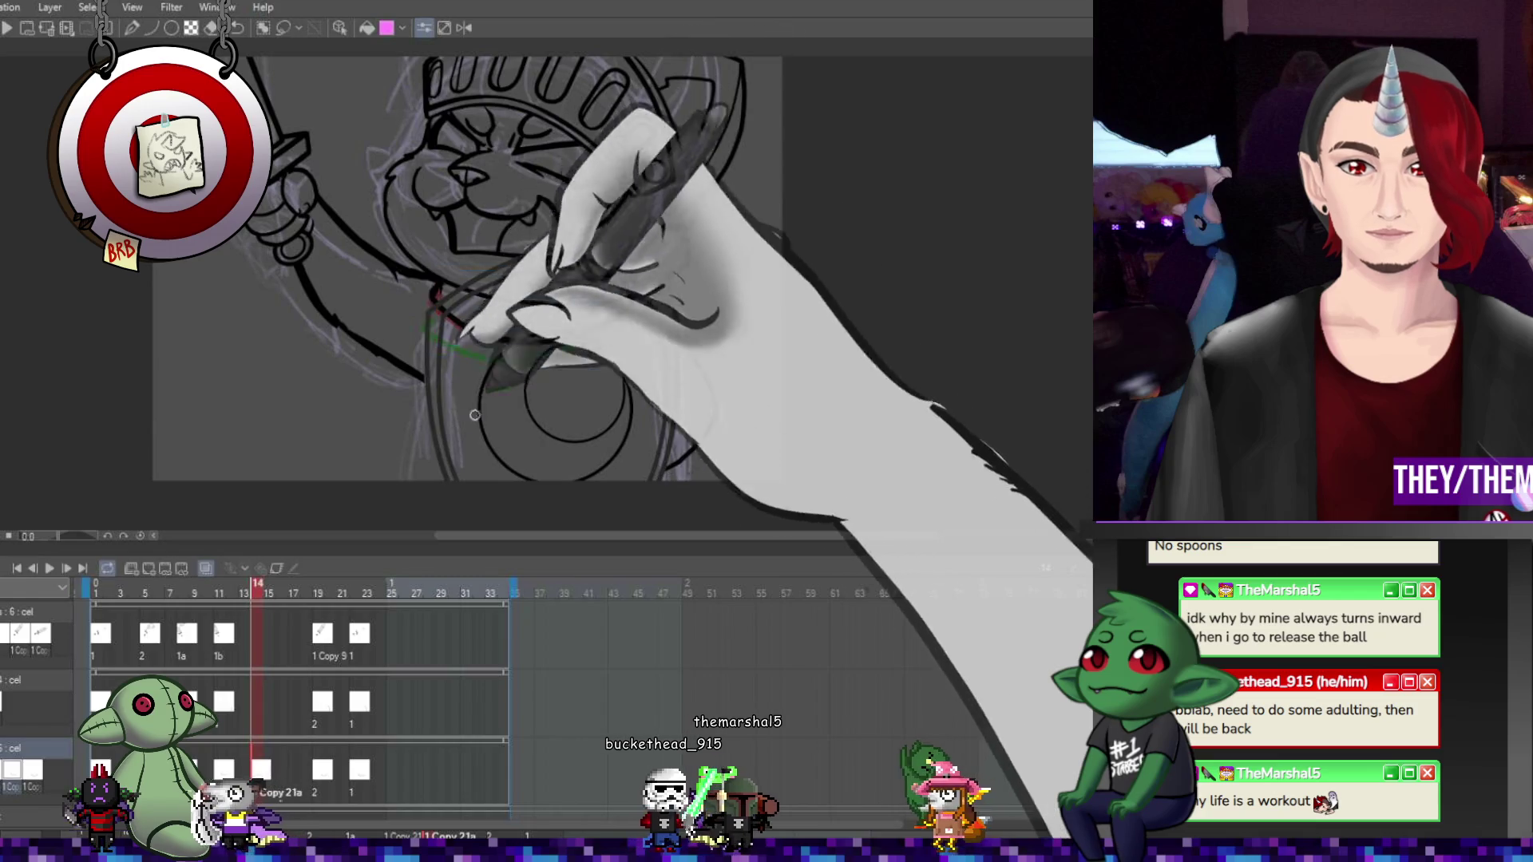
click(47, 567)
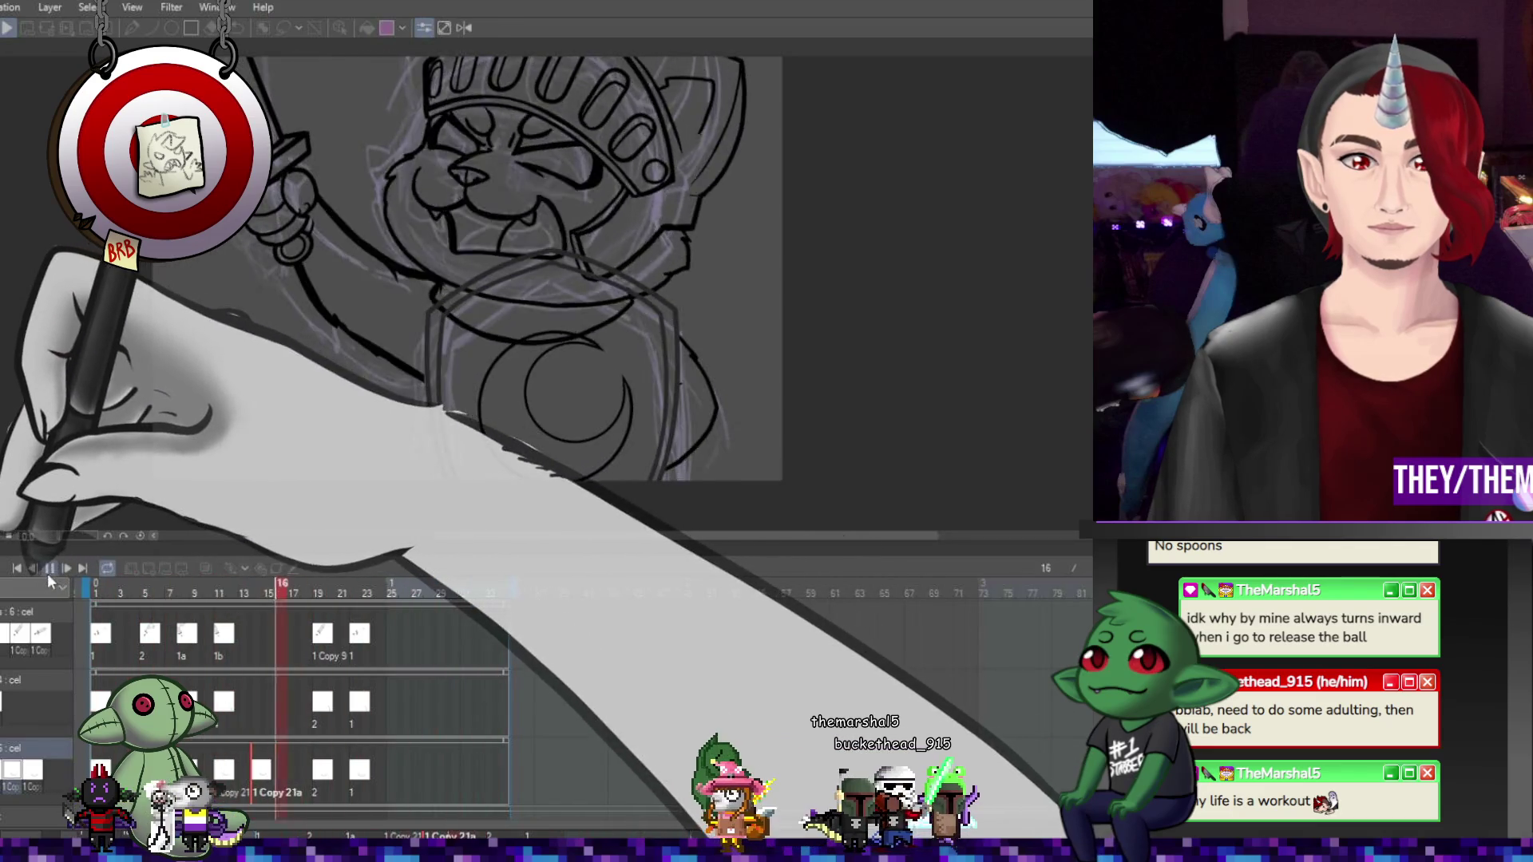
click(330, 776)
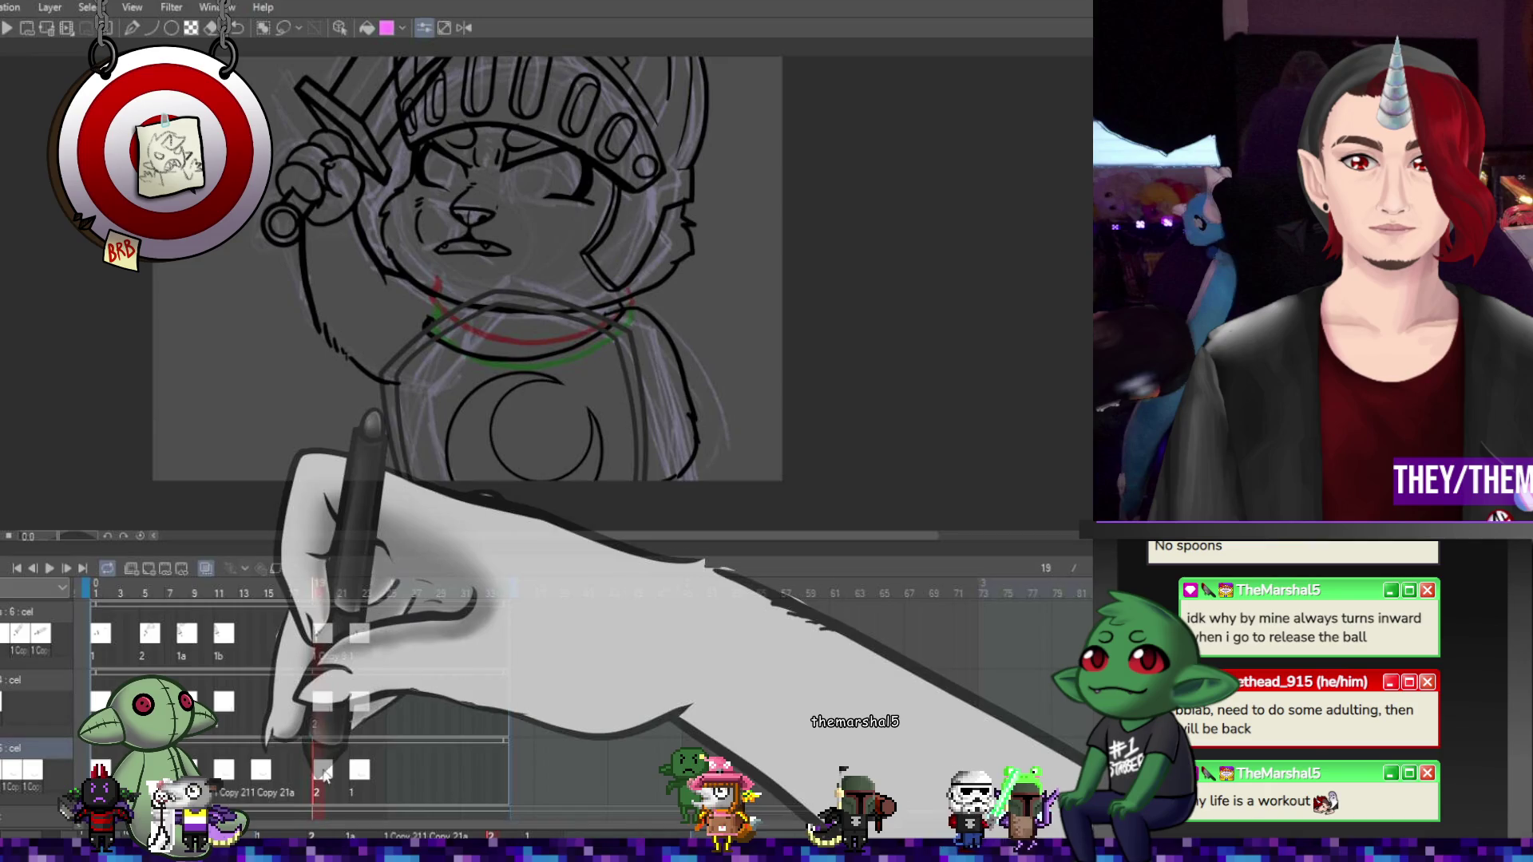
Inspect the collar arcs on frames 20 and 21 zoomed in, then play the animation back
click(338, 773)
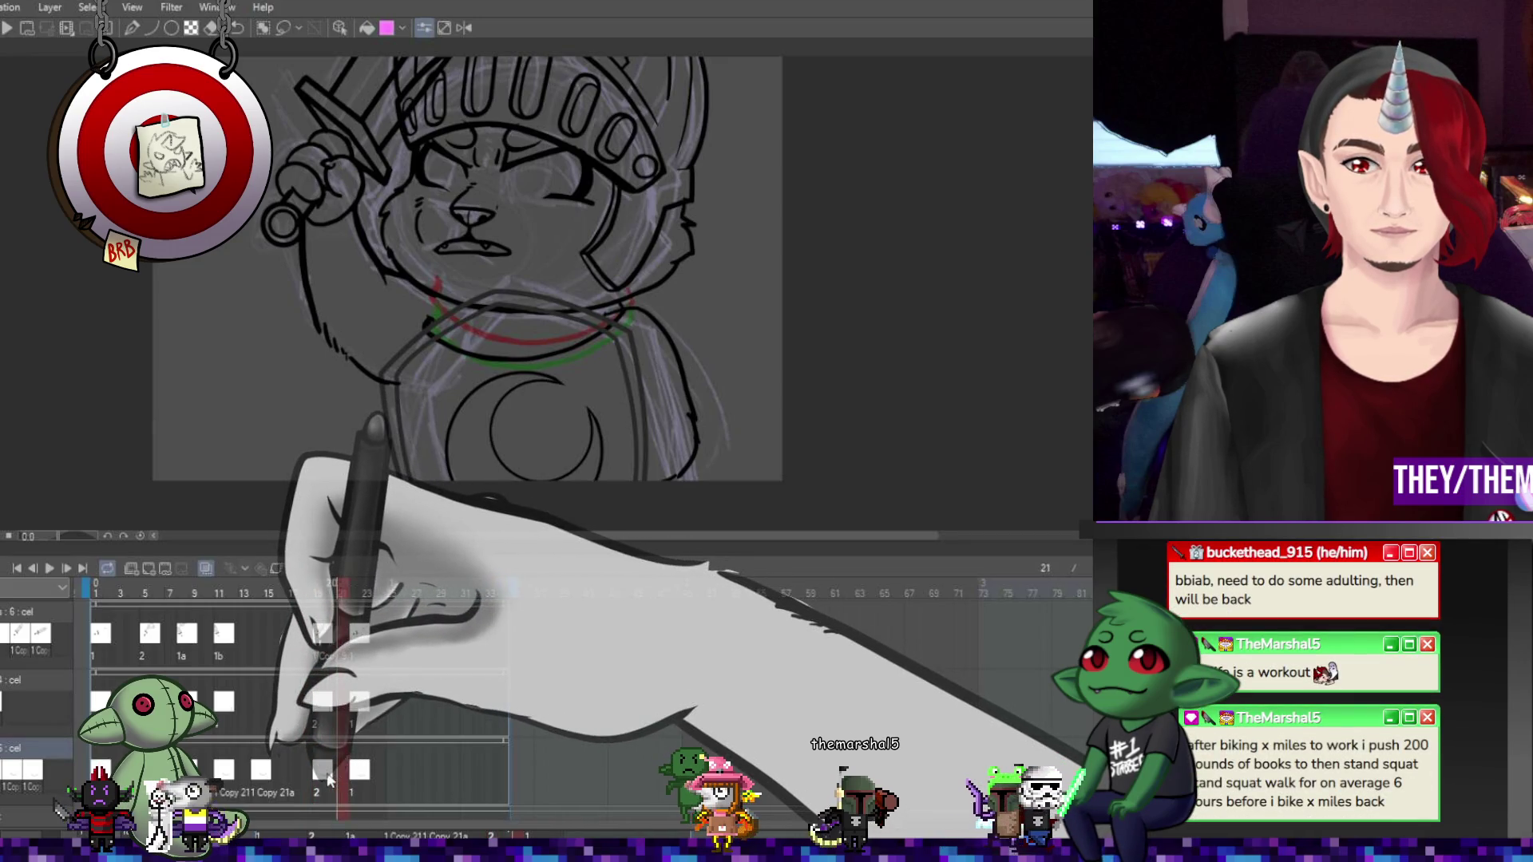
click(330, 779)
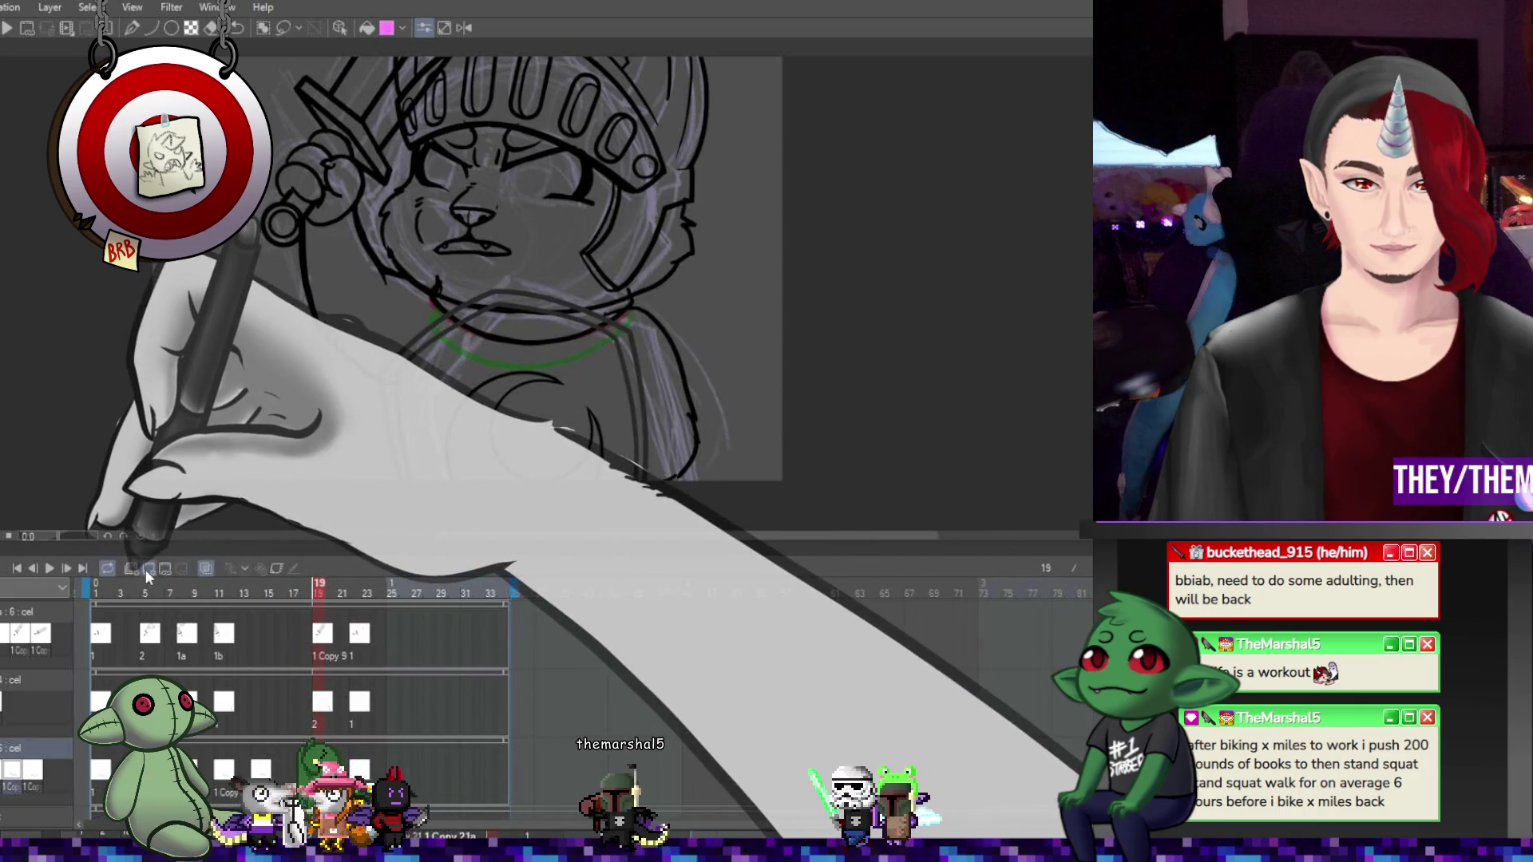
scroll(477, 279, up, 2)
scroll(476, 279, up, 1)
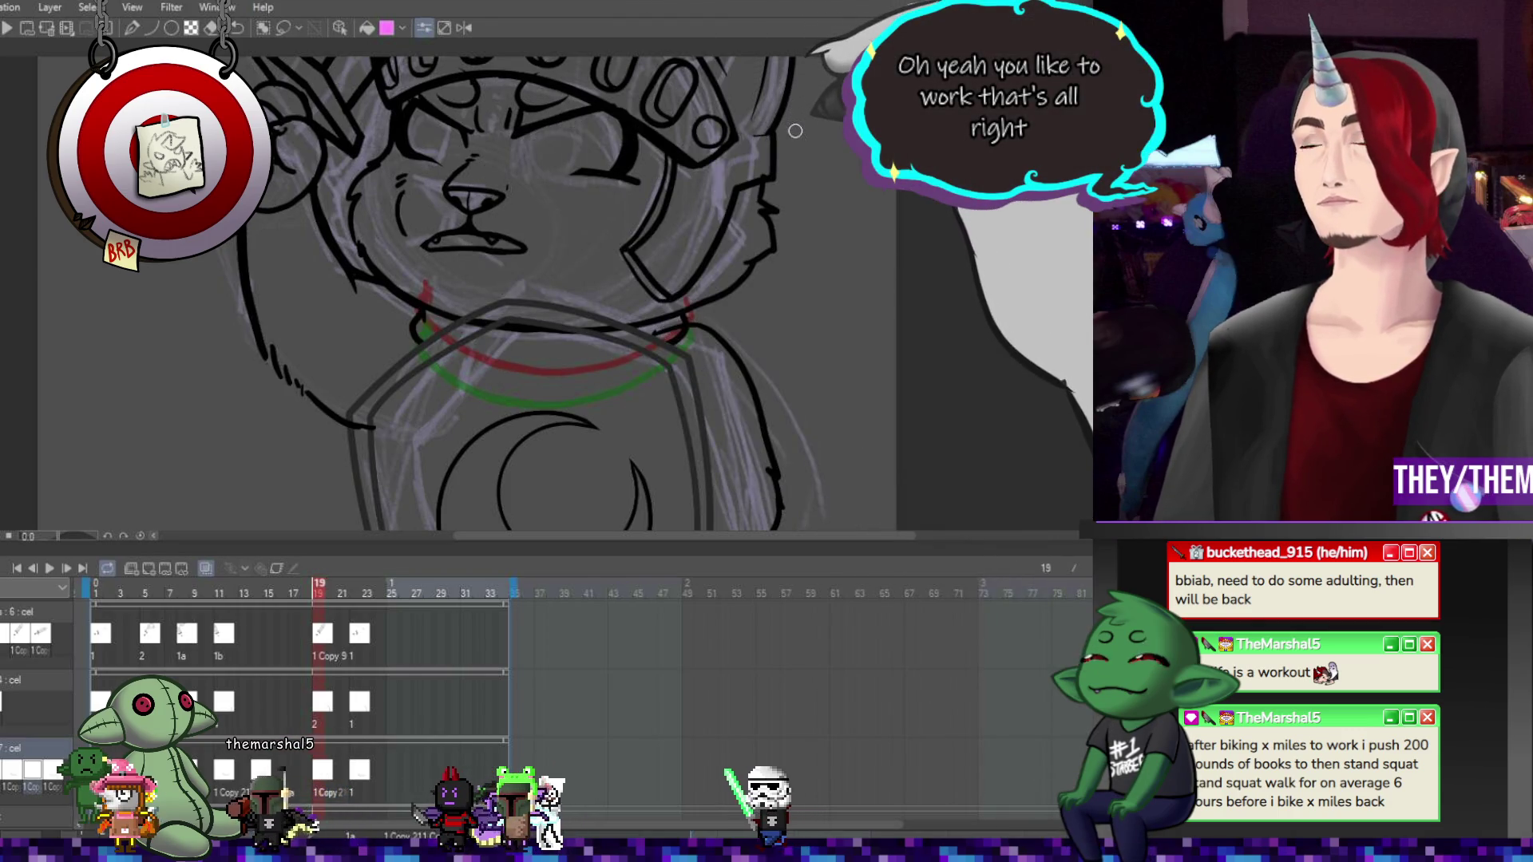
key(minus)
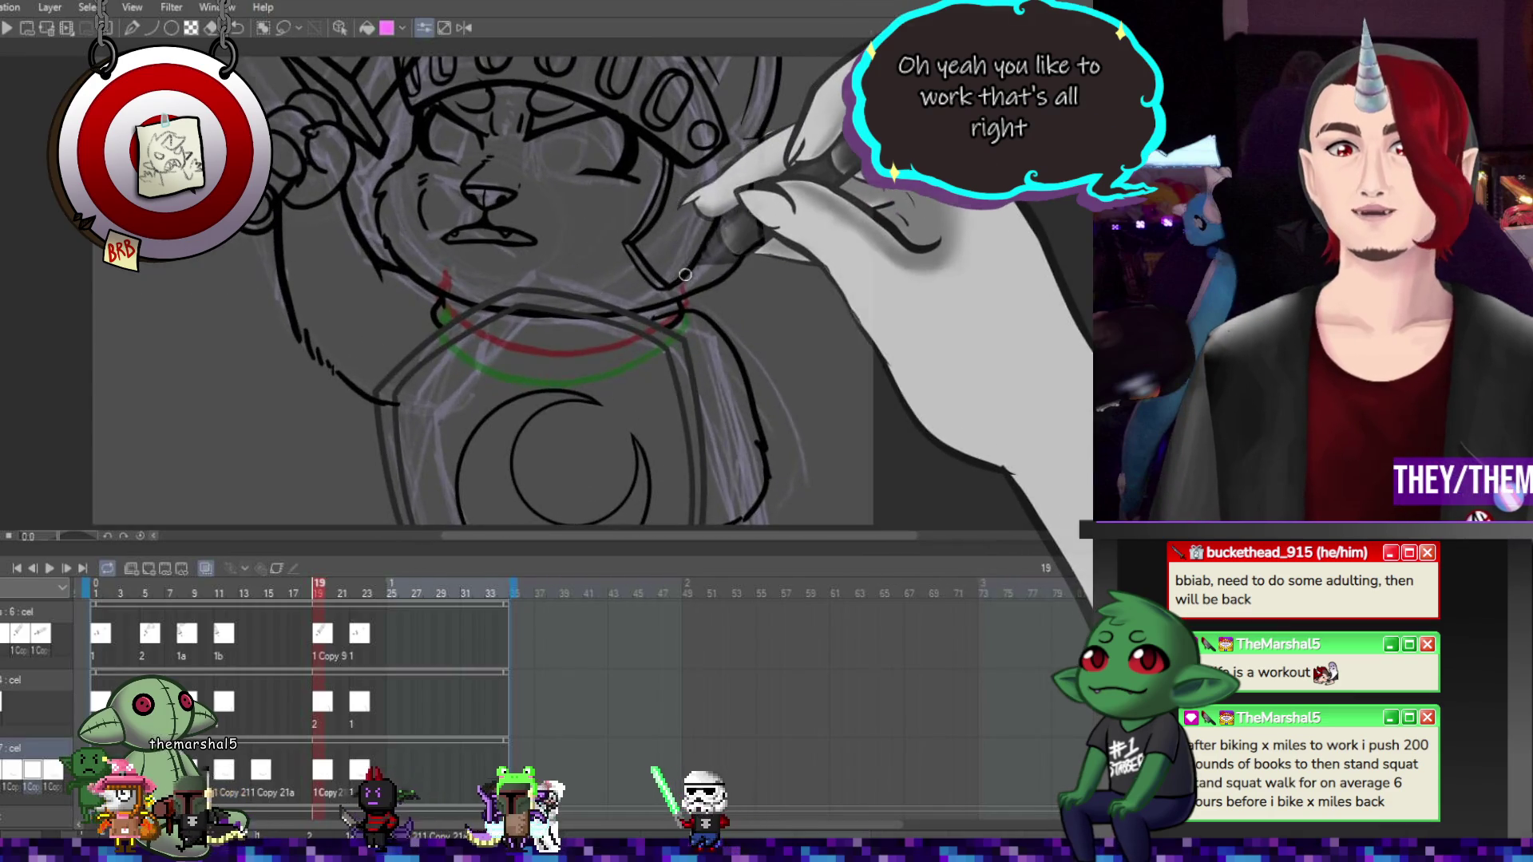
click(48, 572)
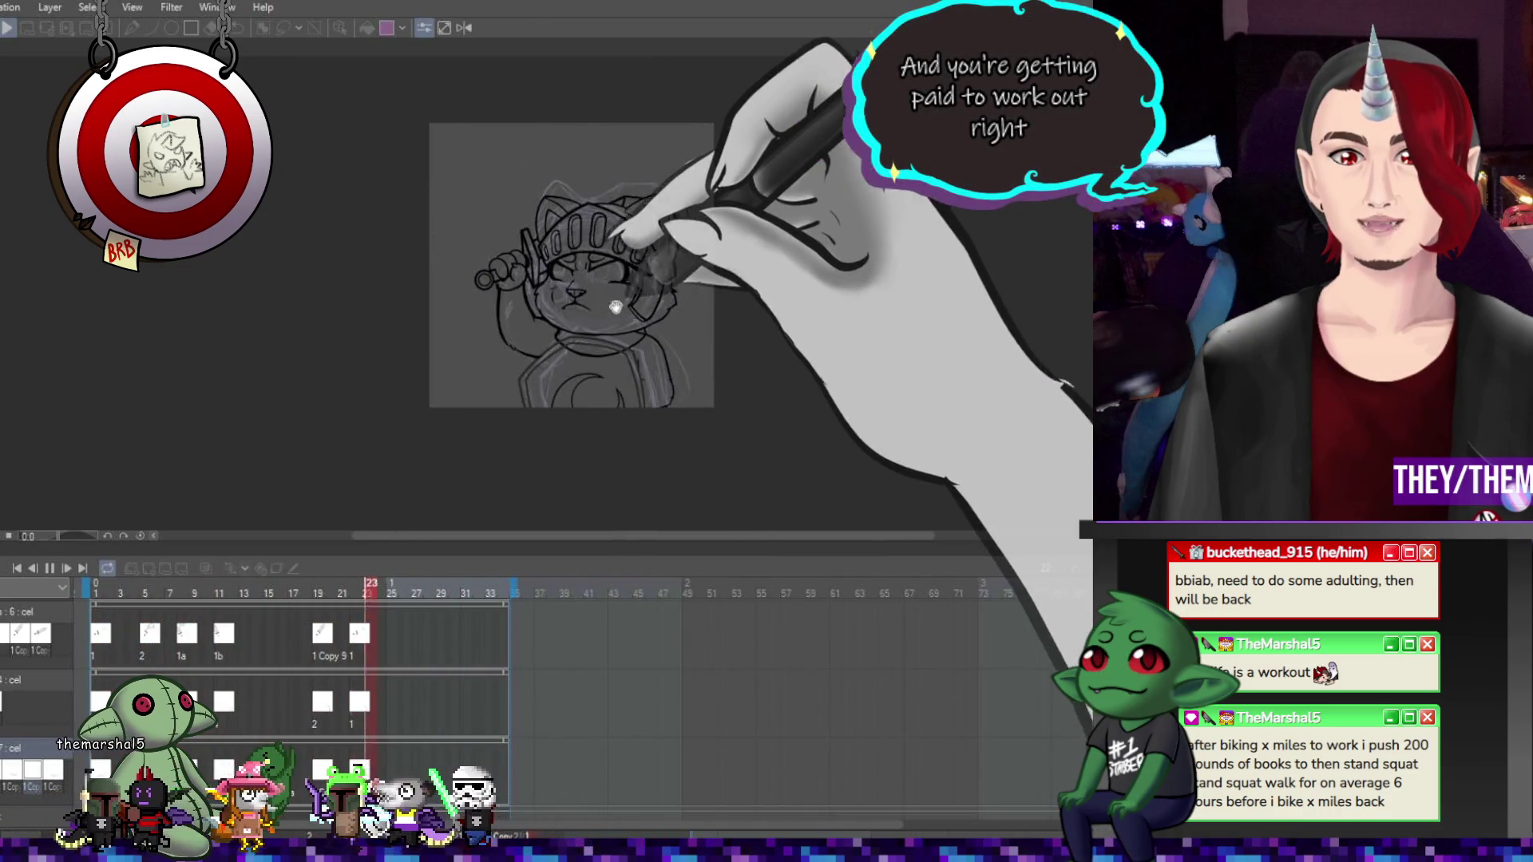
Stop playback, view the frame 22 drawing, then return to frame 2
scroll(590, 304, down, 2)
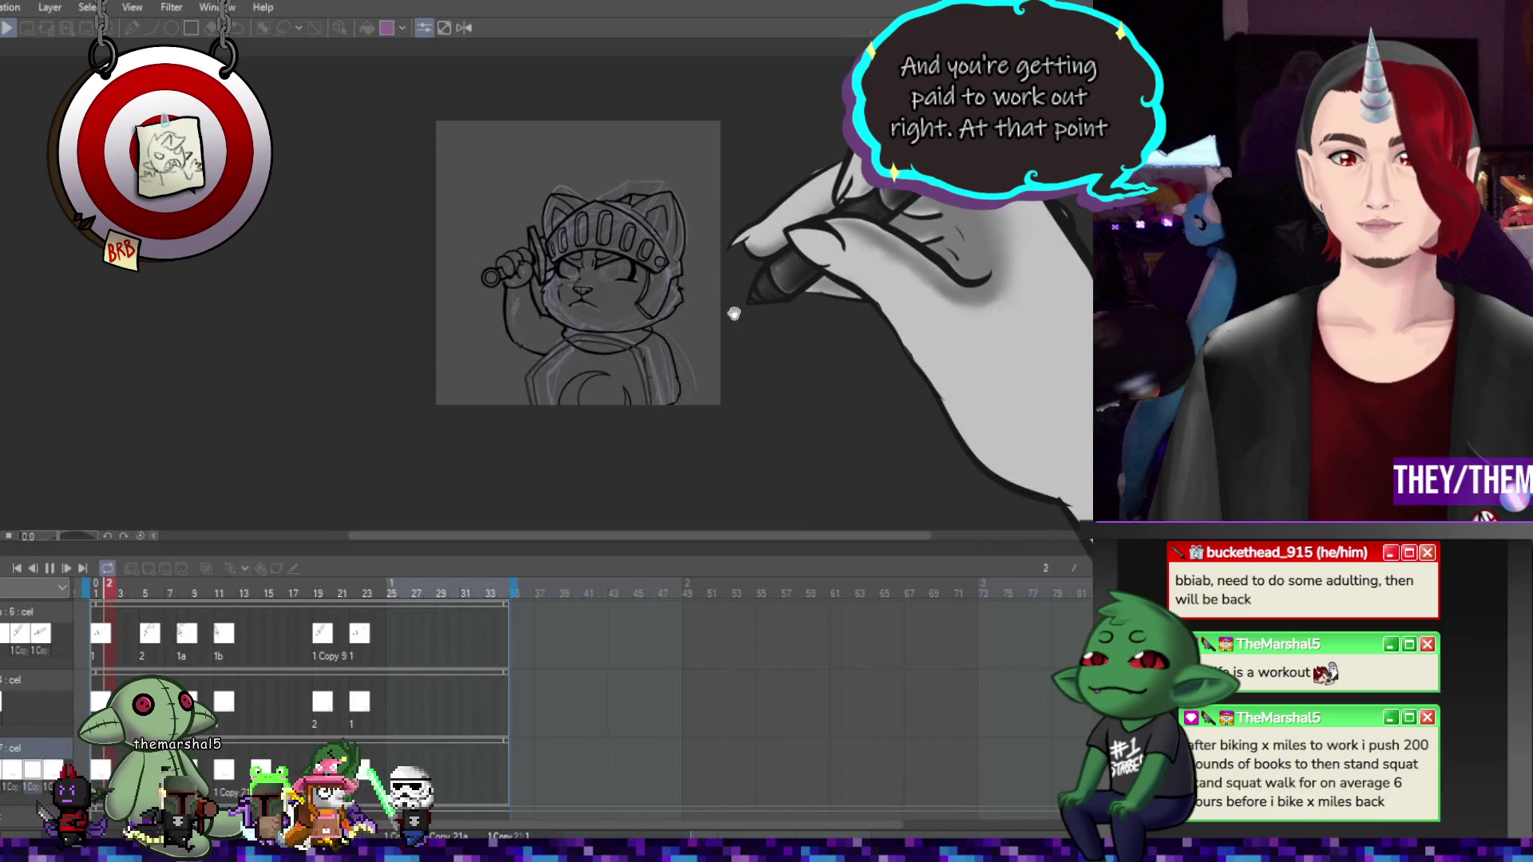
key(space)
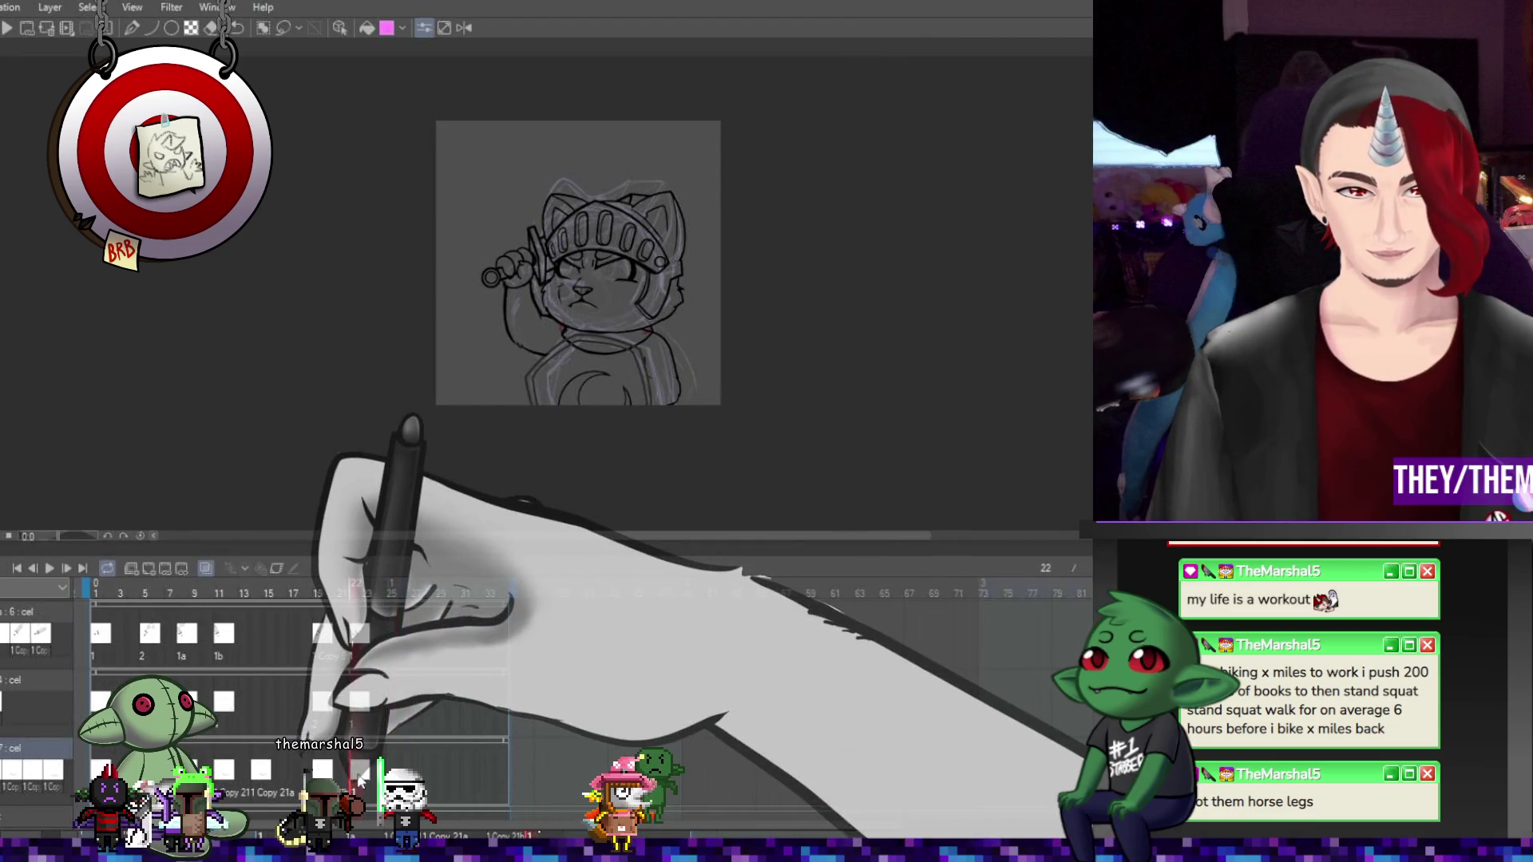
key(Left)
key(Left)
key(Left)
scroll(619, 352, up, 4)
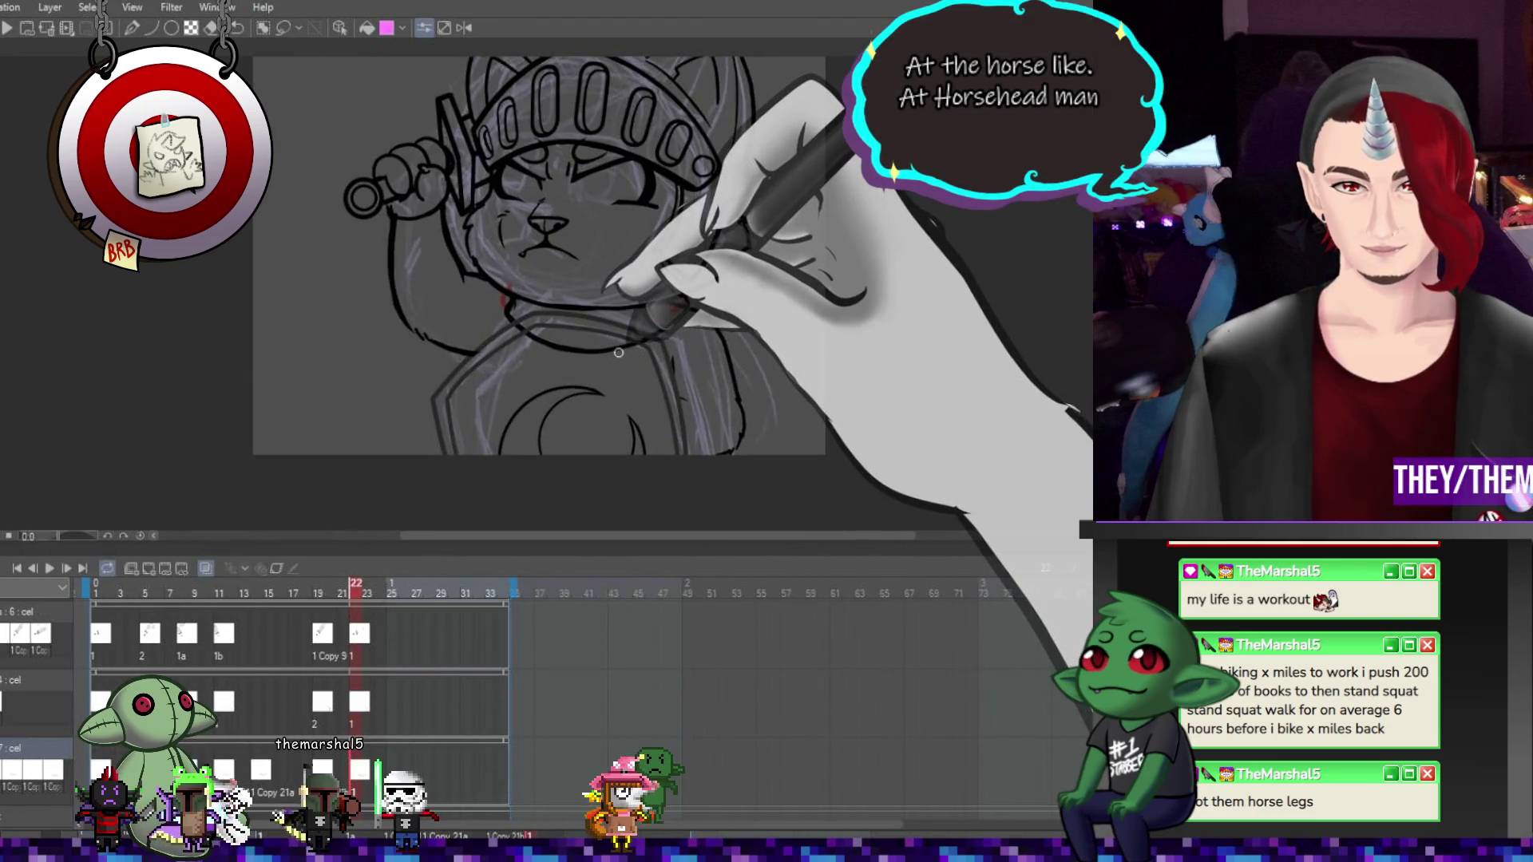
key(space)
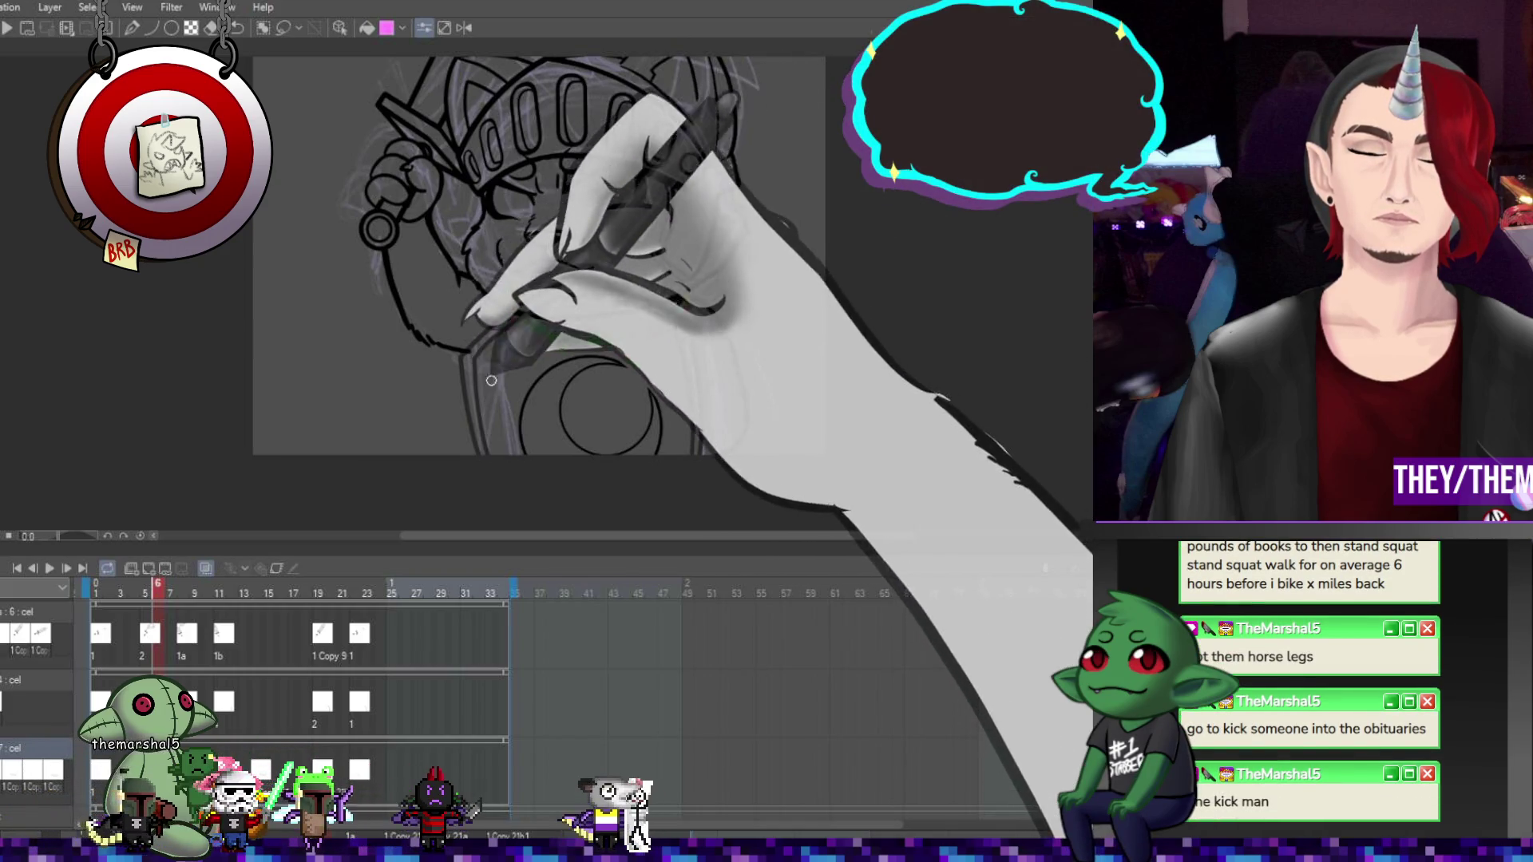
Step through the knight drawings at frames 8, 11, 19 and 22
key(Right)
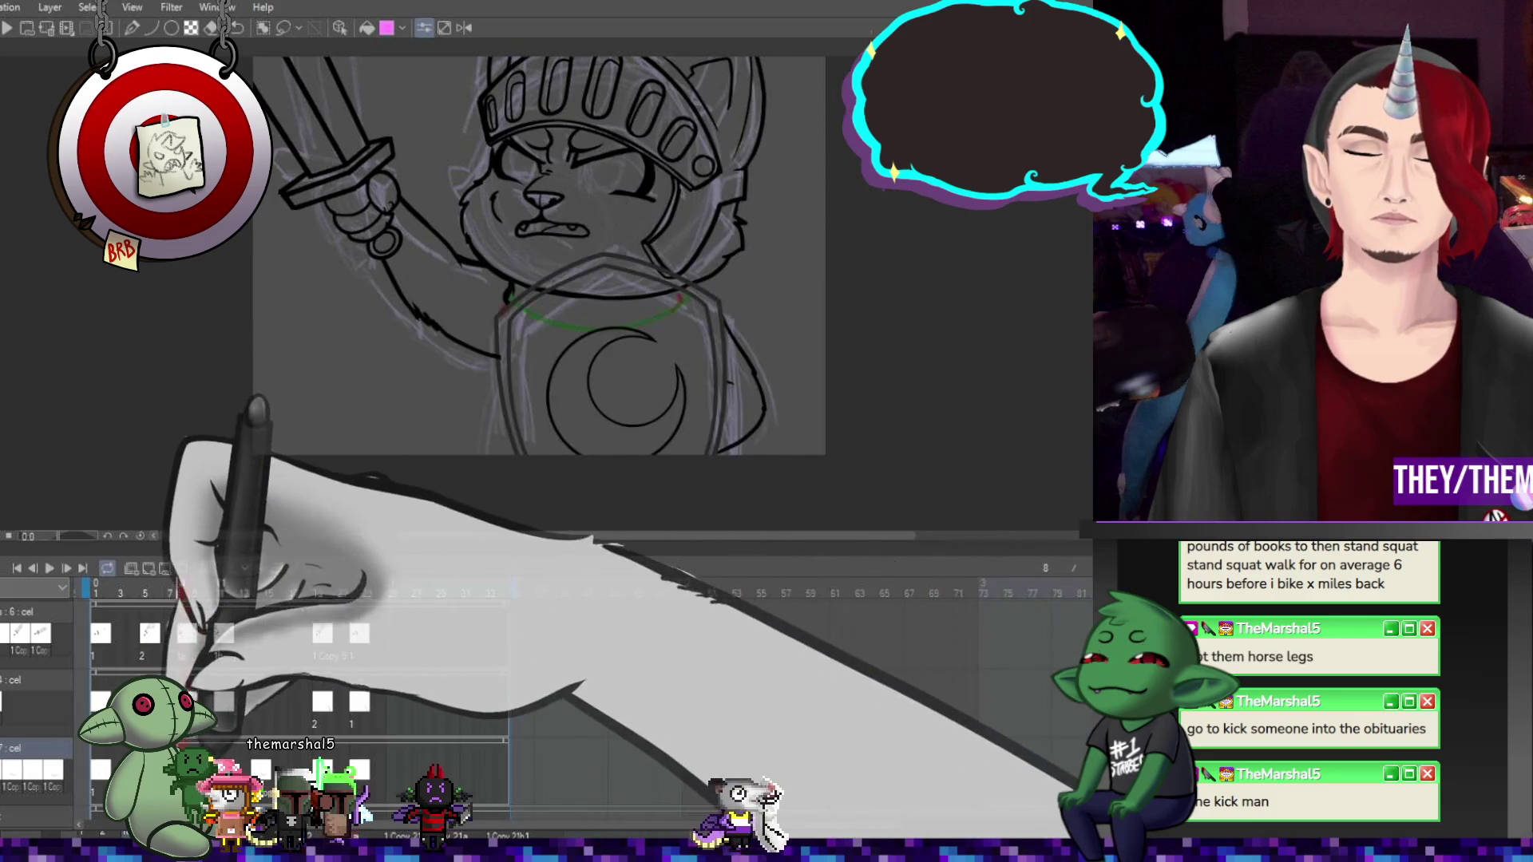
key(Right)
key(Right)
key(Right)
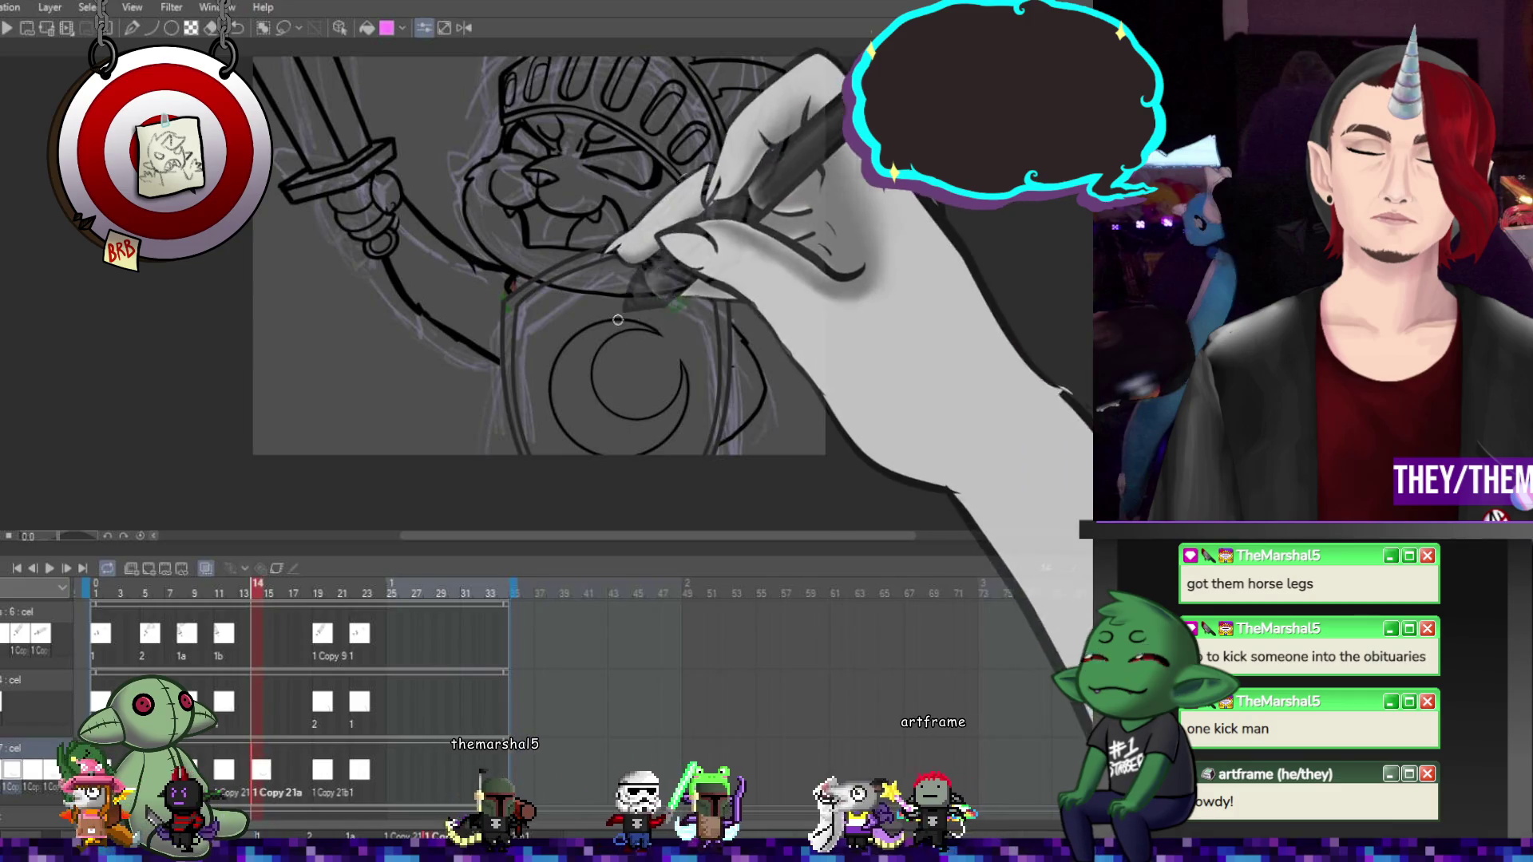
click(324, 766)
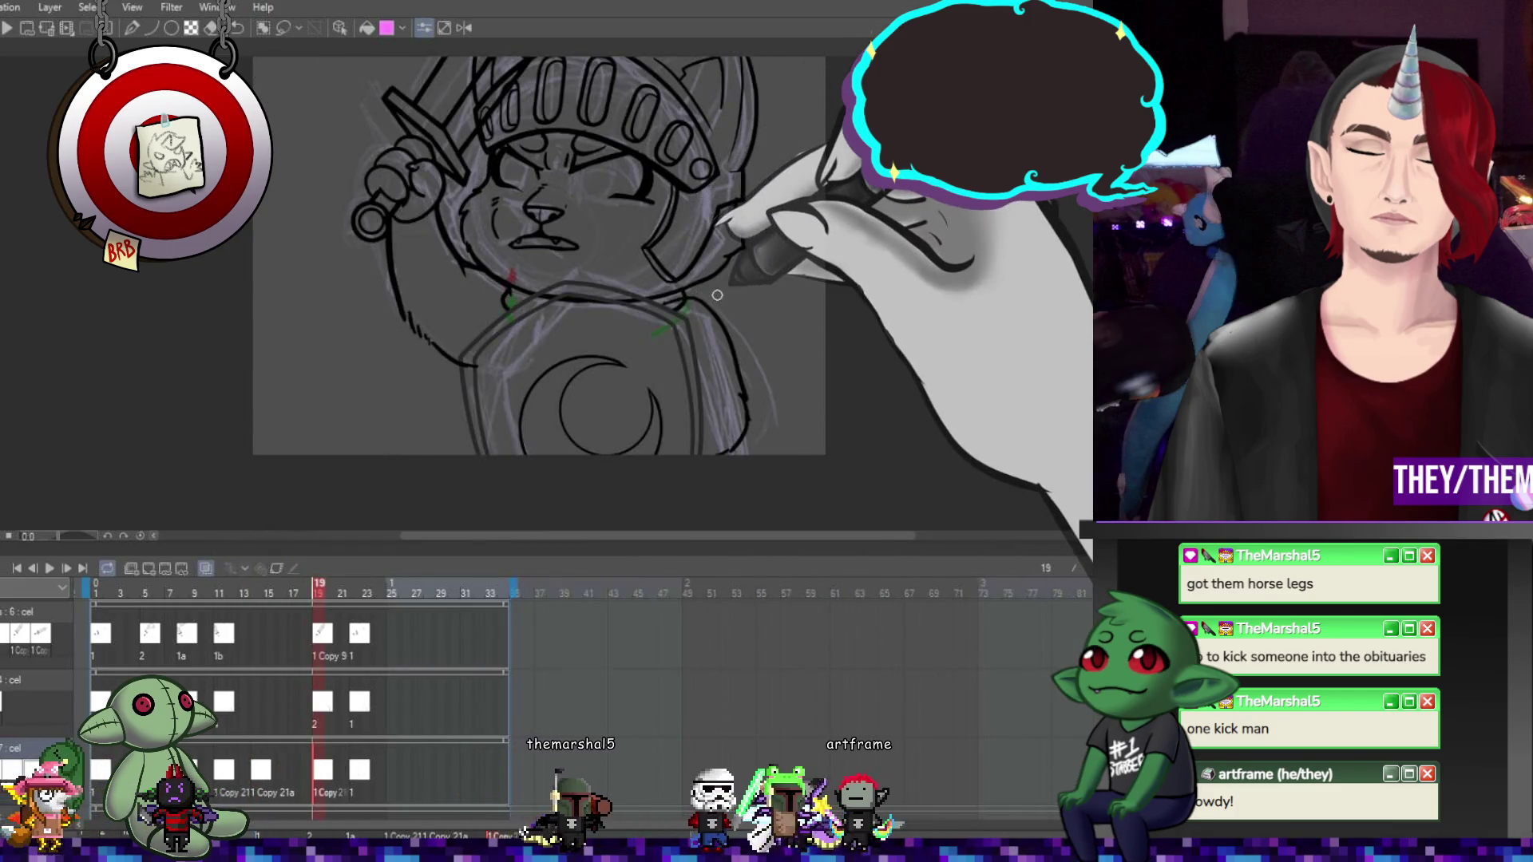
key(Right)
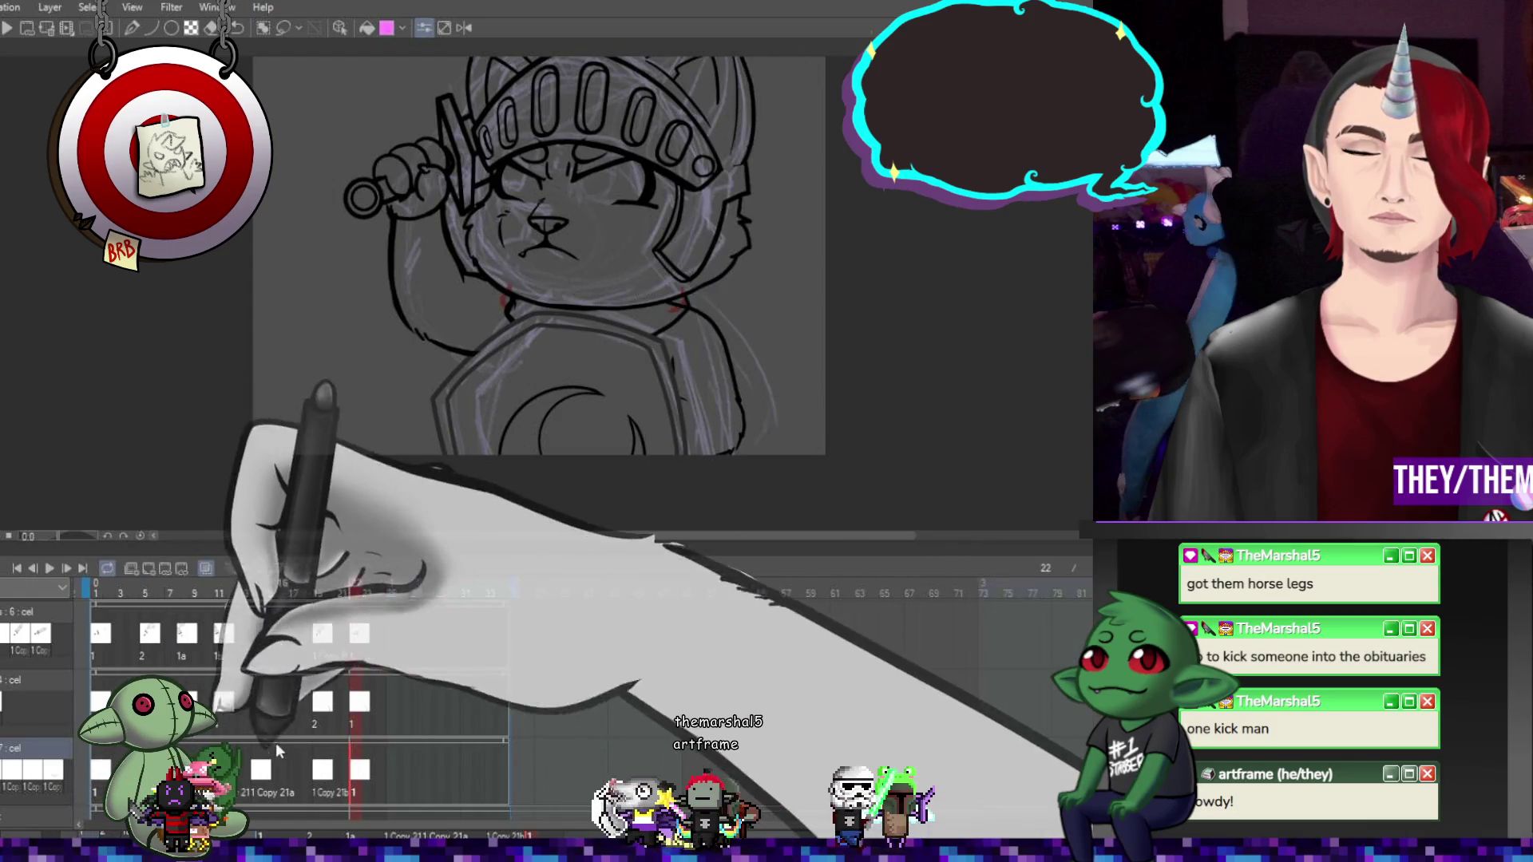
View the knight drawings at frames 19, 22, 2, 6 and 9
key(Left)
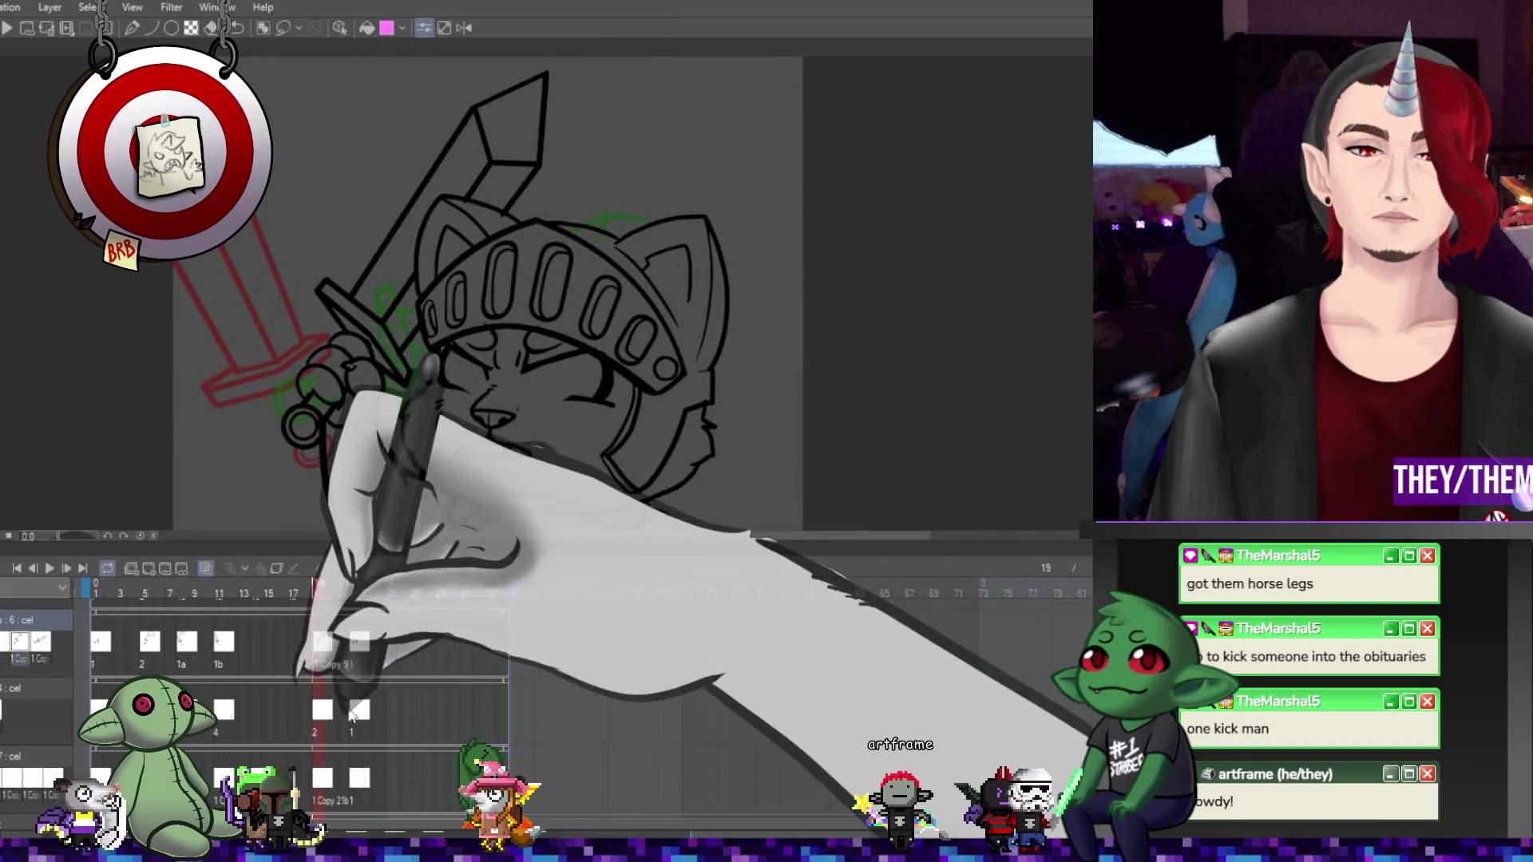
click(360, 644)
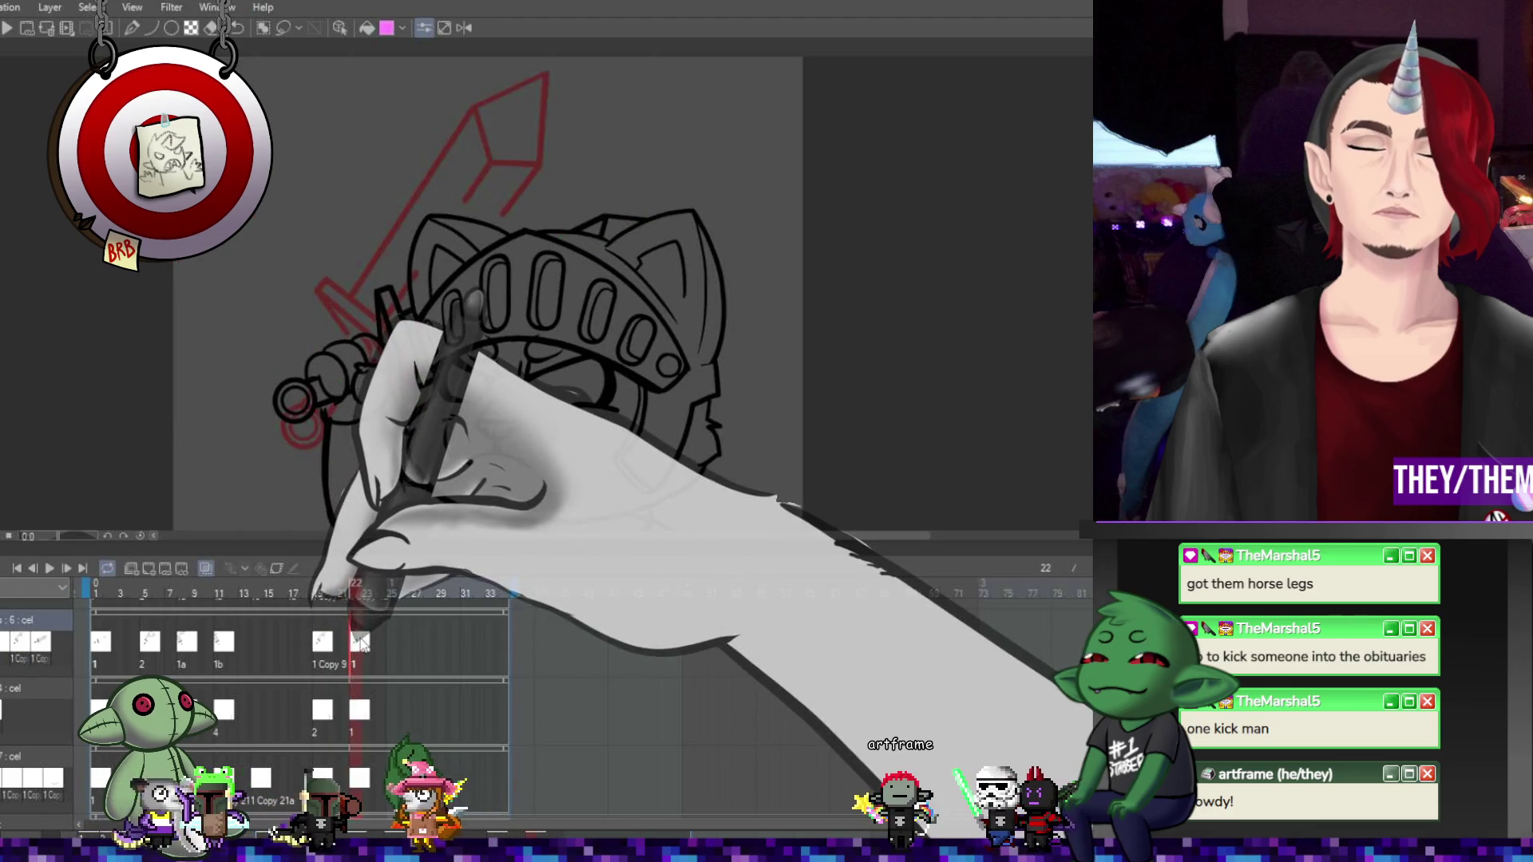
click(112, 659)
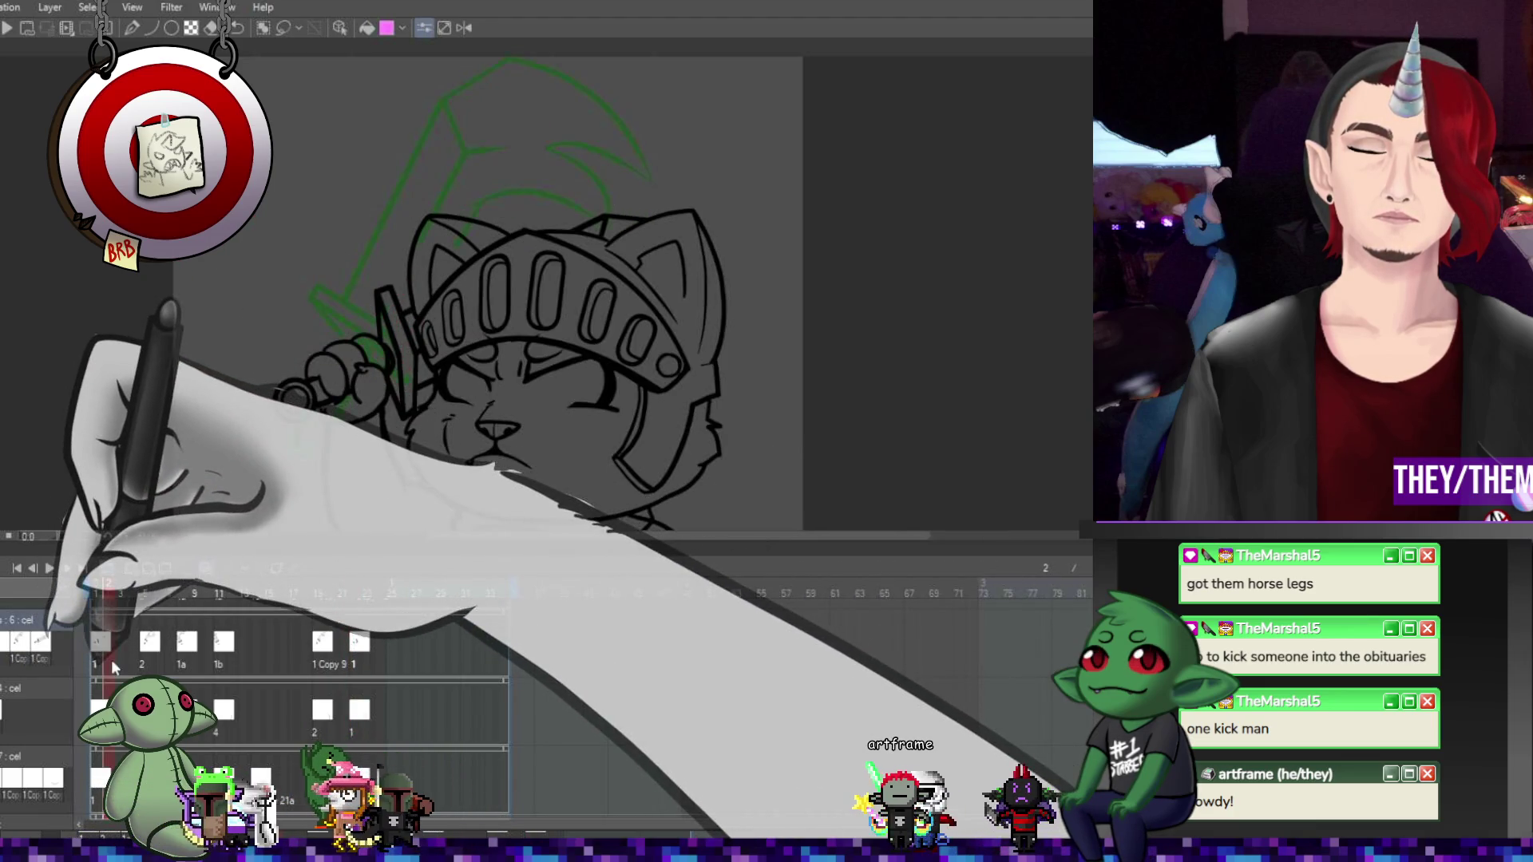
click(157, 643)
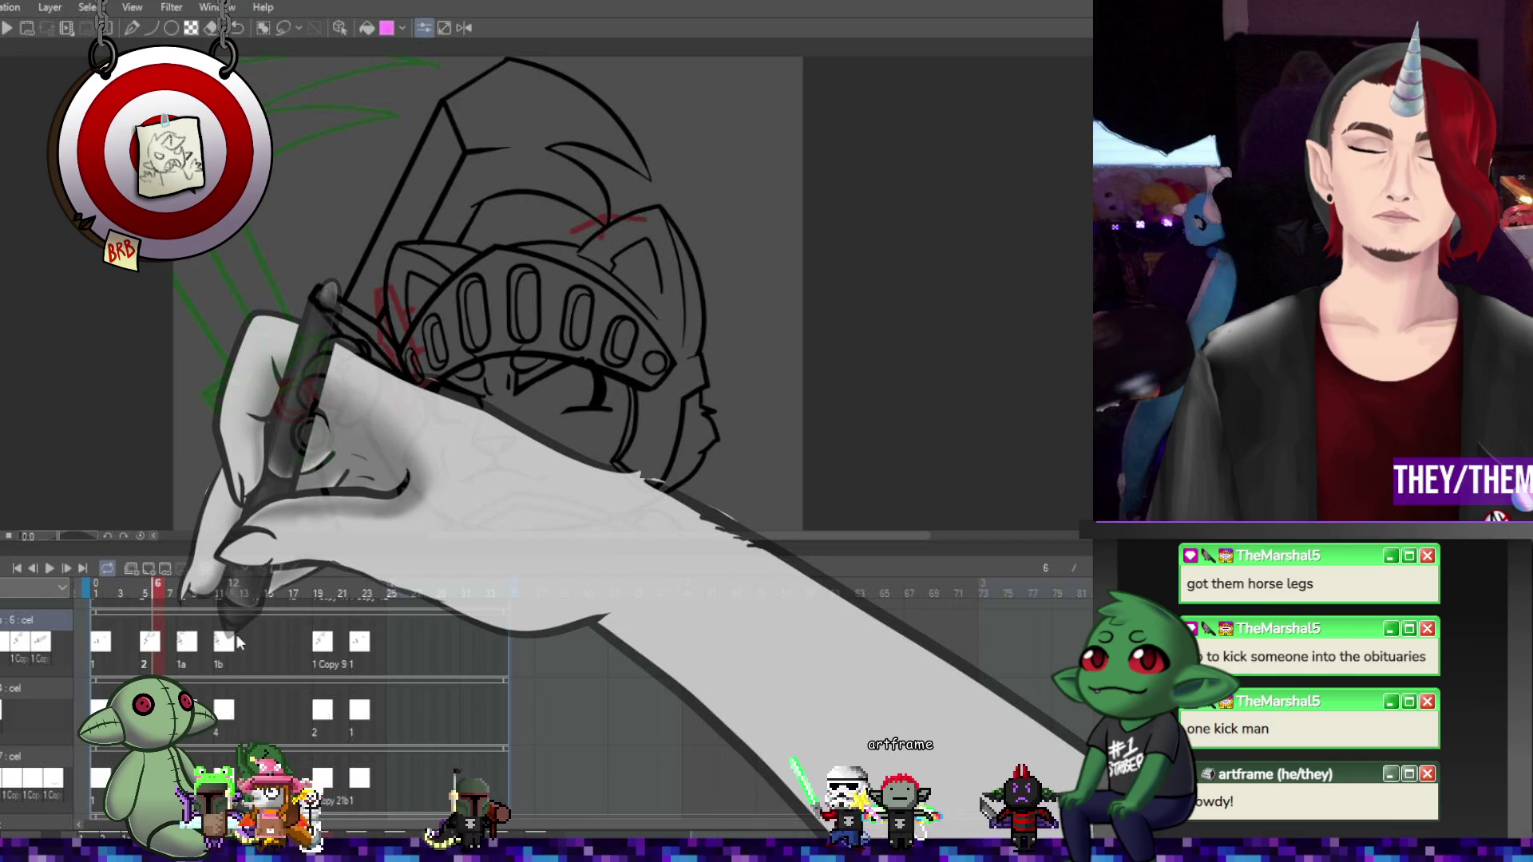
click(194, 644)
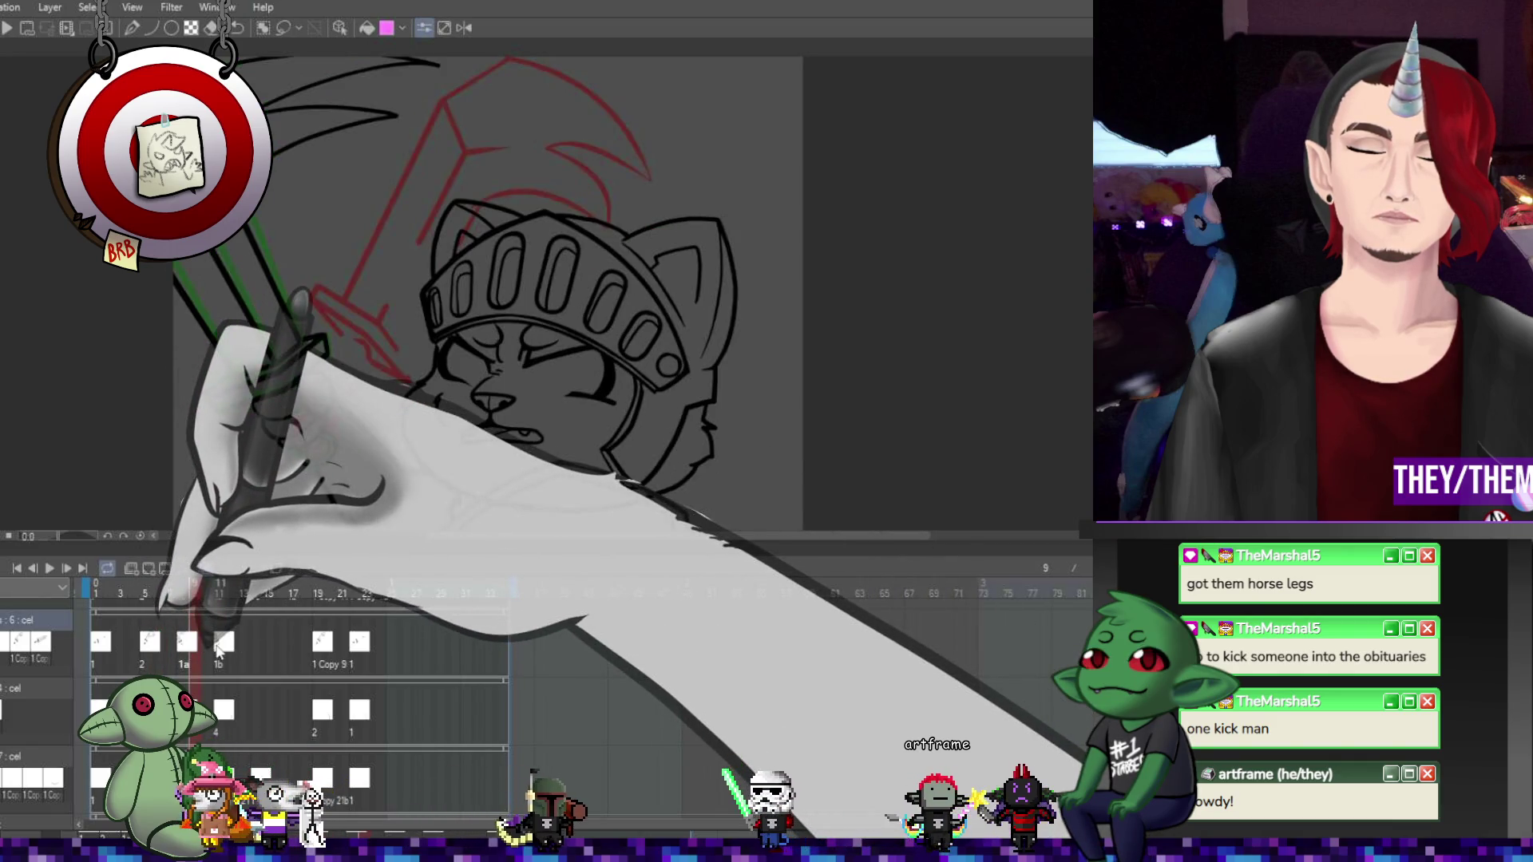
Zoom out and play the animation once, then stop it
scroll(615, 311, down, 3)
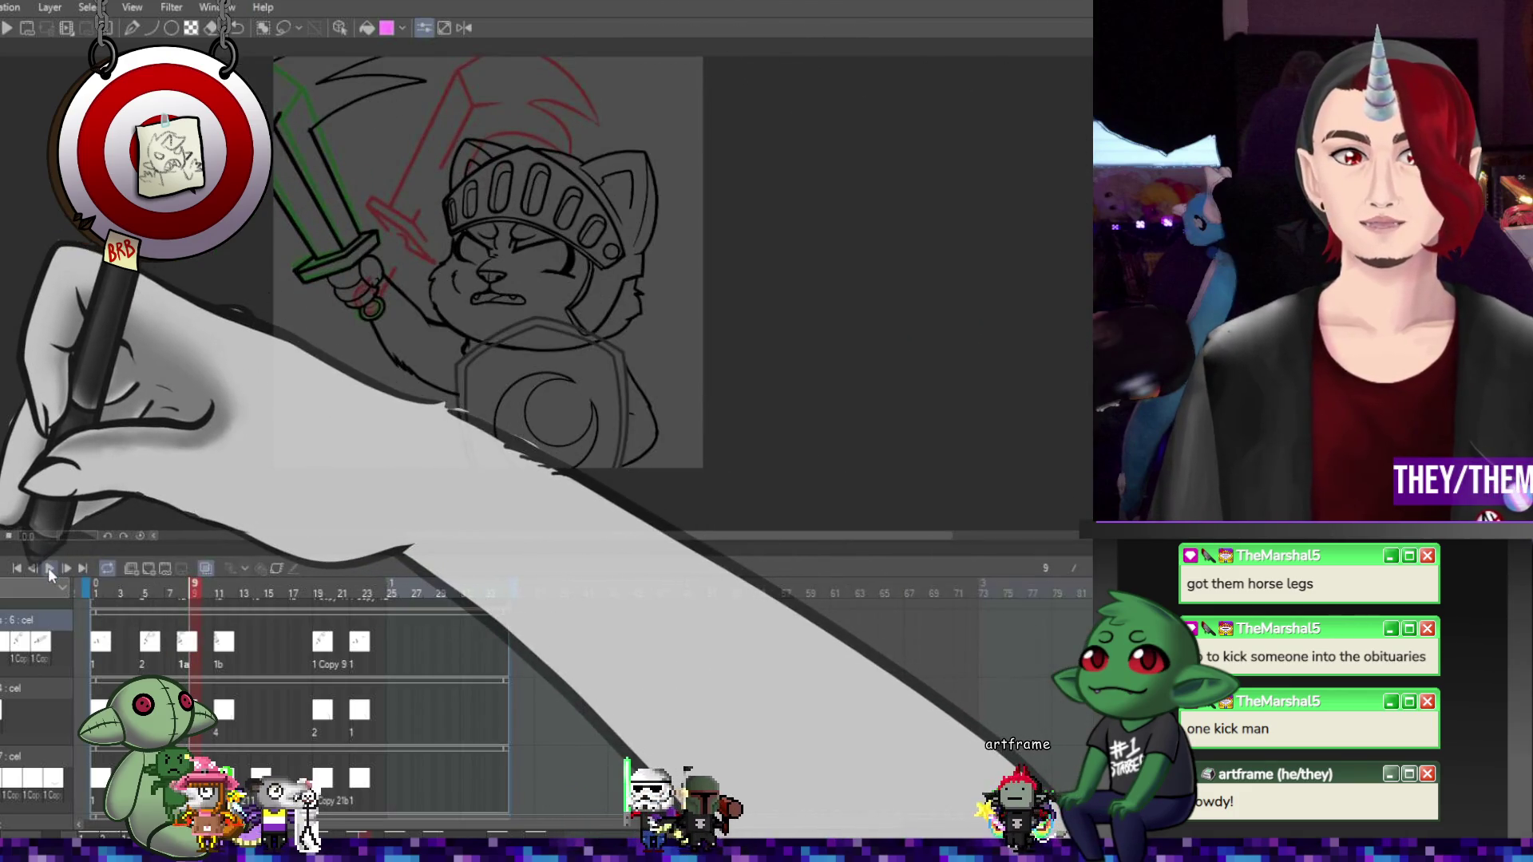
click(48, 567)
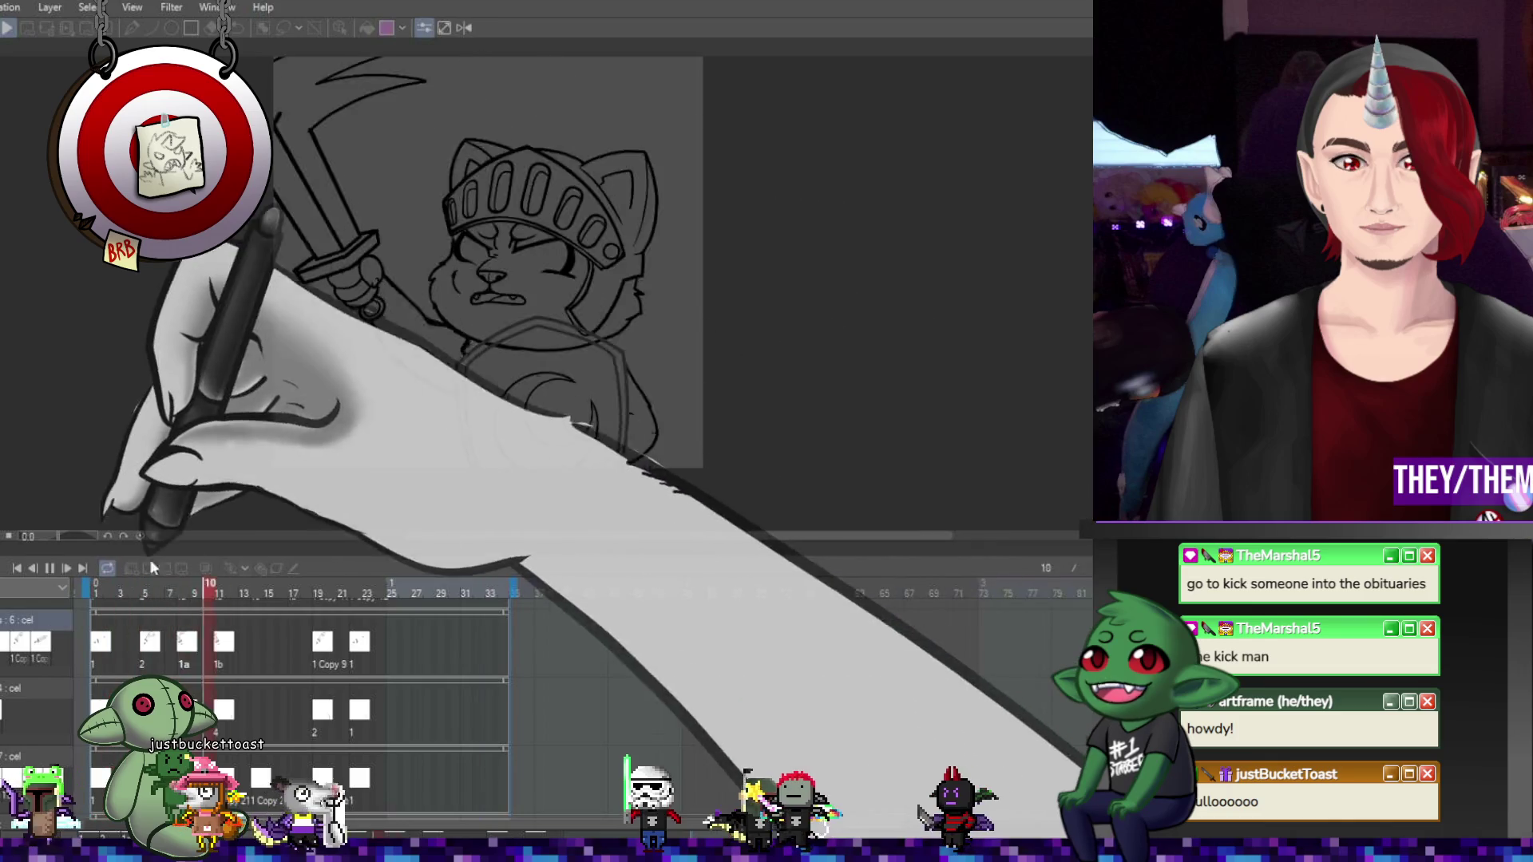
key(space)
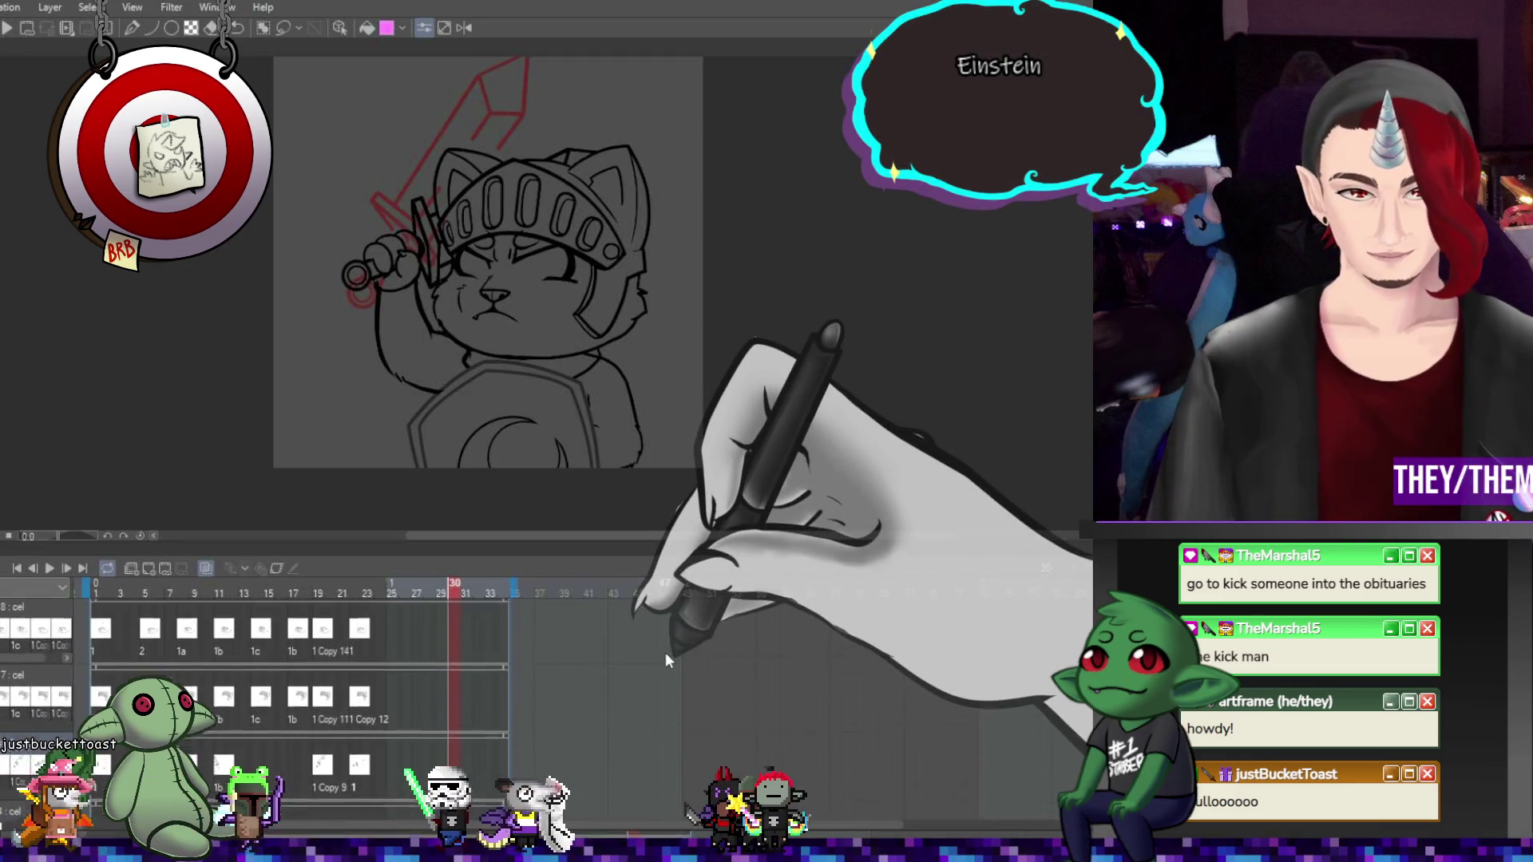
From the start, inspect the sword-gripping fist on the frame 5, 11, 19 and 22 drawings
scroll(665, 653, down, 2)
scroll(673, 634, up, 1)
key(Home)
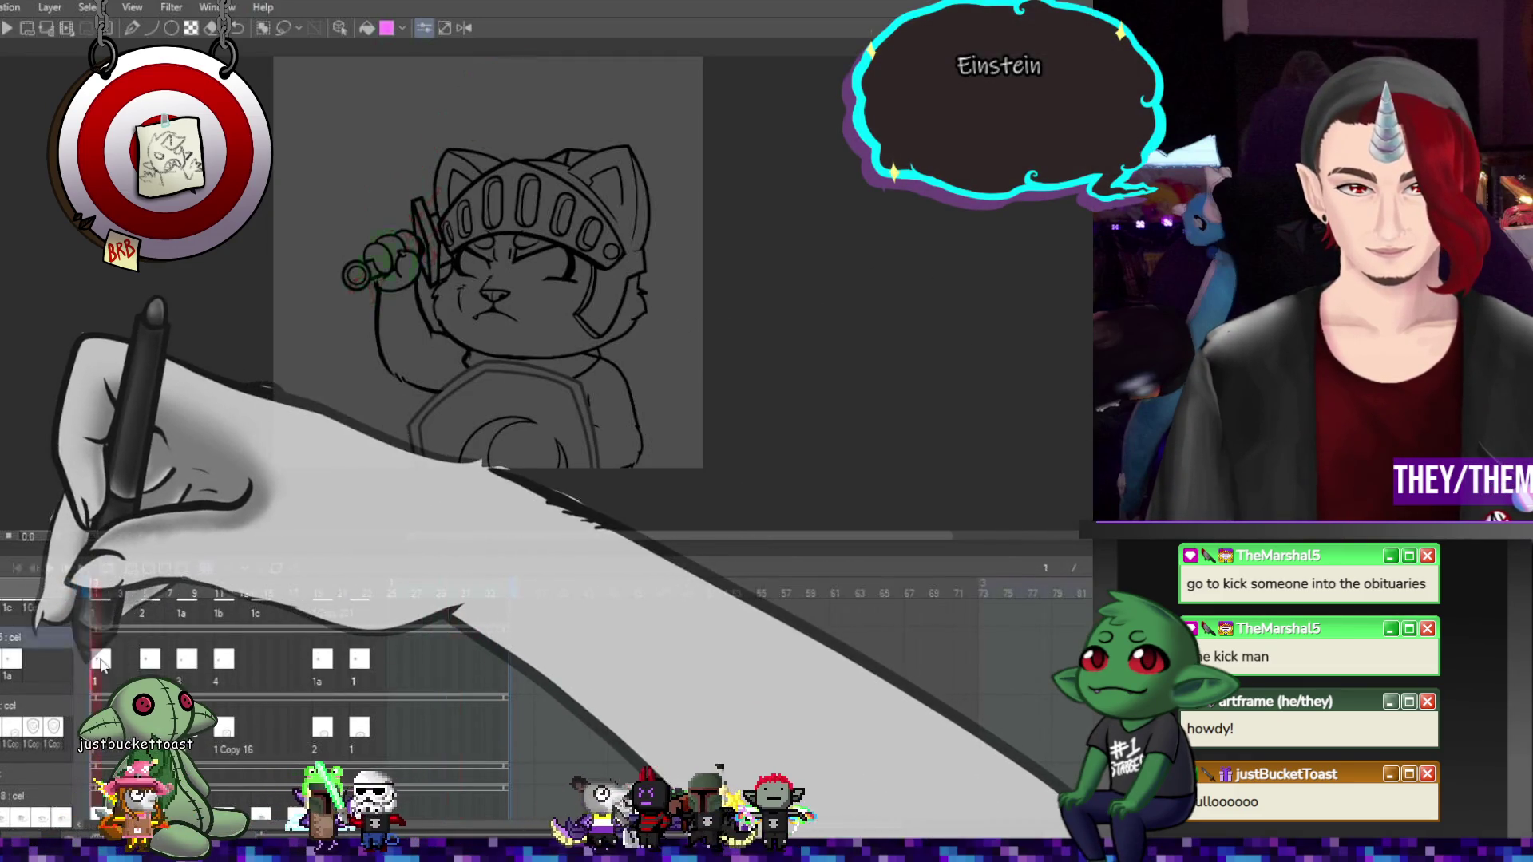
scroll(389, 296, up, 3)
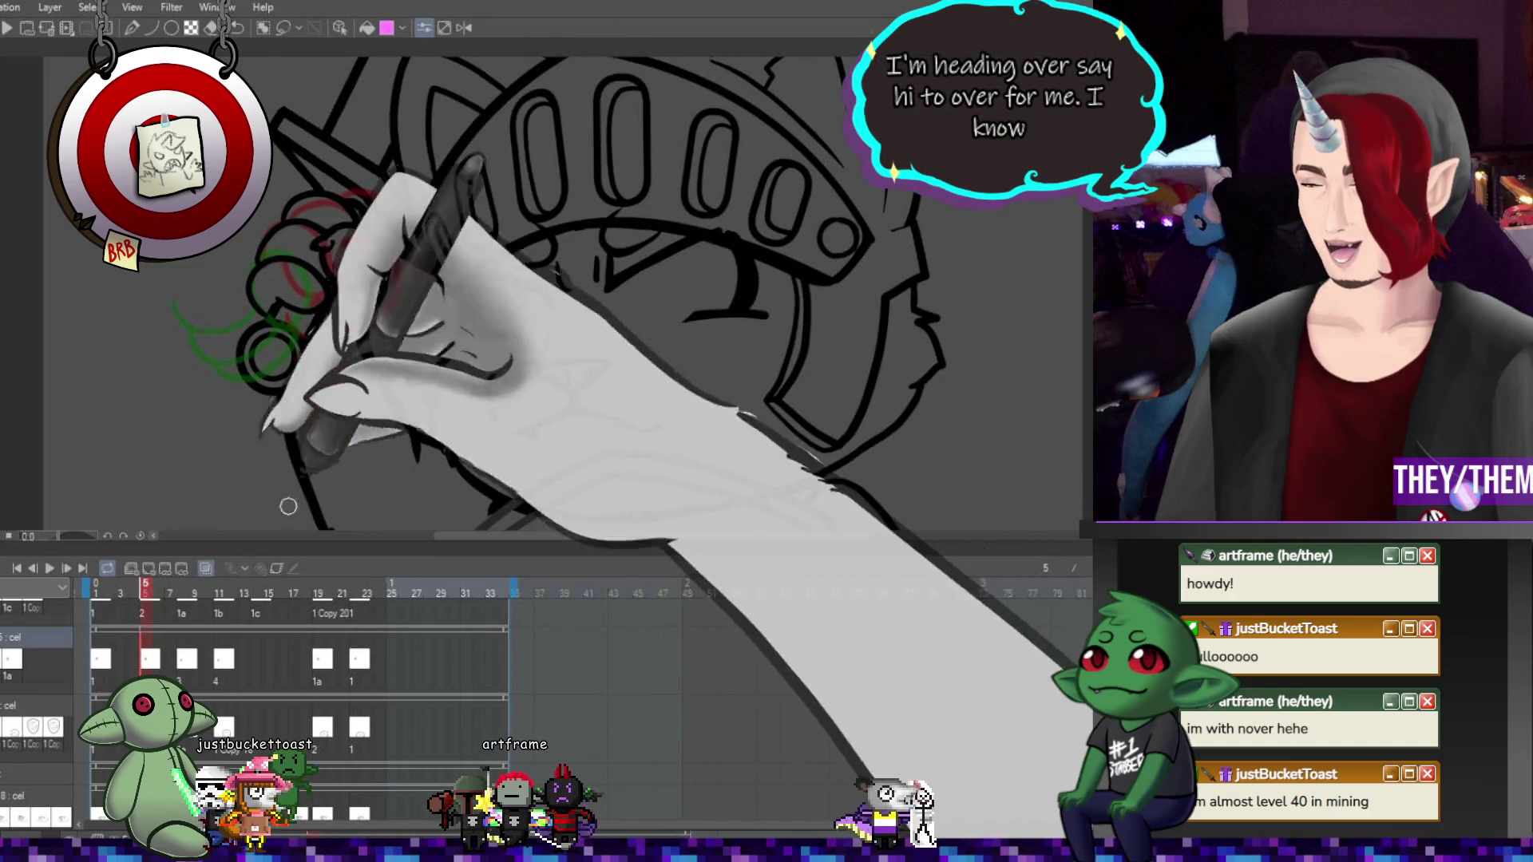
click(191, 666)
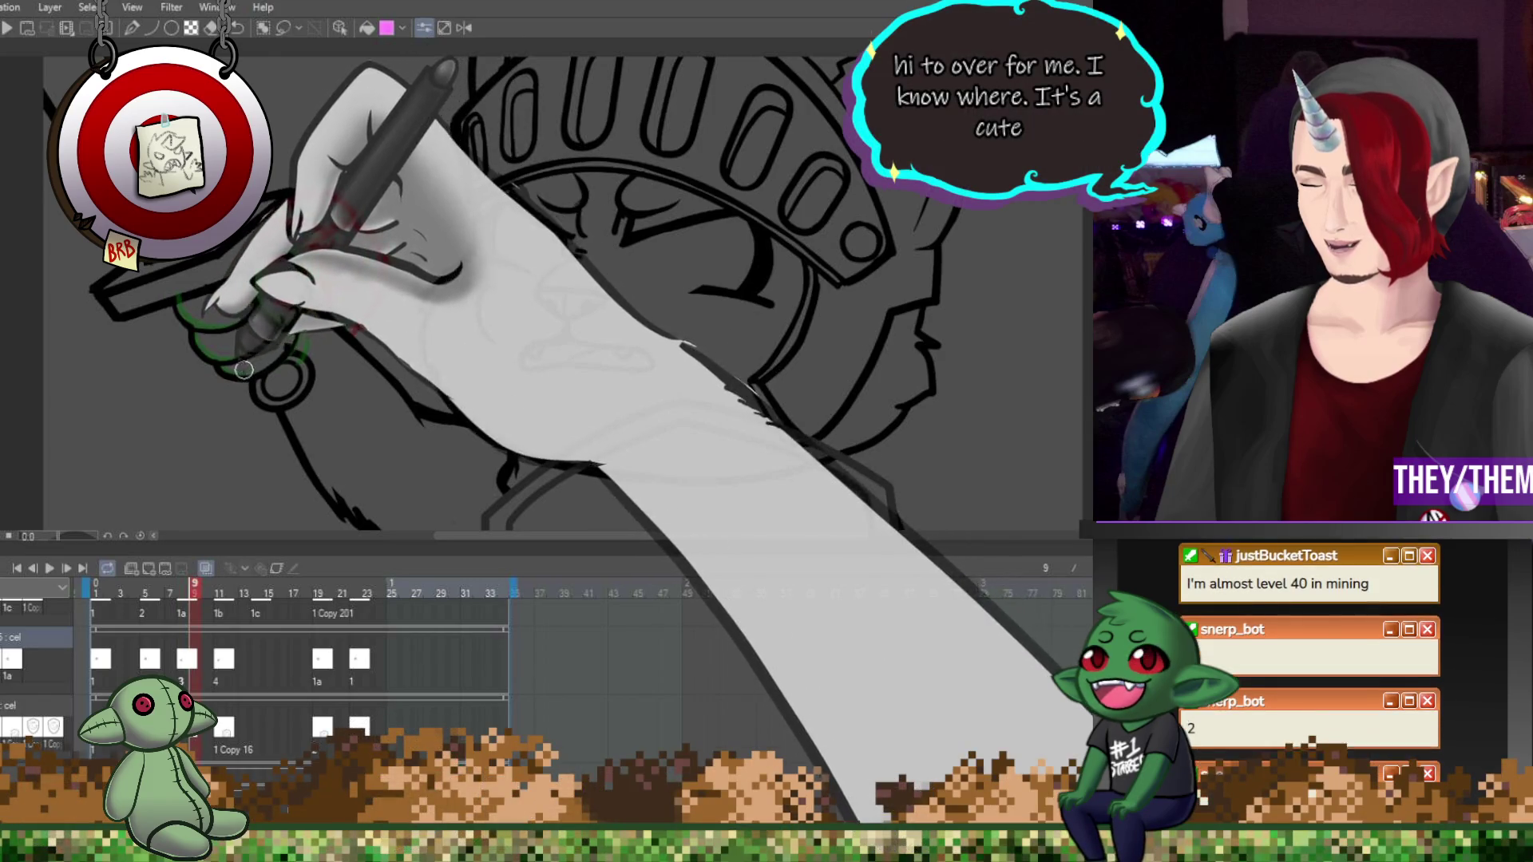
click(224, 659)
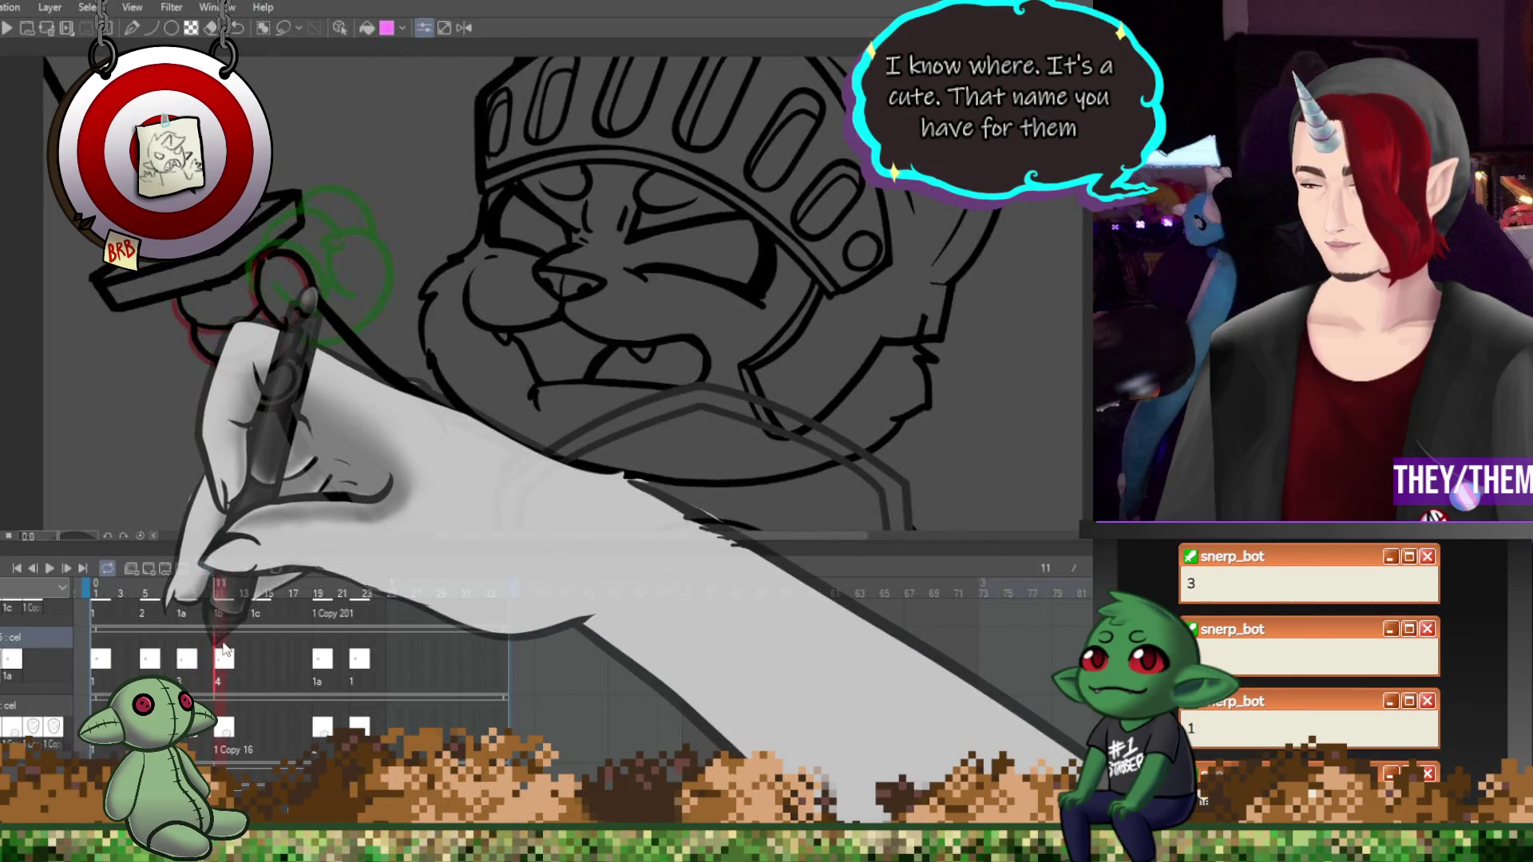
click(320, 659)
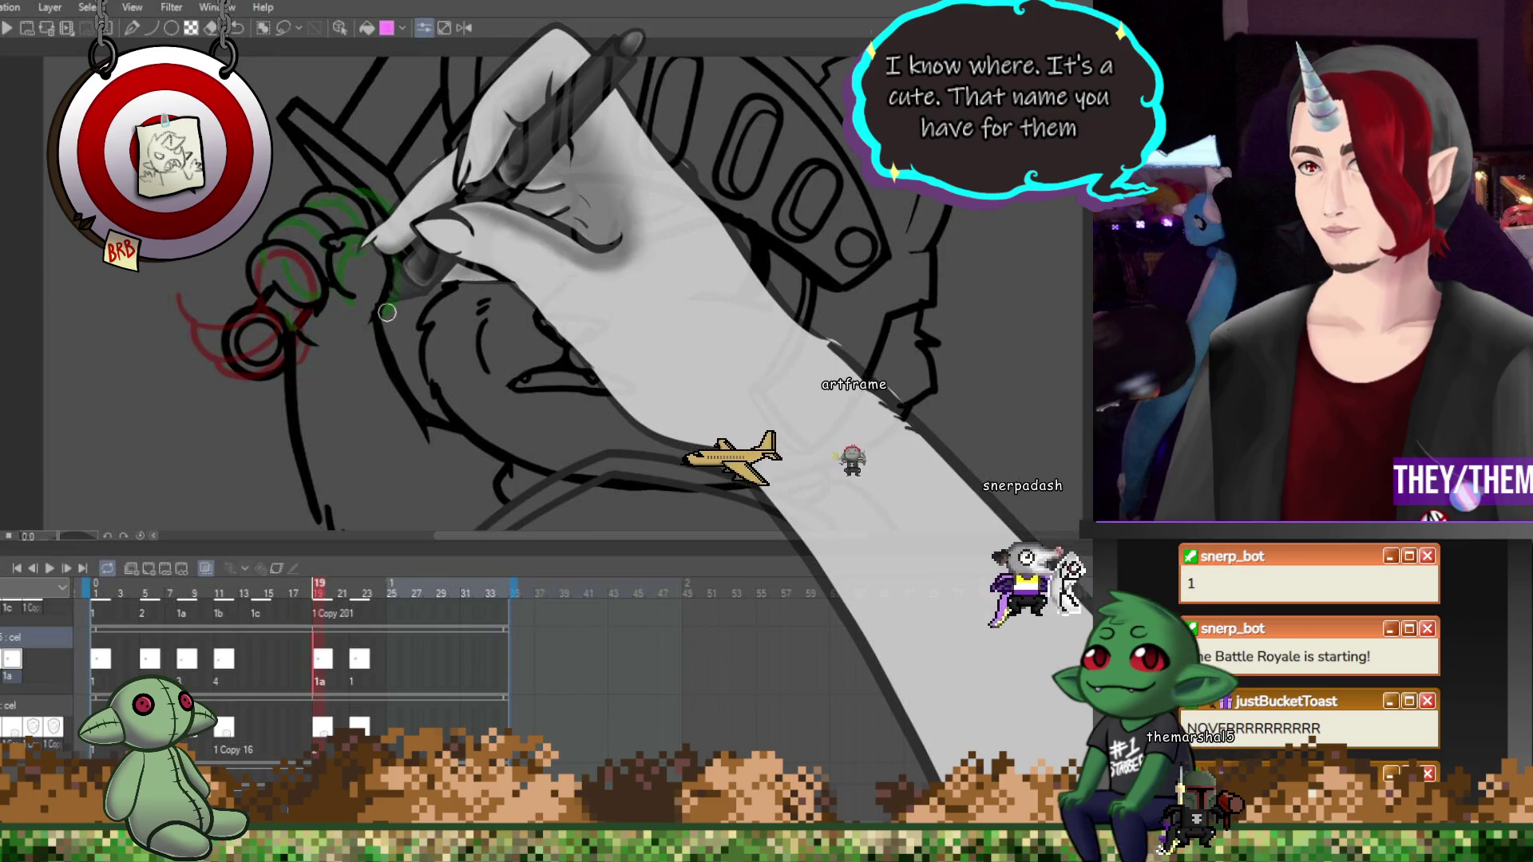
click(356, 670)
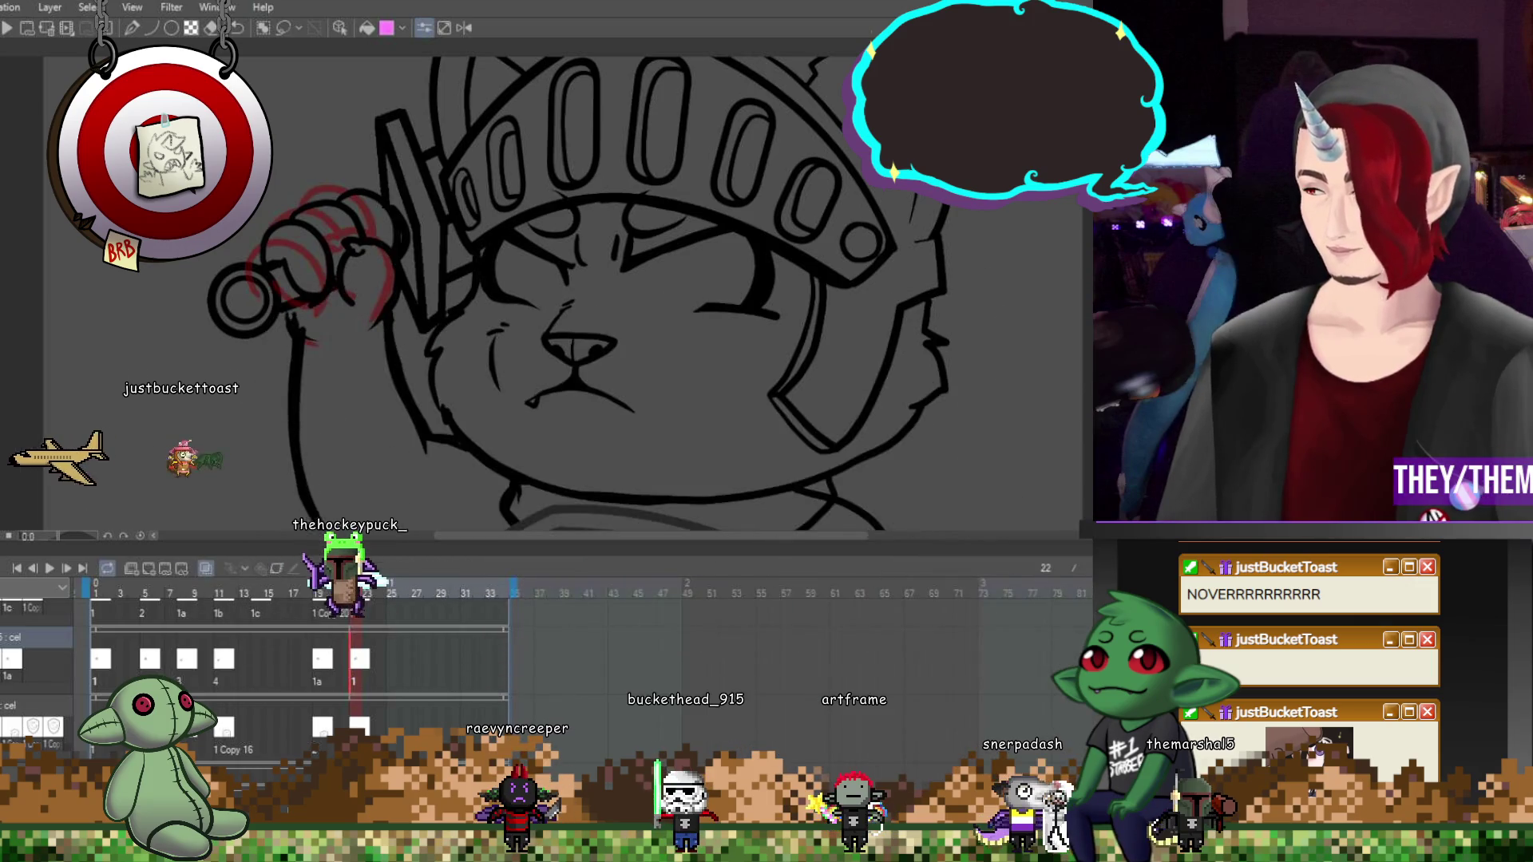
scroll(296, 671, down, 1)
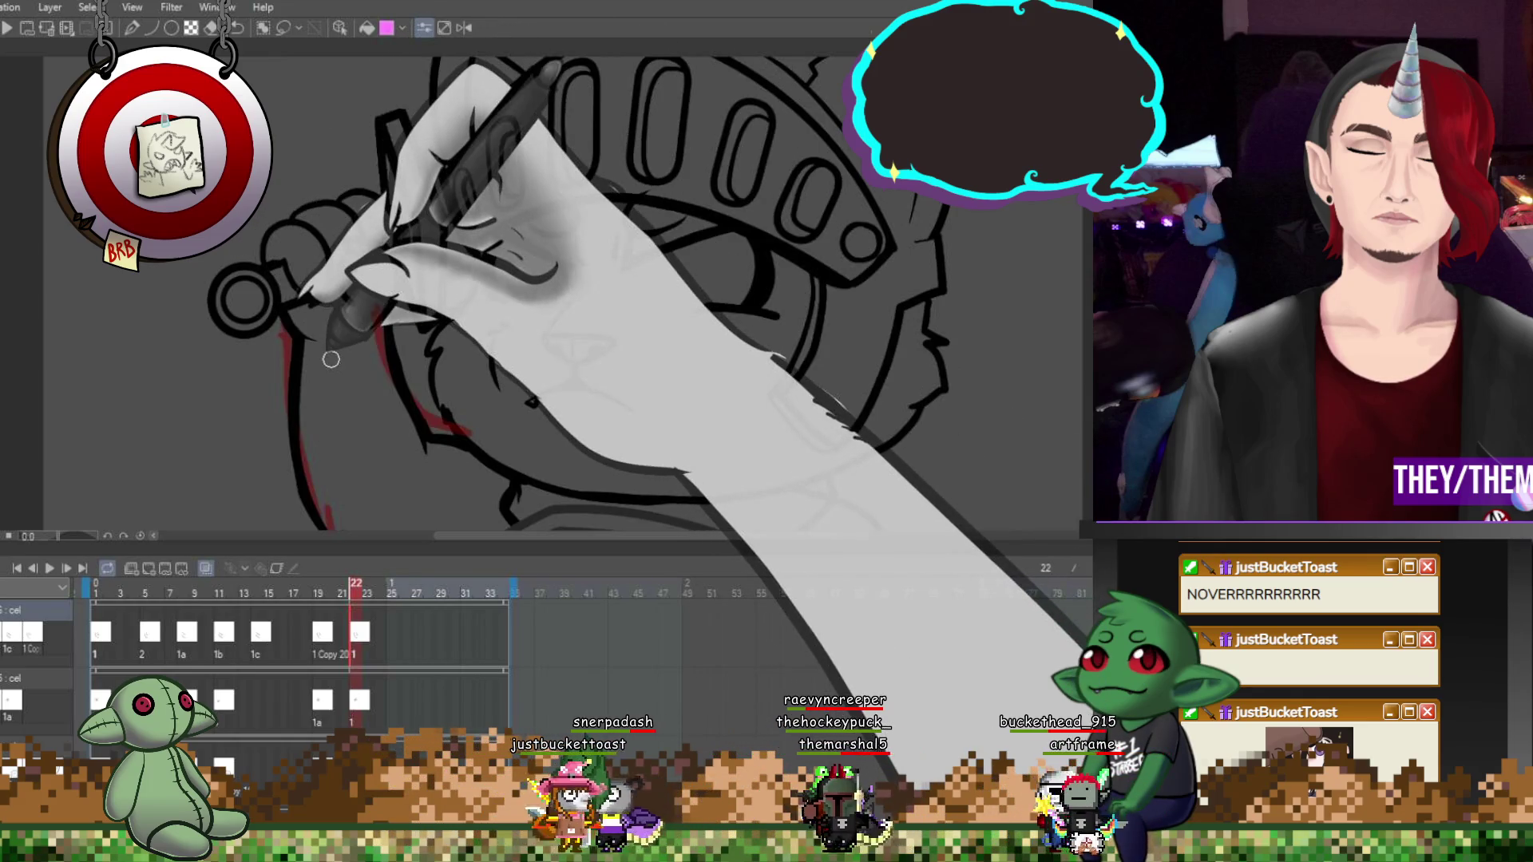
Step through cels at frames 1, 5, 8 and 11, selecting the lower cel layer, then frame 14
click(112, 634)
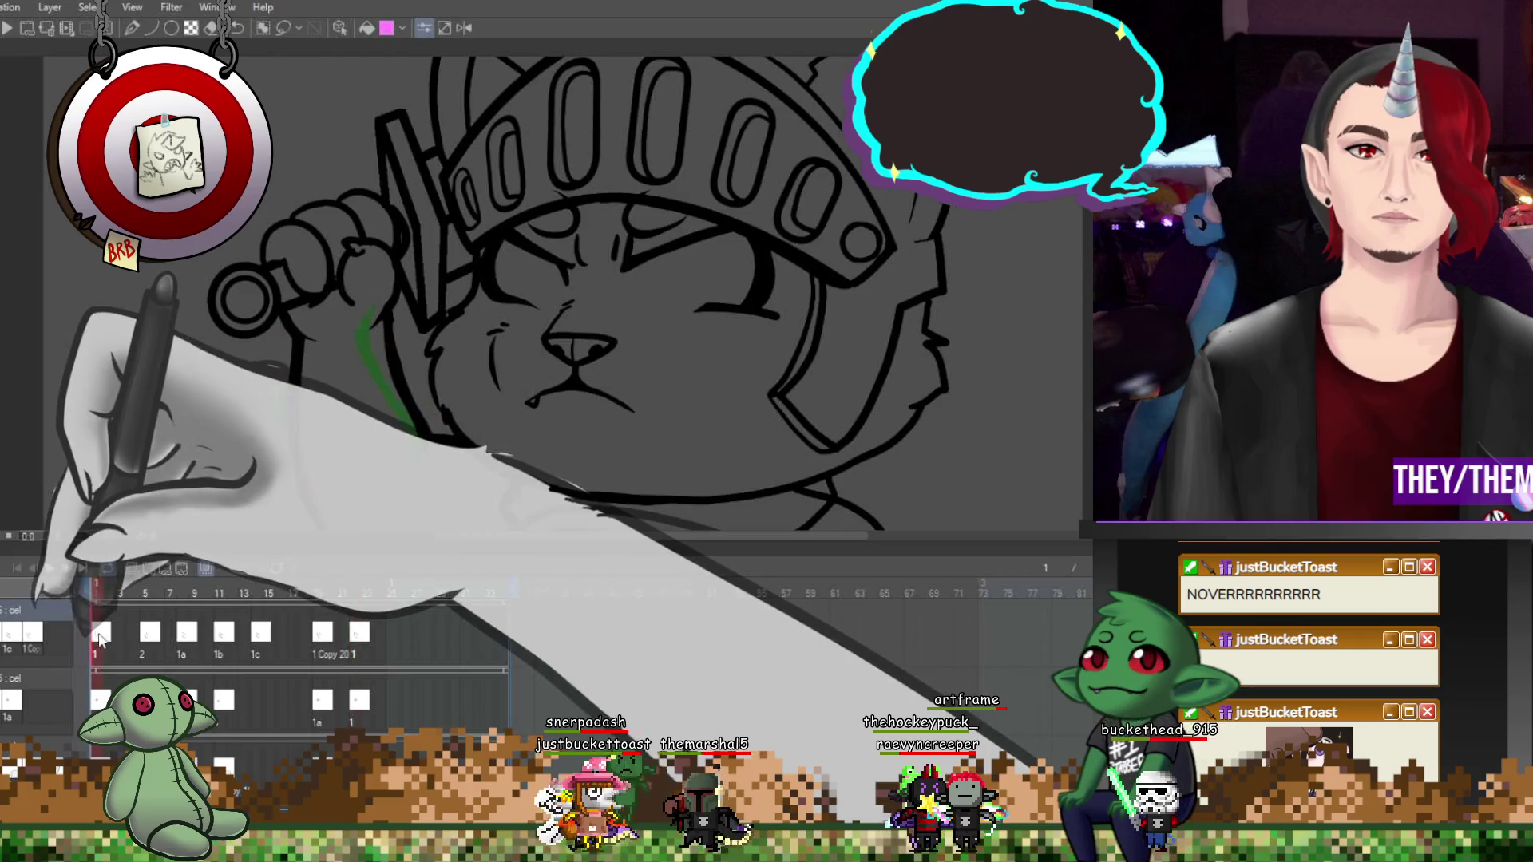
click(150, 633)
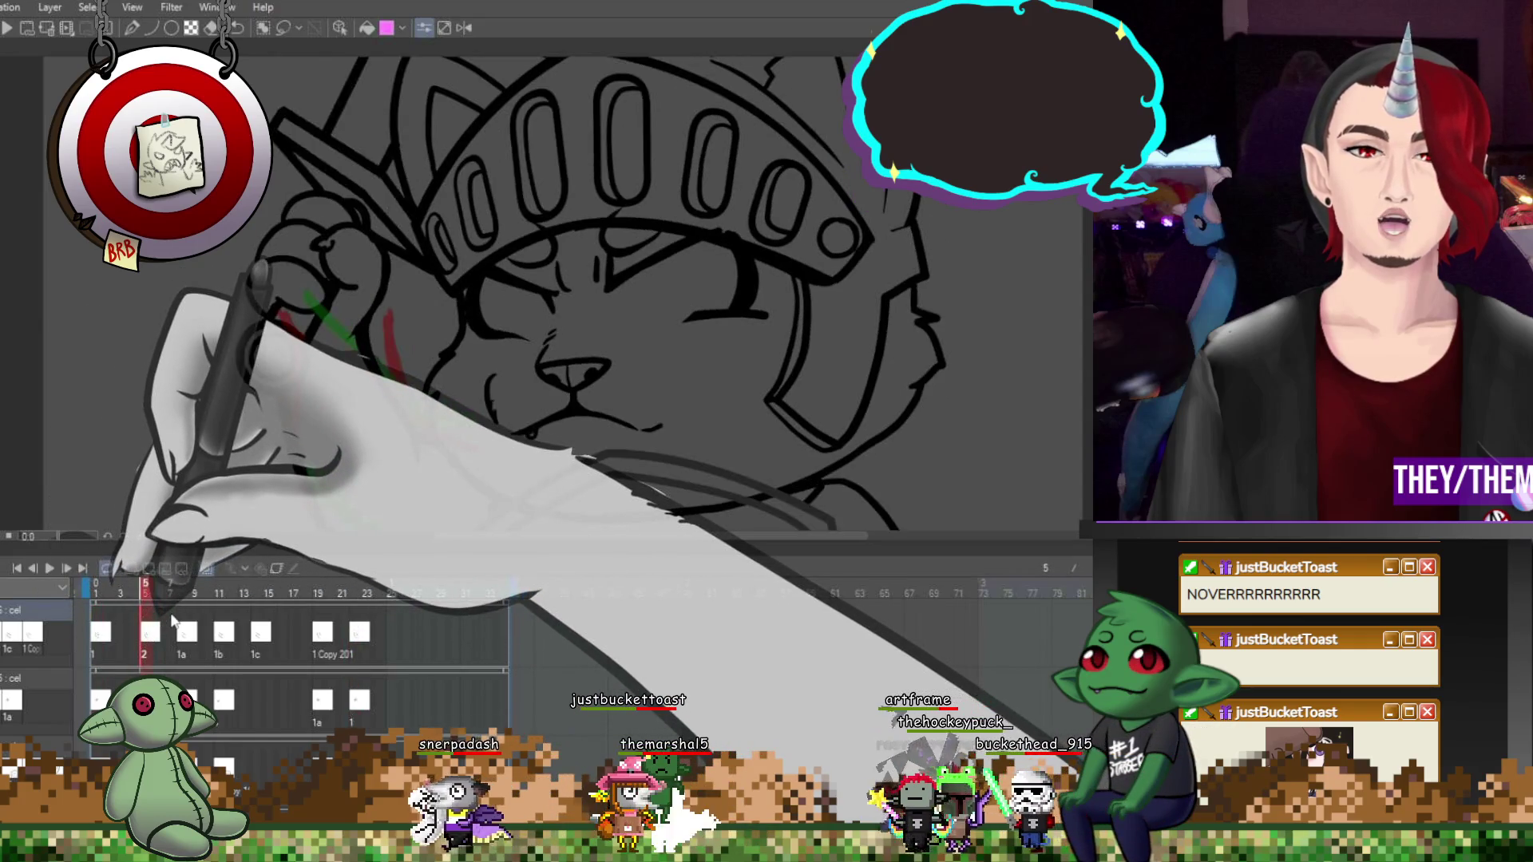
click(187, 634)
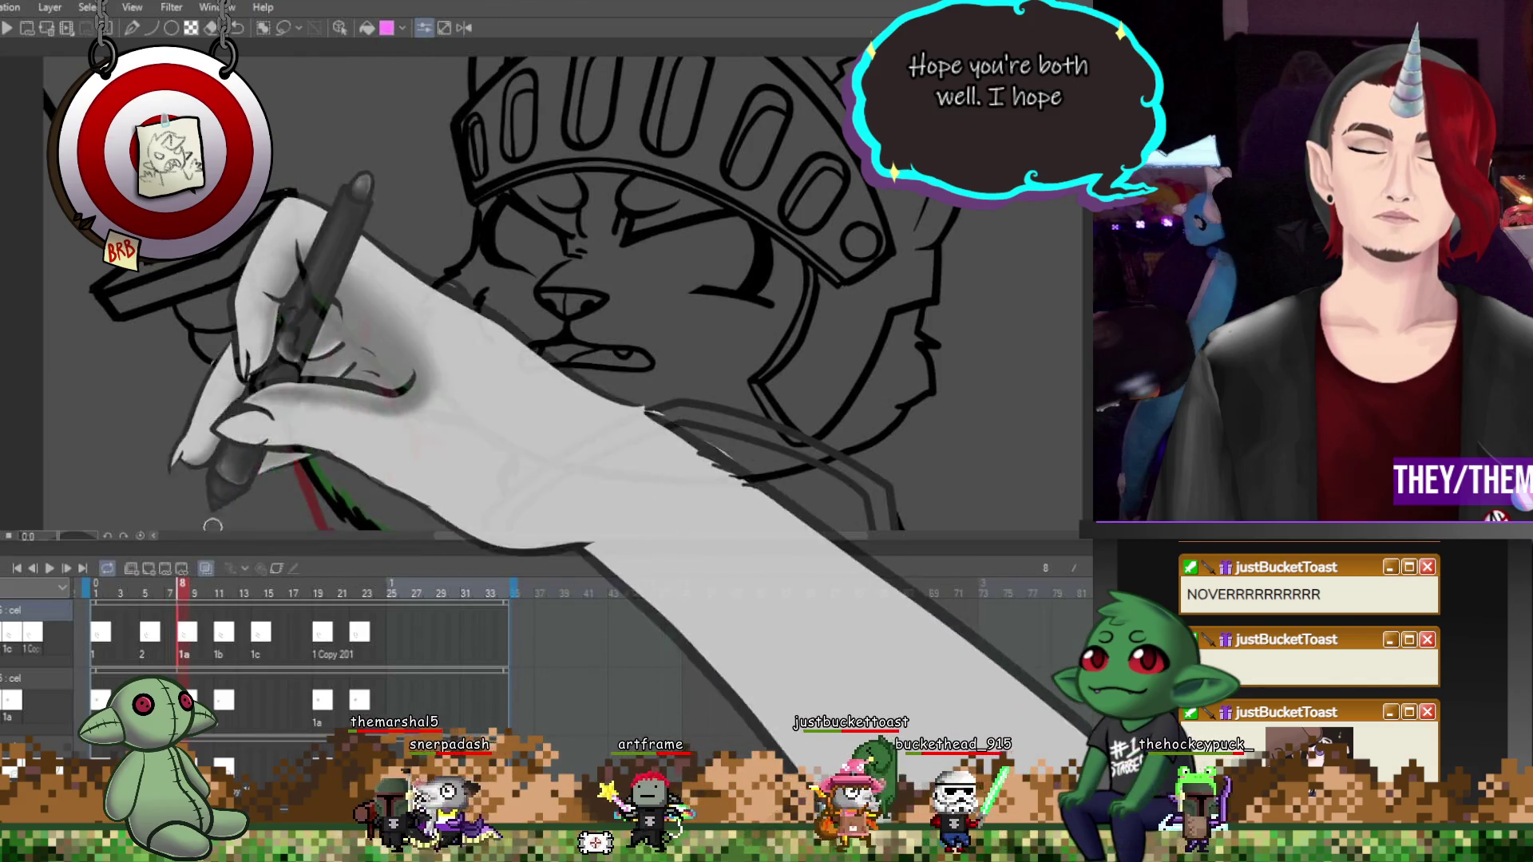
click(225, 633)
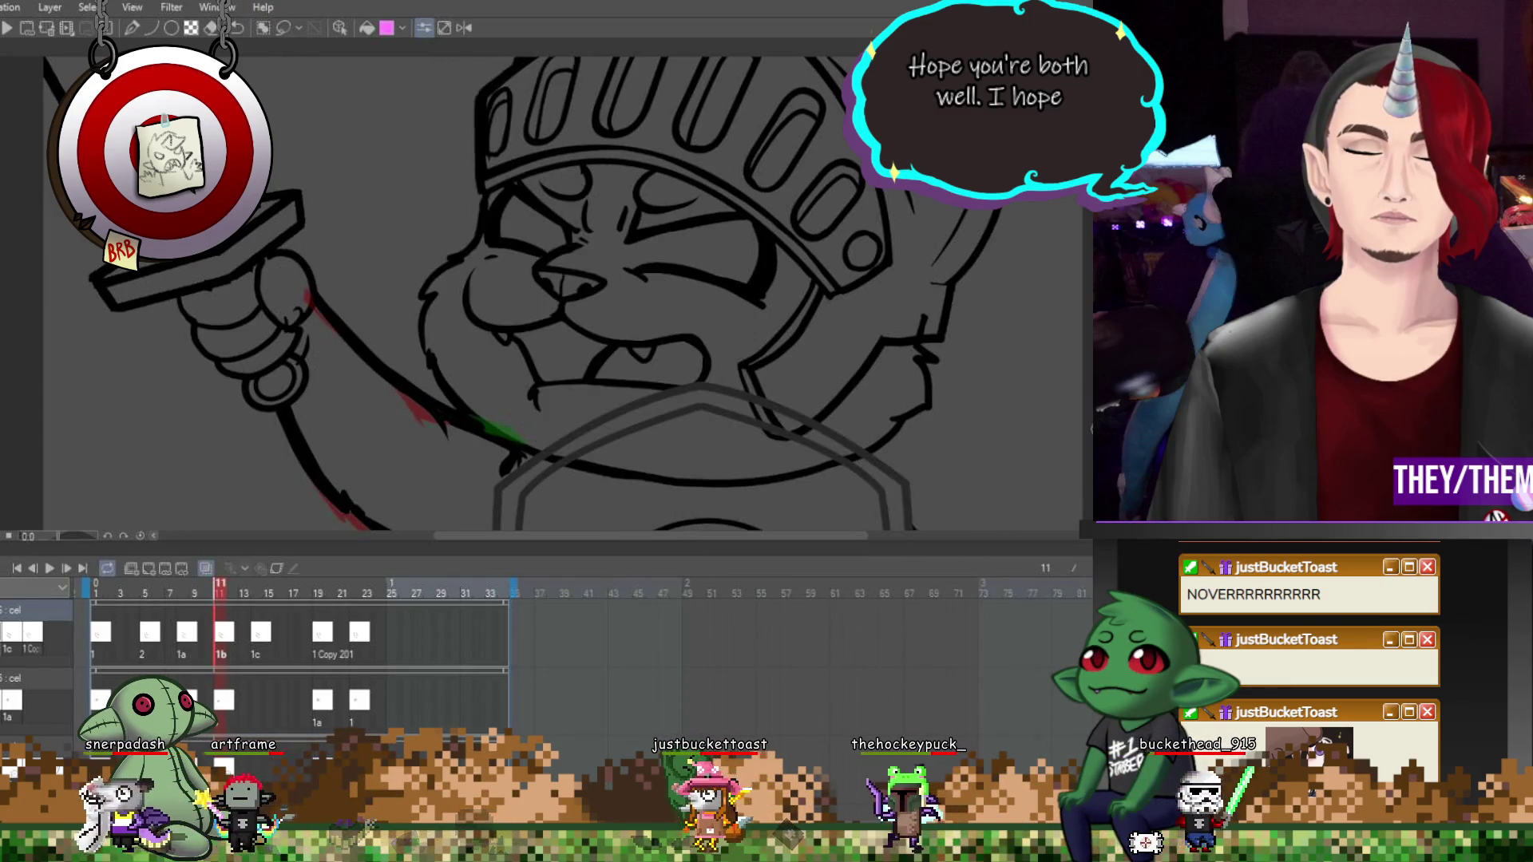
click(225, 695)
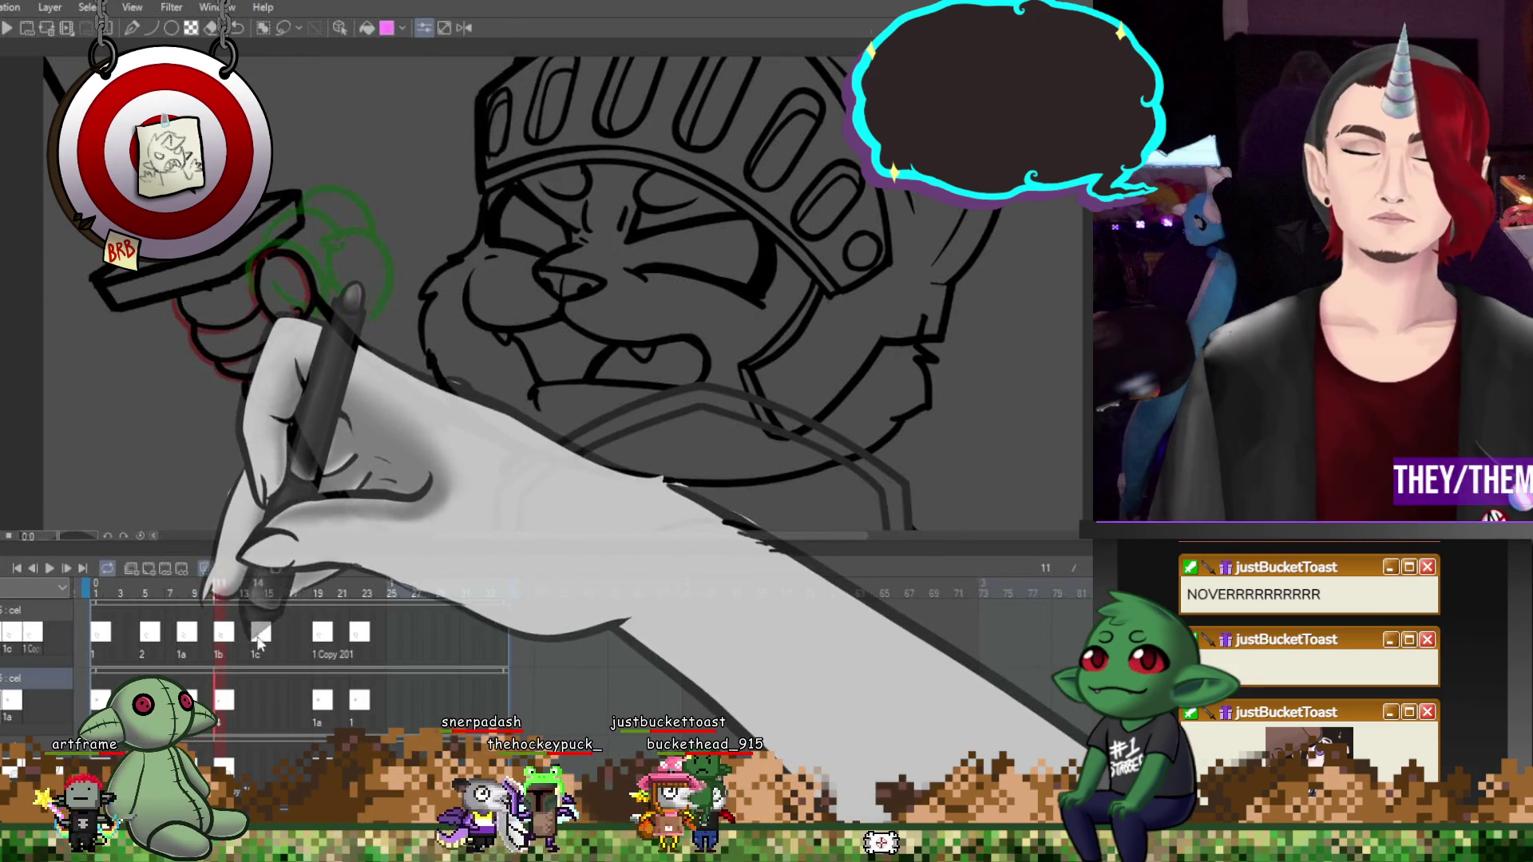
click(264, 648)
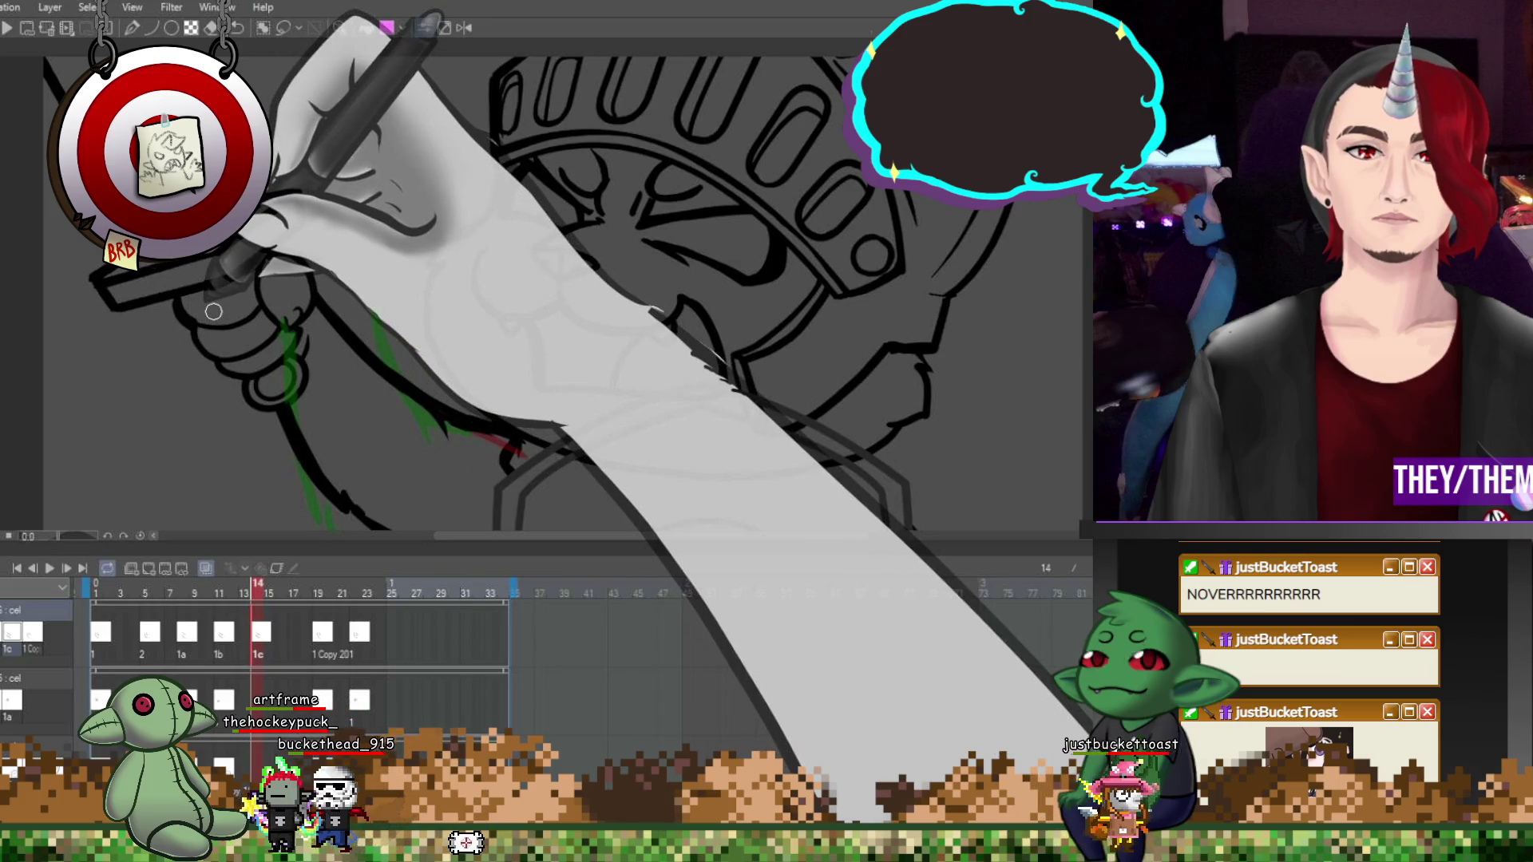
Review the face on the frame 11, 19, 22 and 23 drawings, then play the animation
key(Left)
key(Left)
key(Left)
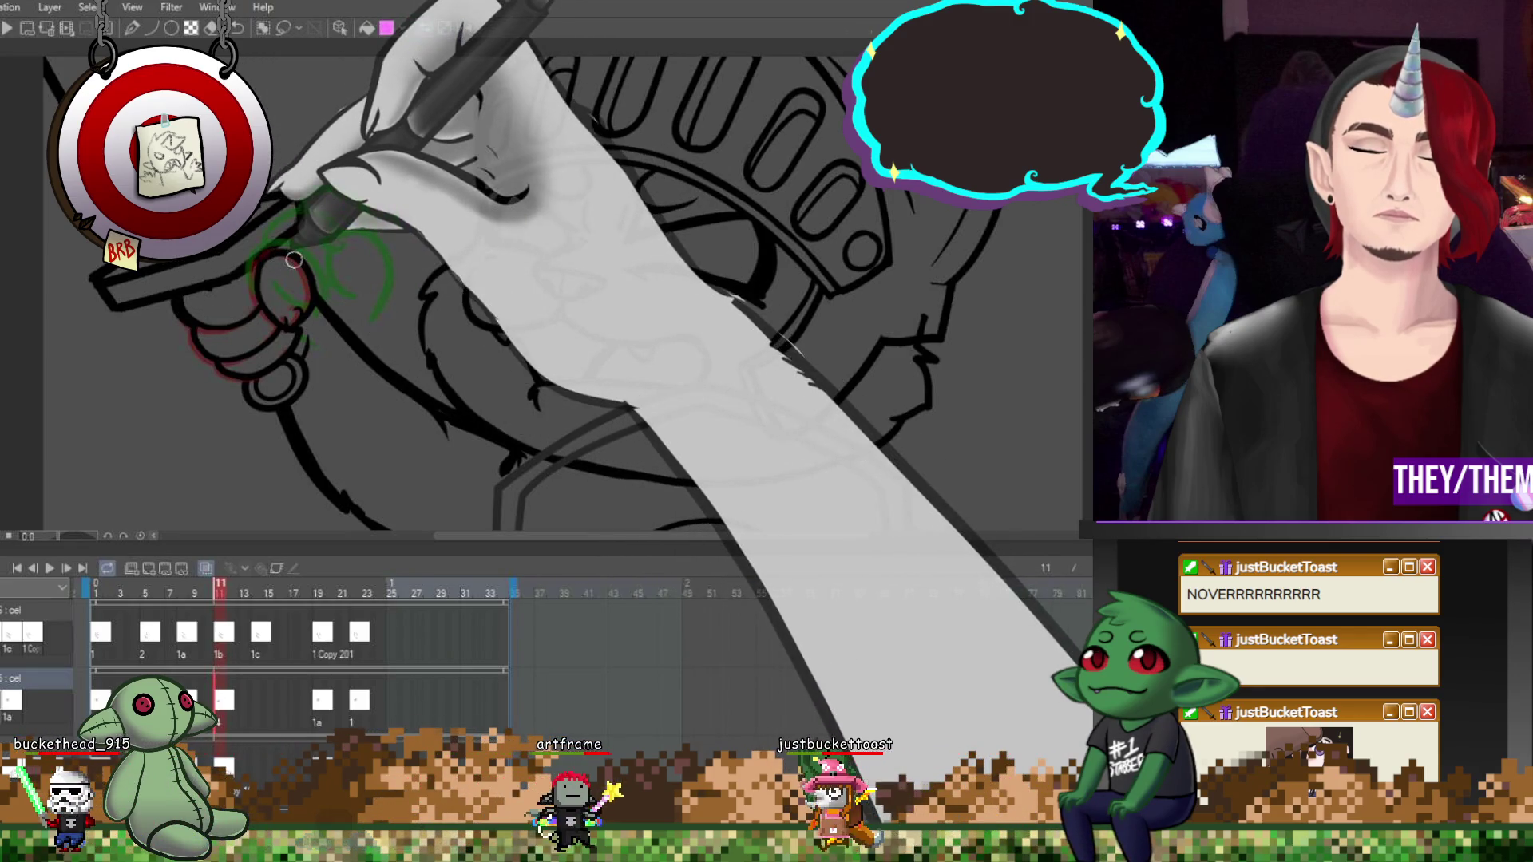
click(322, 696)
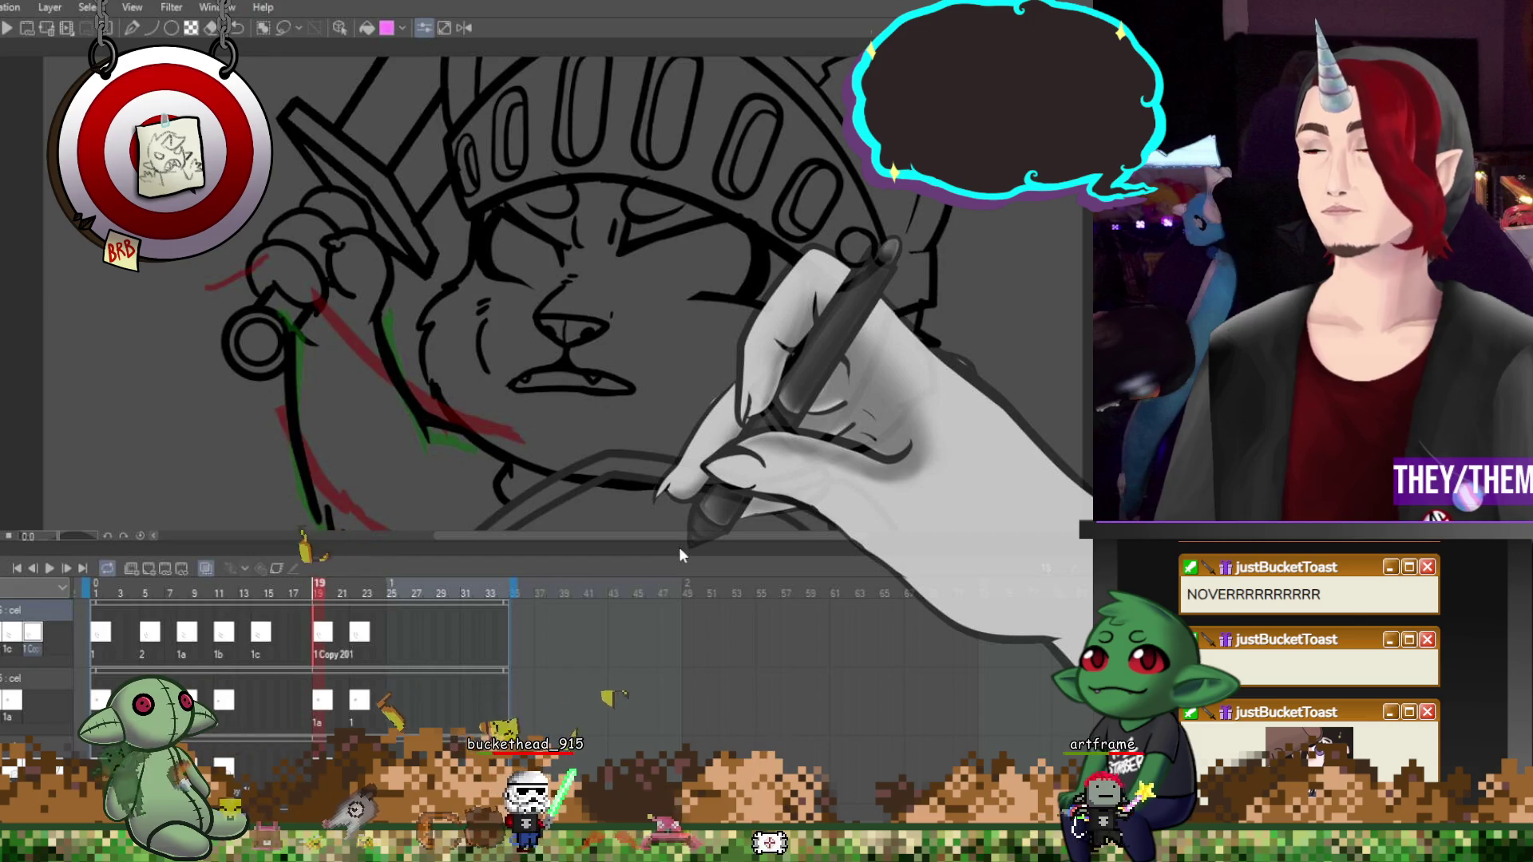
click(377, 636)
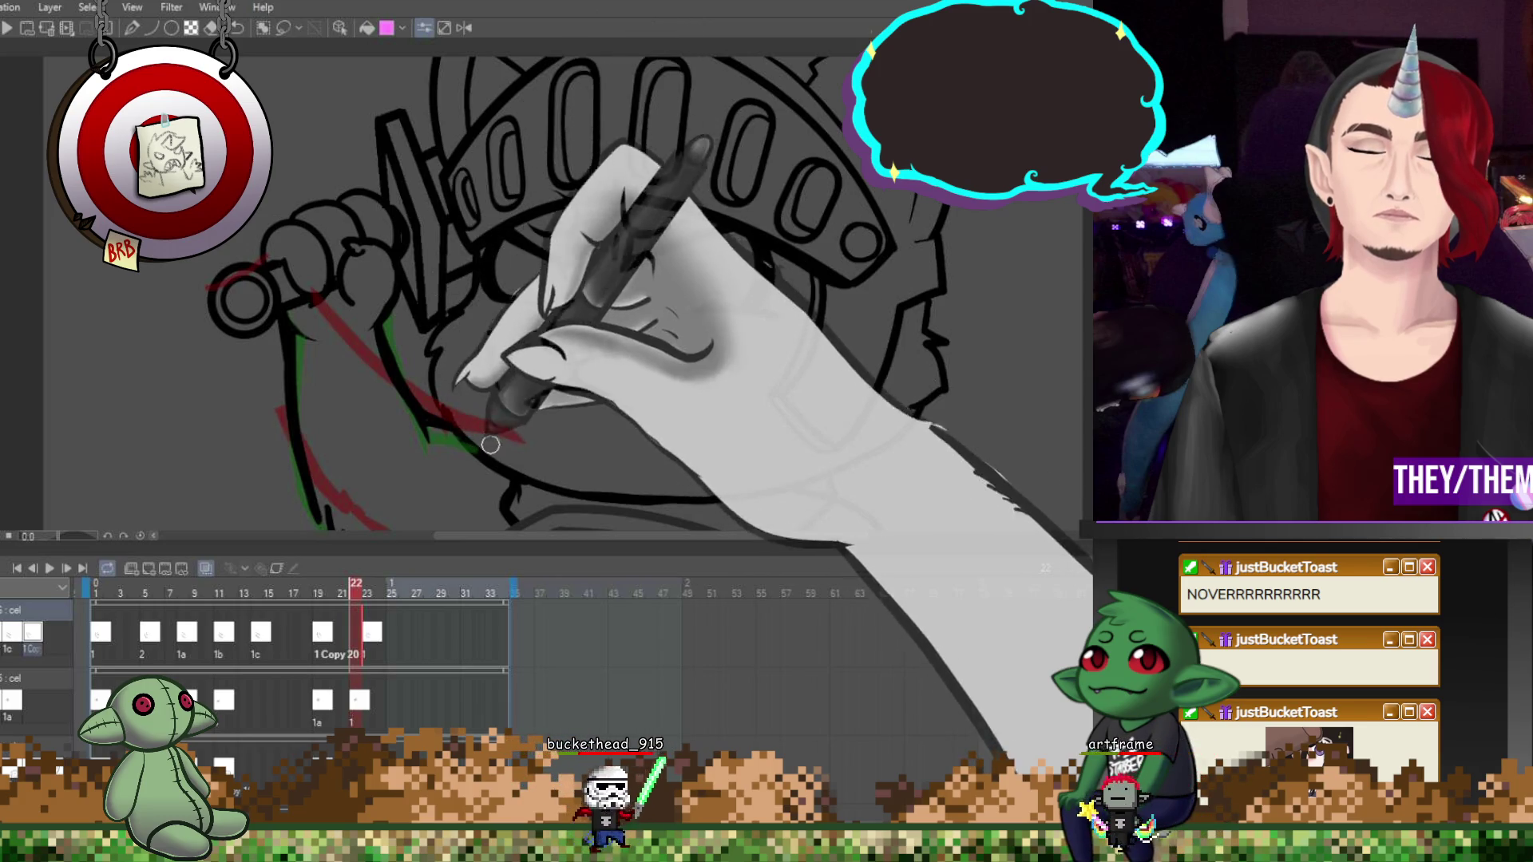
click(374, 641)
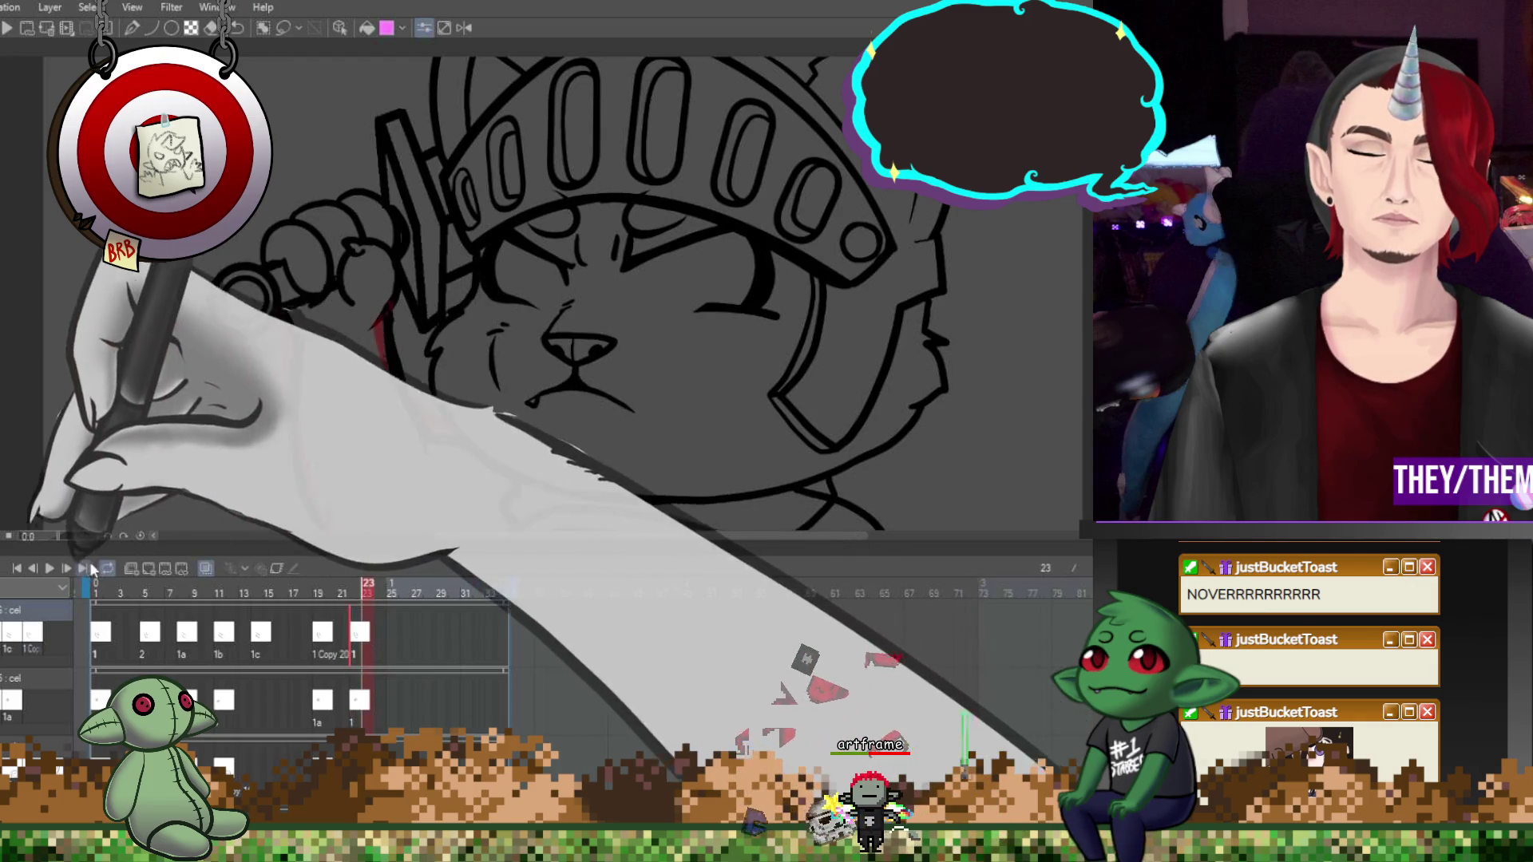
click(49, 567)
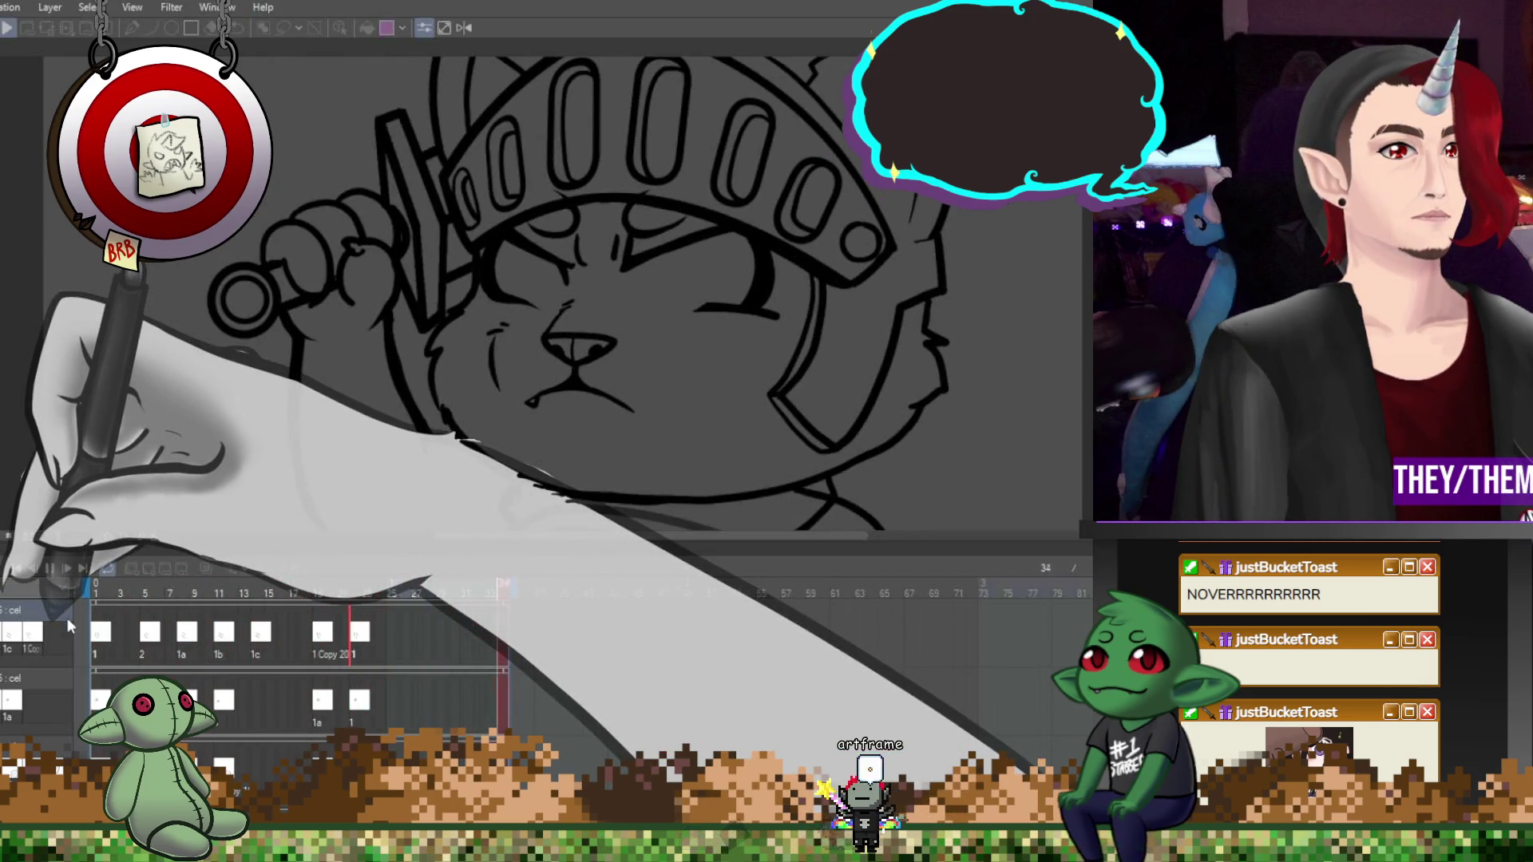
Pause playback at frame 20 and zoom into layer 4's shoulder-and-shield drawing at frame 20
scroll(616, 332, down, 5)
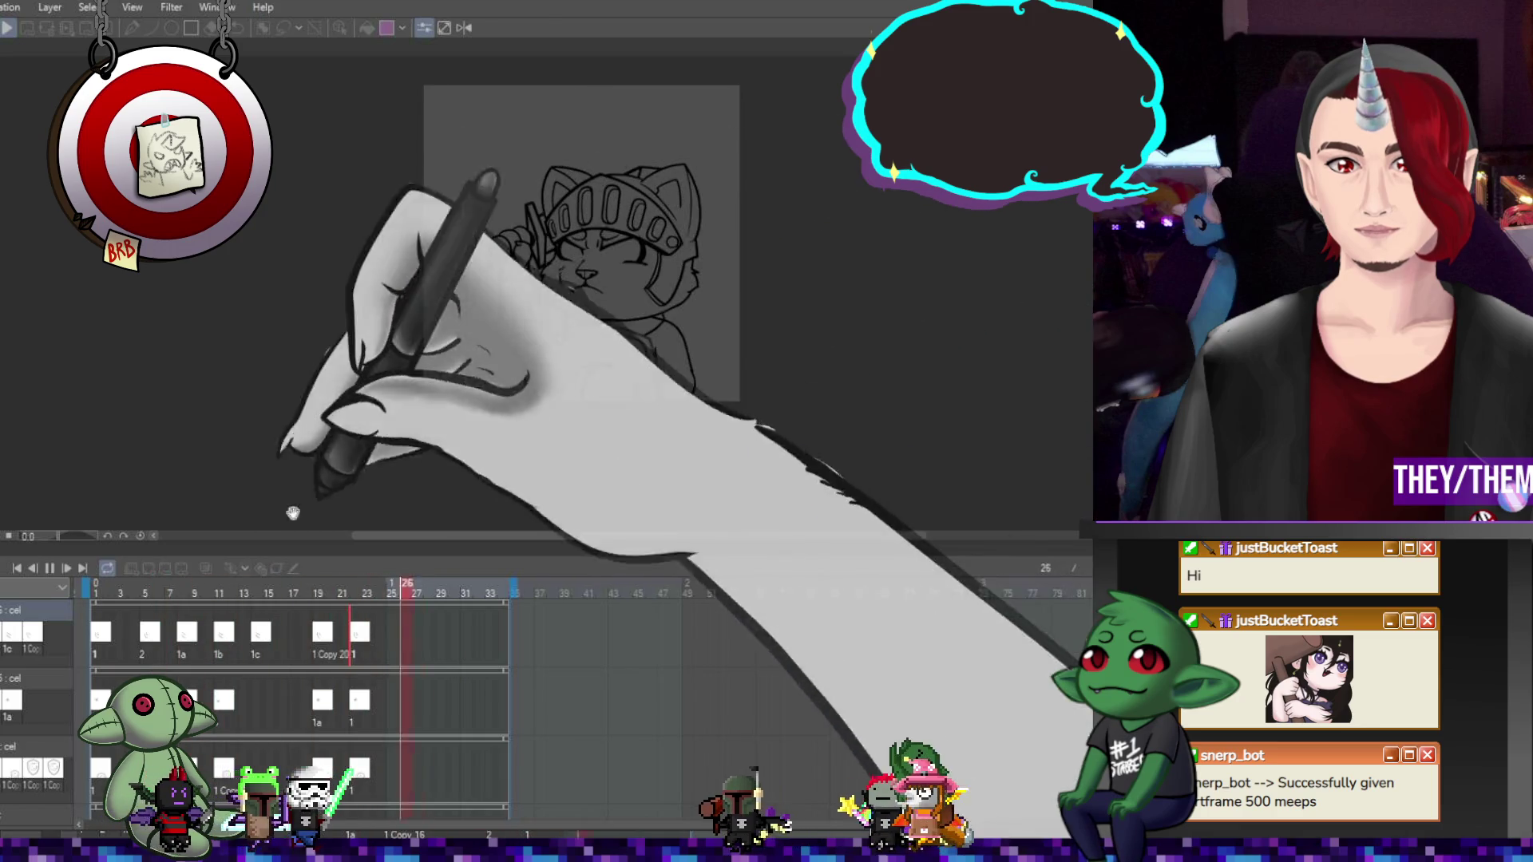
click(53, 567)
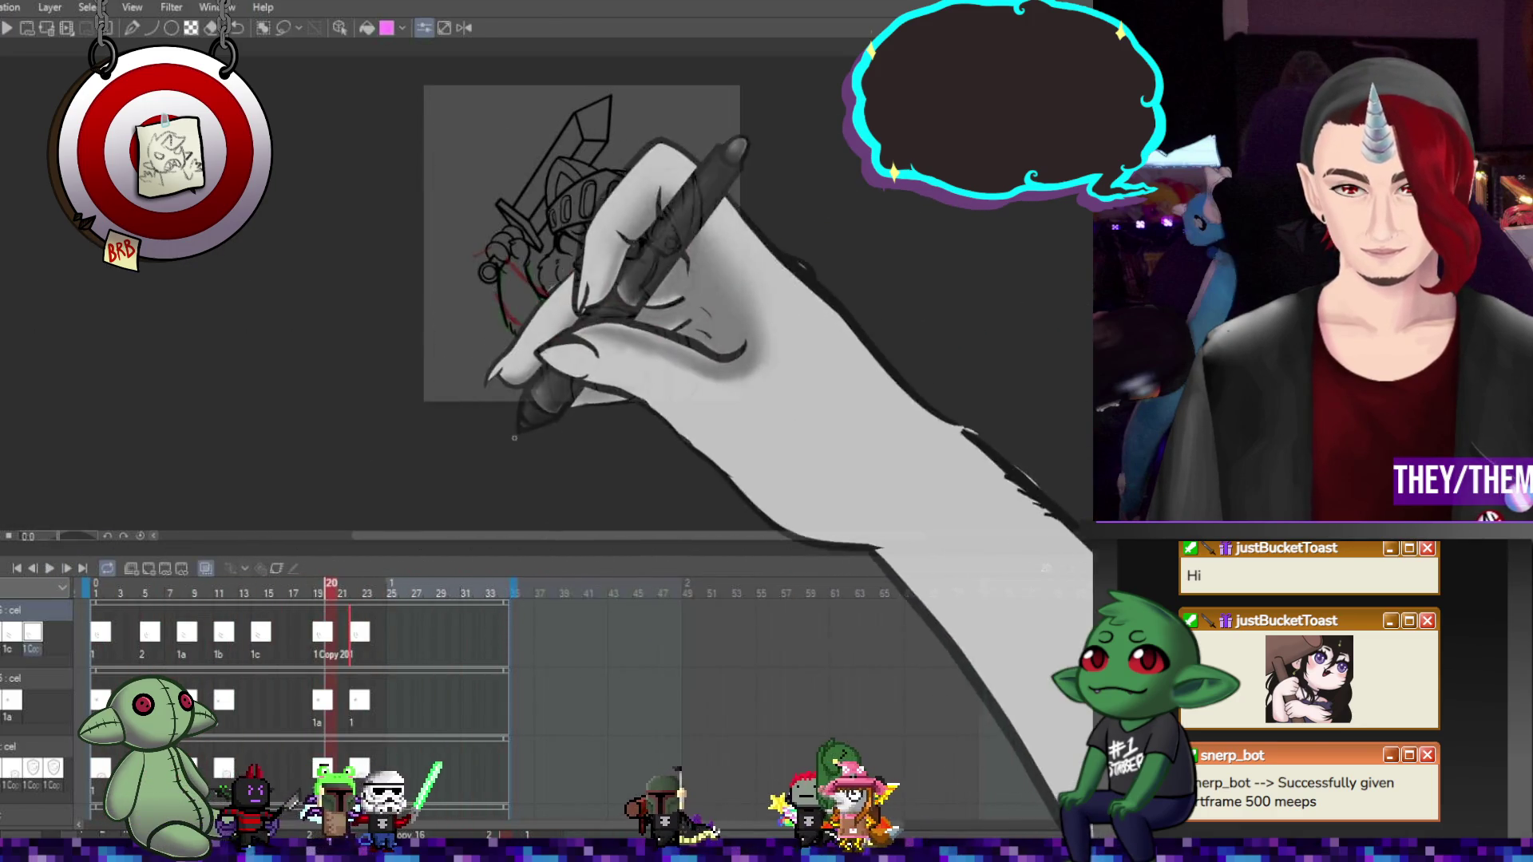
scroll(697, 334, up, 3)
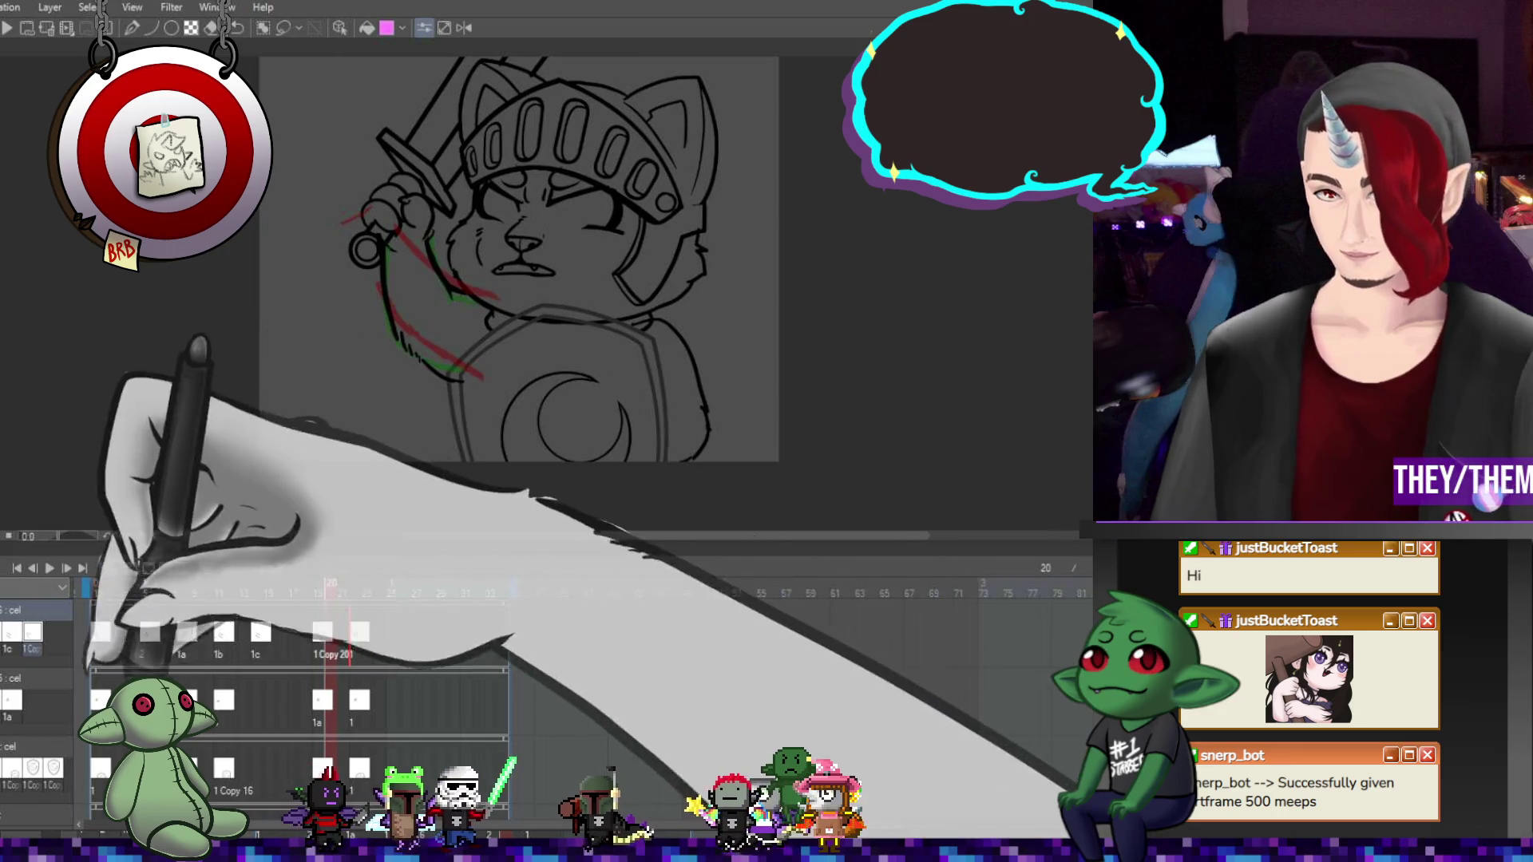
scroll(297, 697, down, 1)
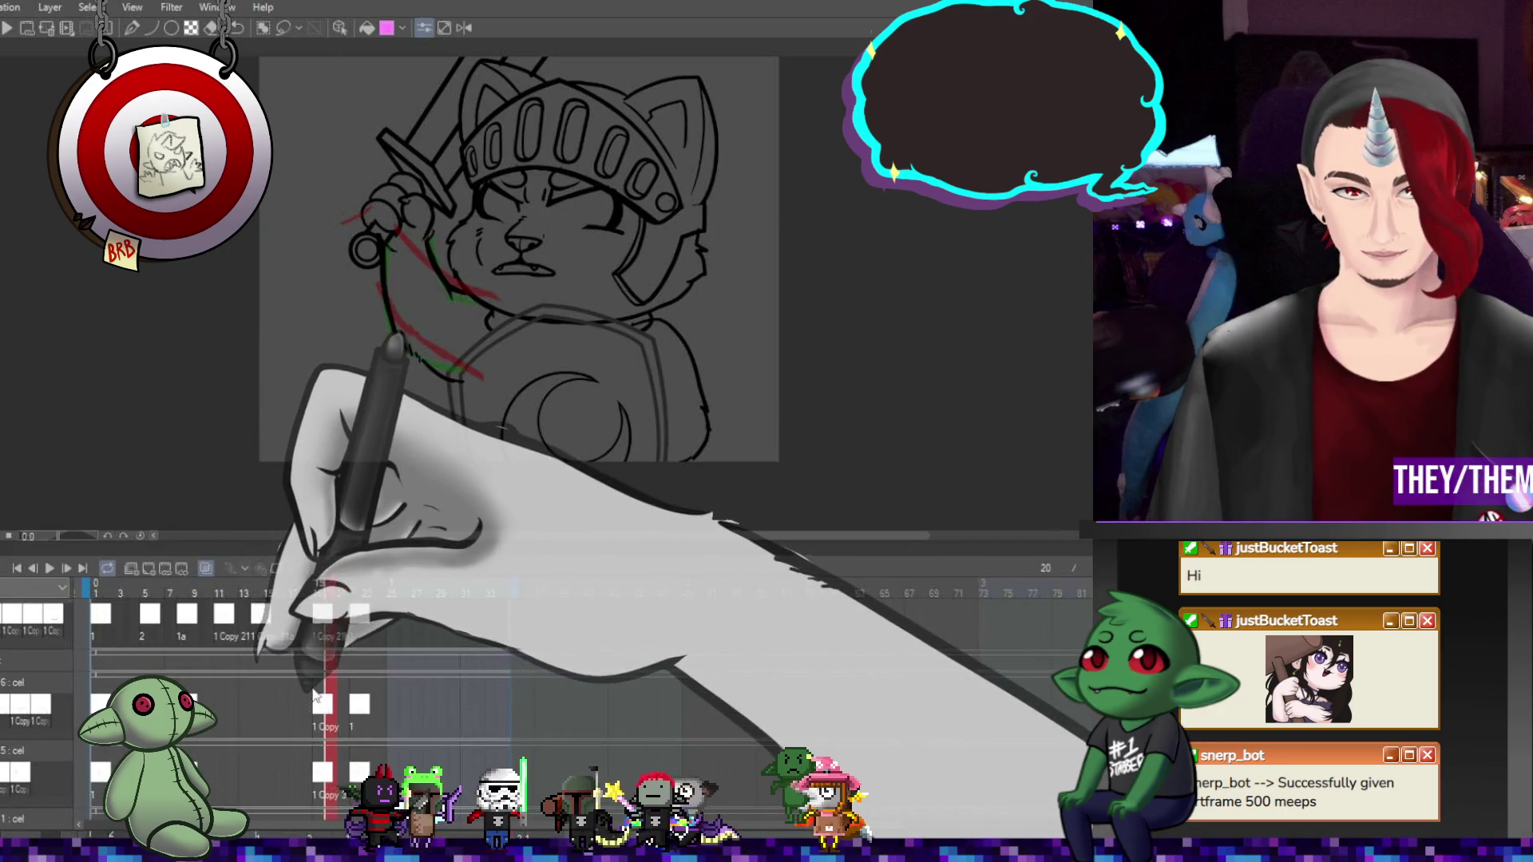
scroll(311, 690, up, 1)
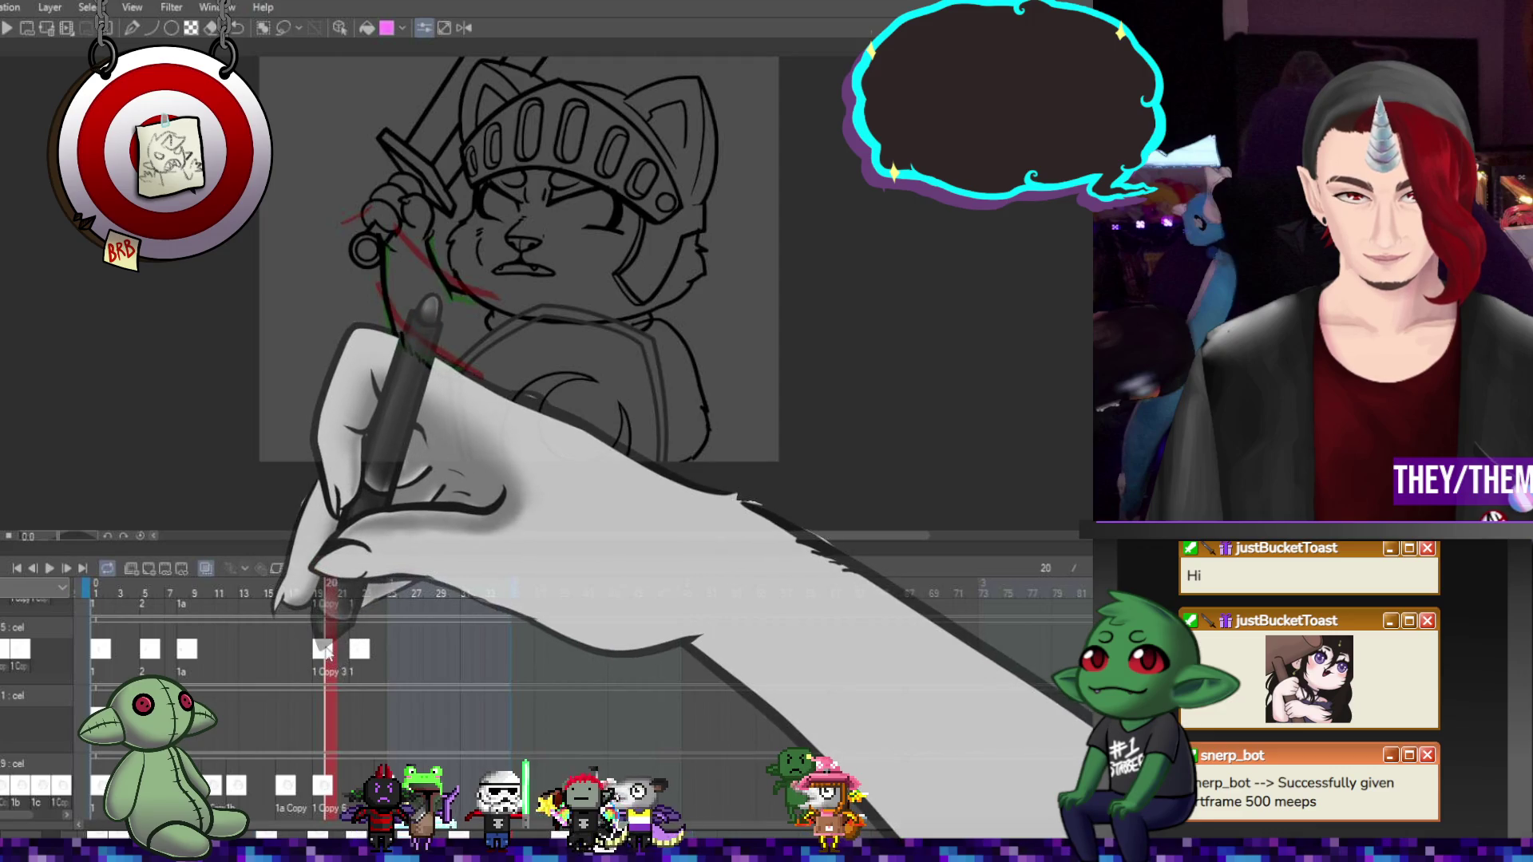
click(343, 779)
scroll(388, 726, up, 2)
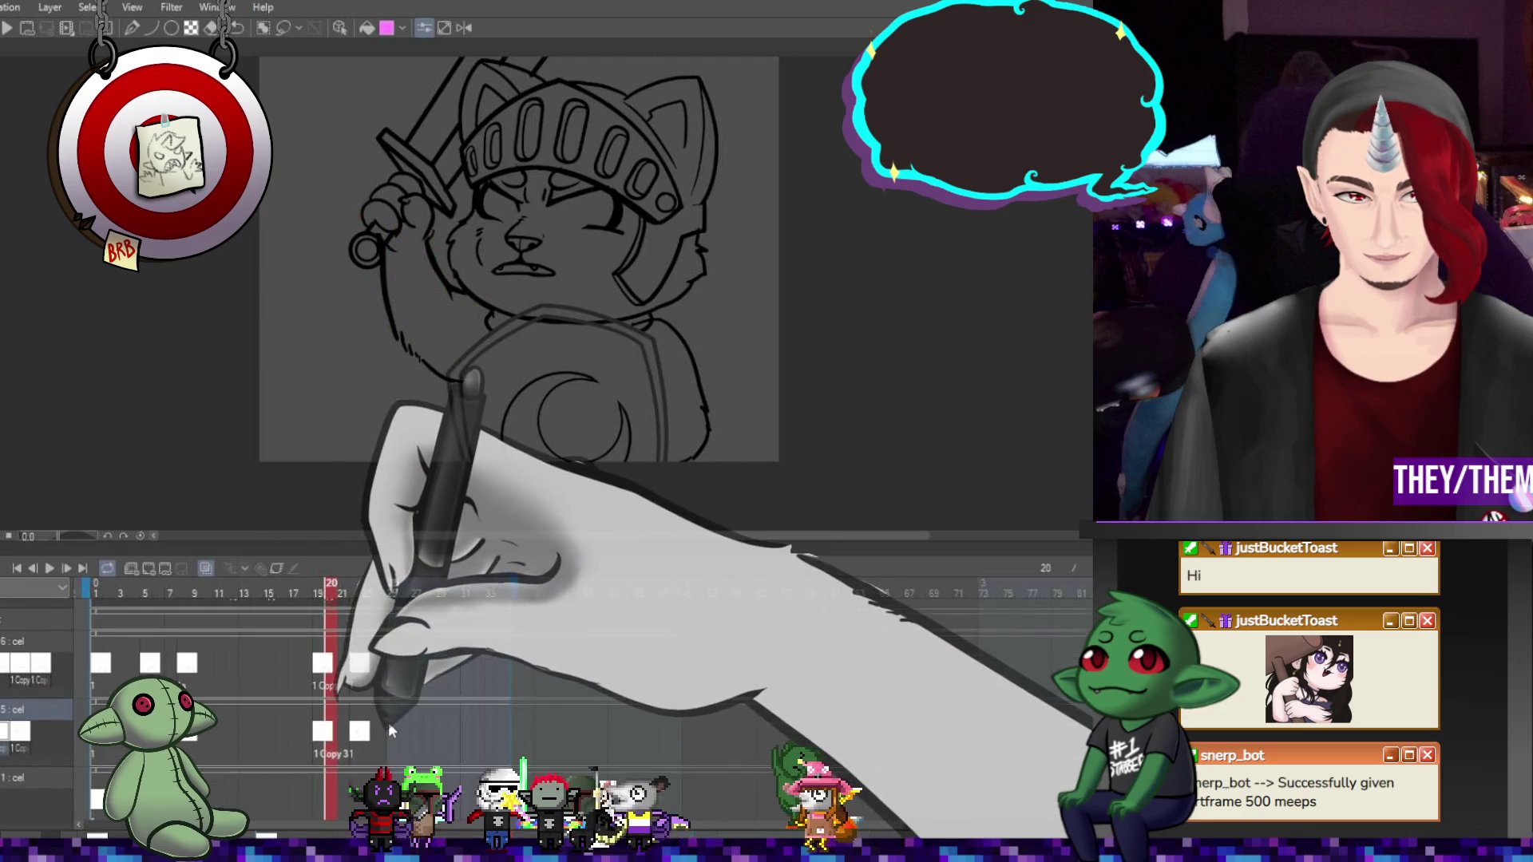
scroll(328, 743, up, 2)
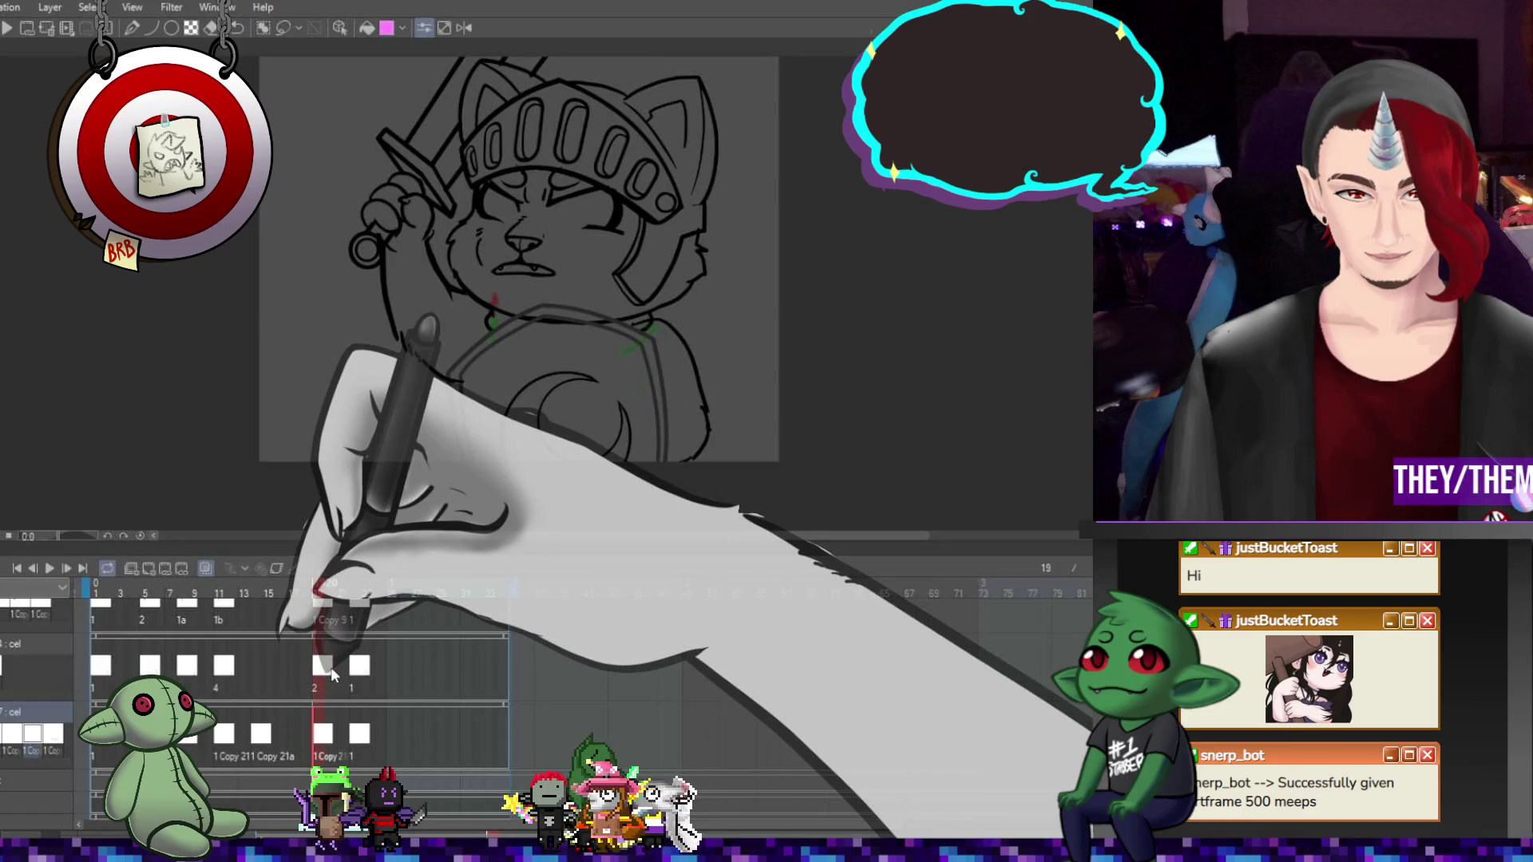
click(323, 671)
scroll(686, 328, up, 3)
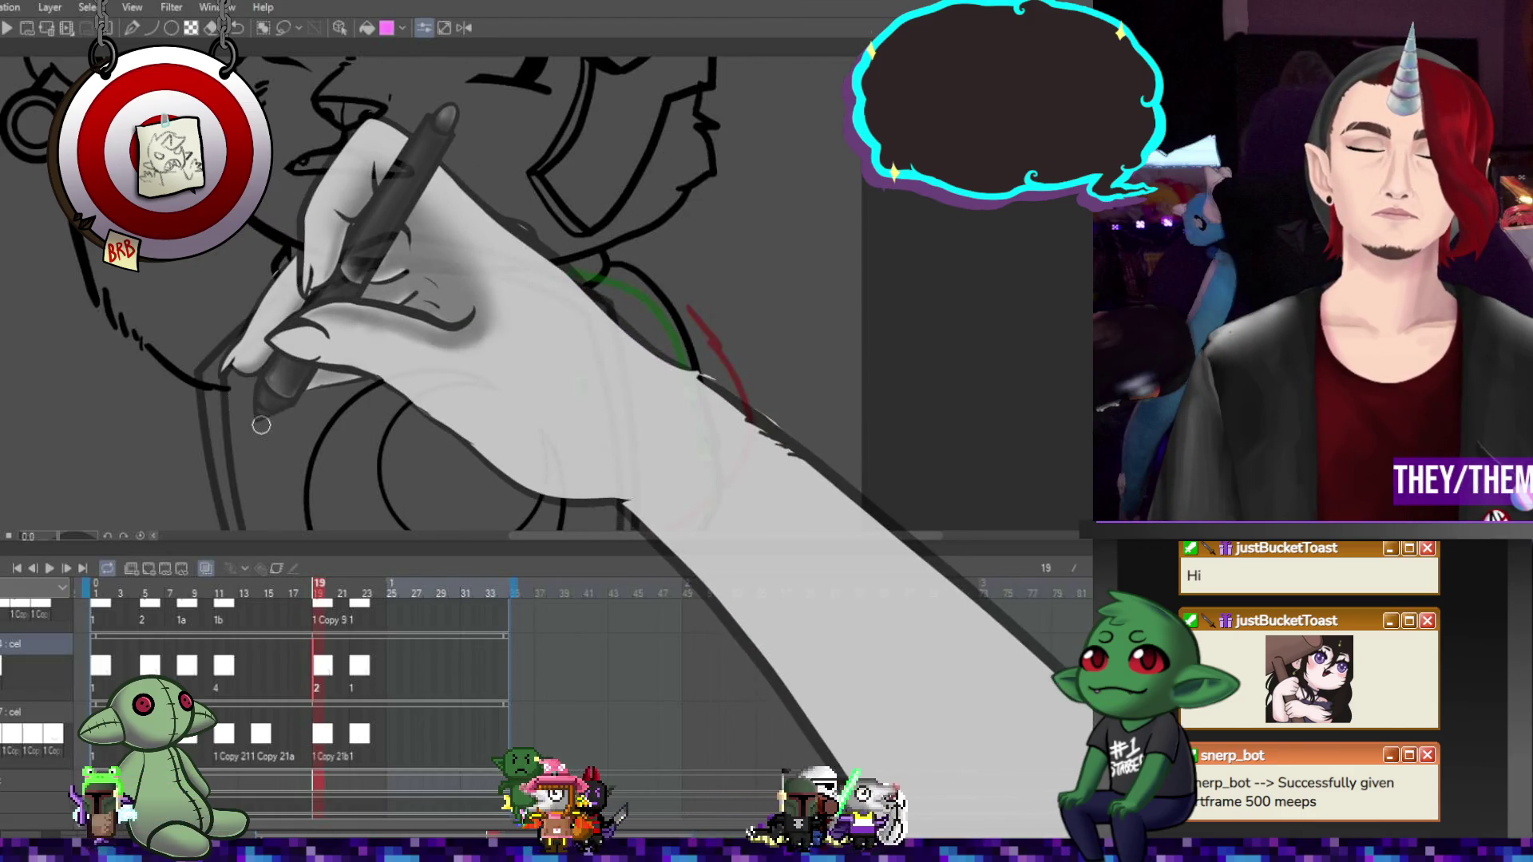
Make layer 8 the active cel track, checking its frame 23 and frame 1 drawings
scroll(295, 703, up, 2)
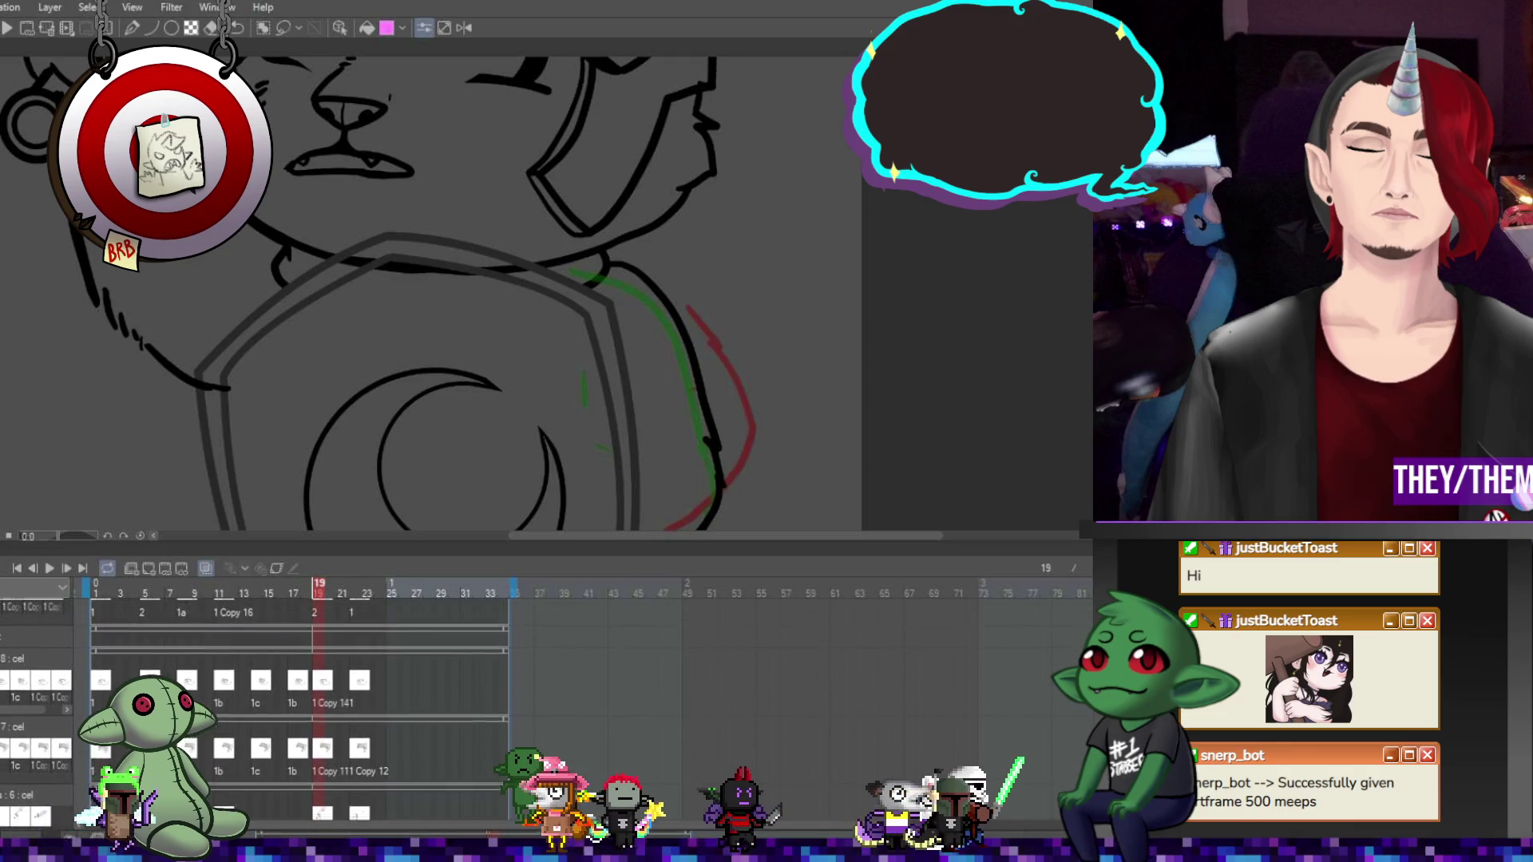
scroll(323, 702, up, 1)
click(329, 721)
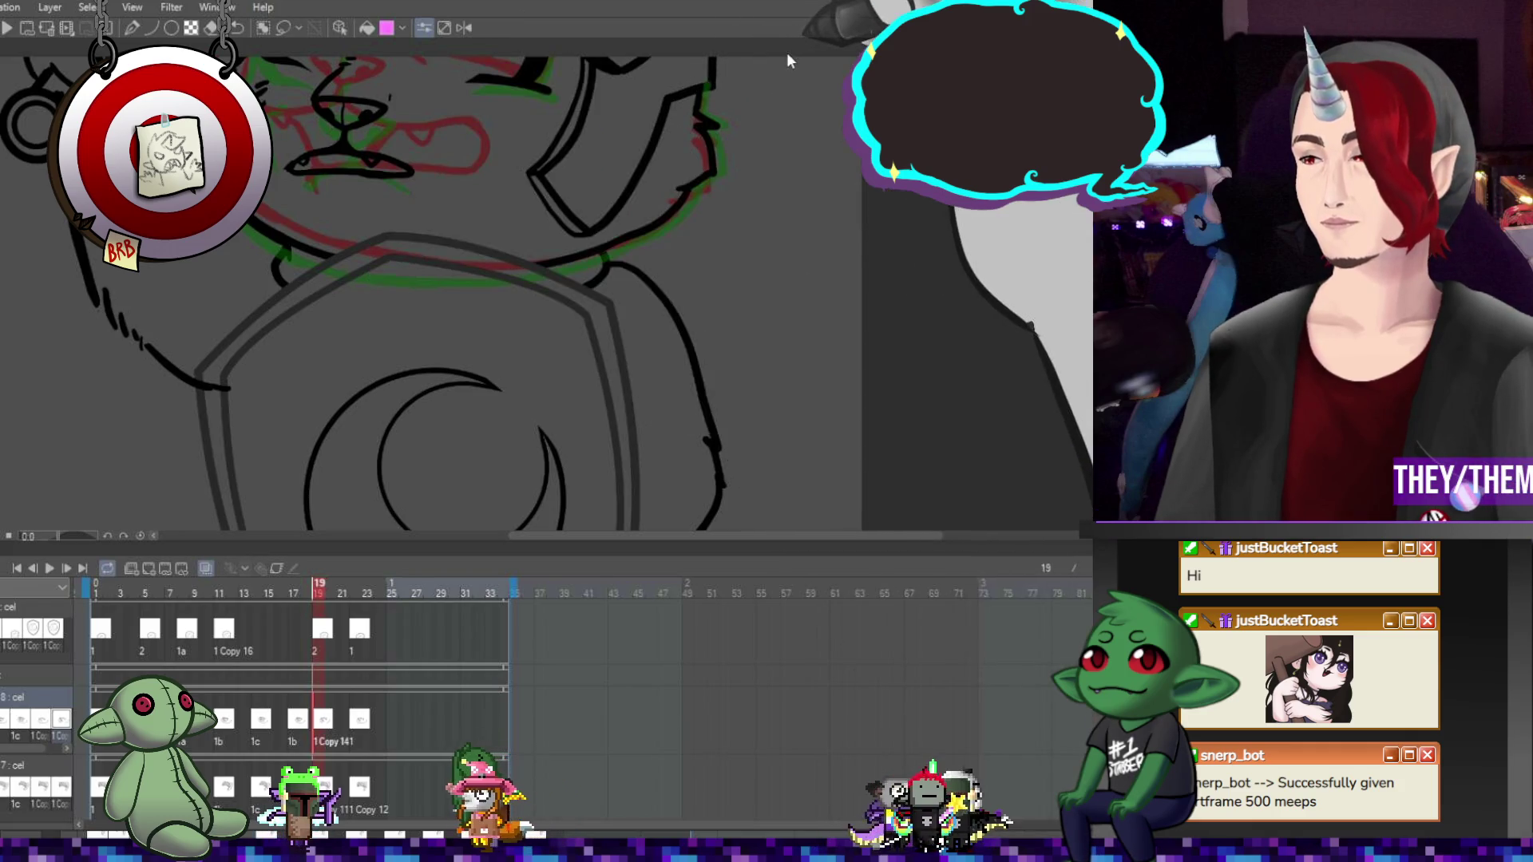
click(363, 725)
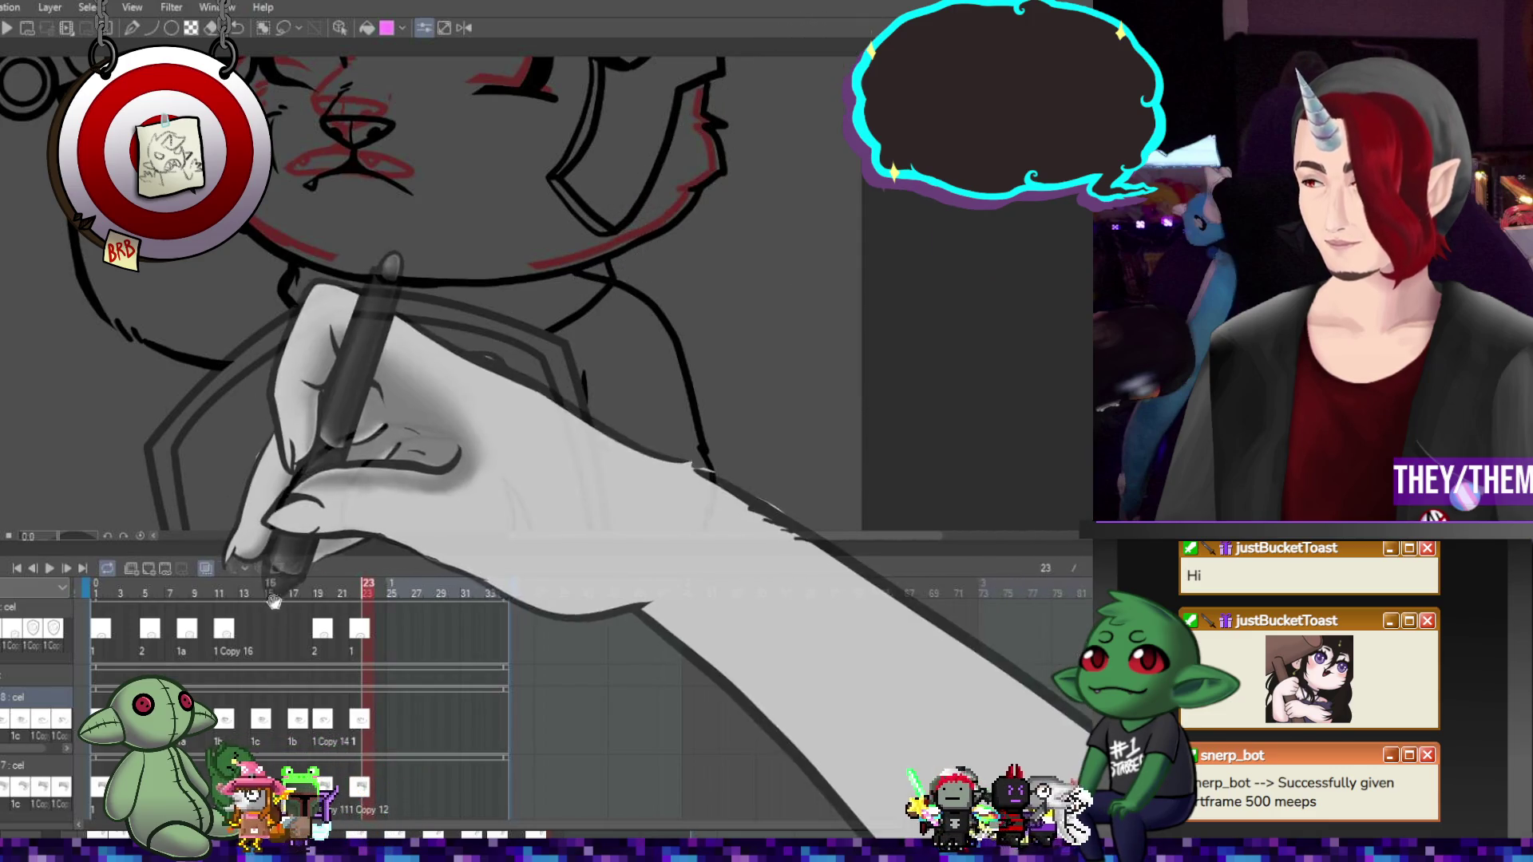
click(103, 651)
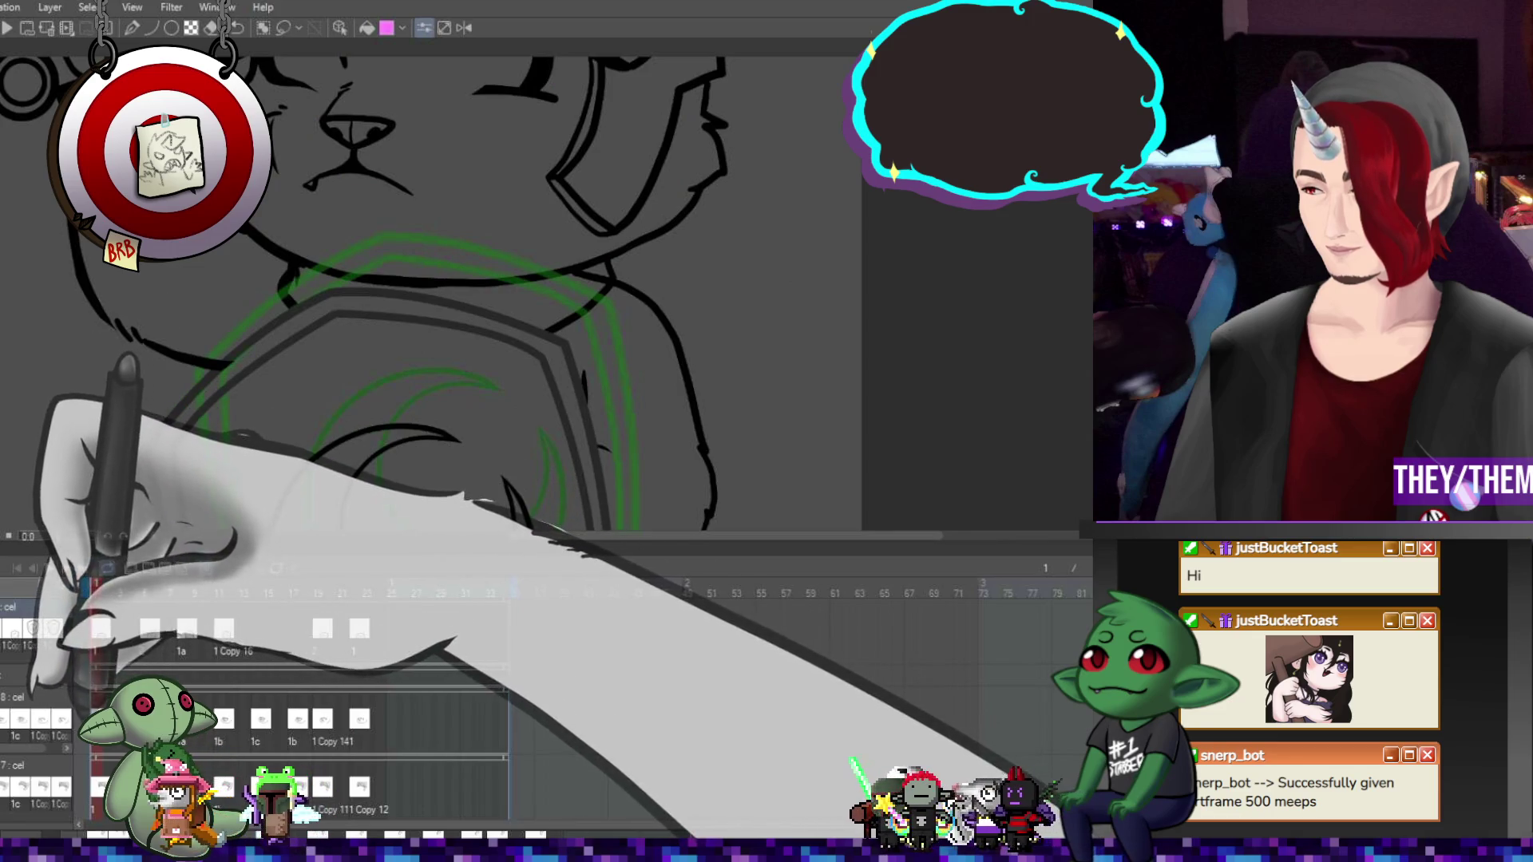
click(100, 719)
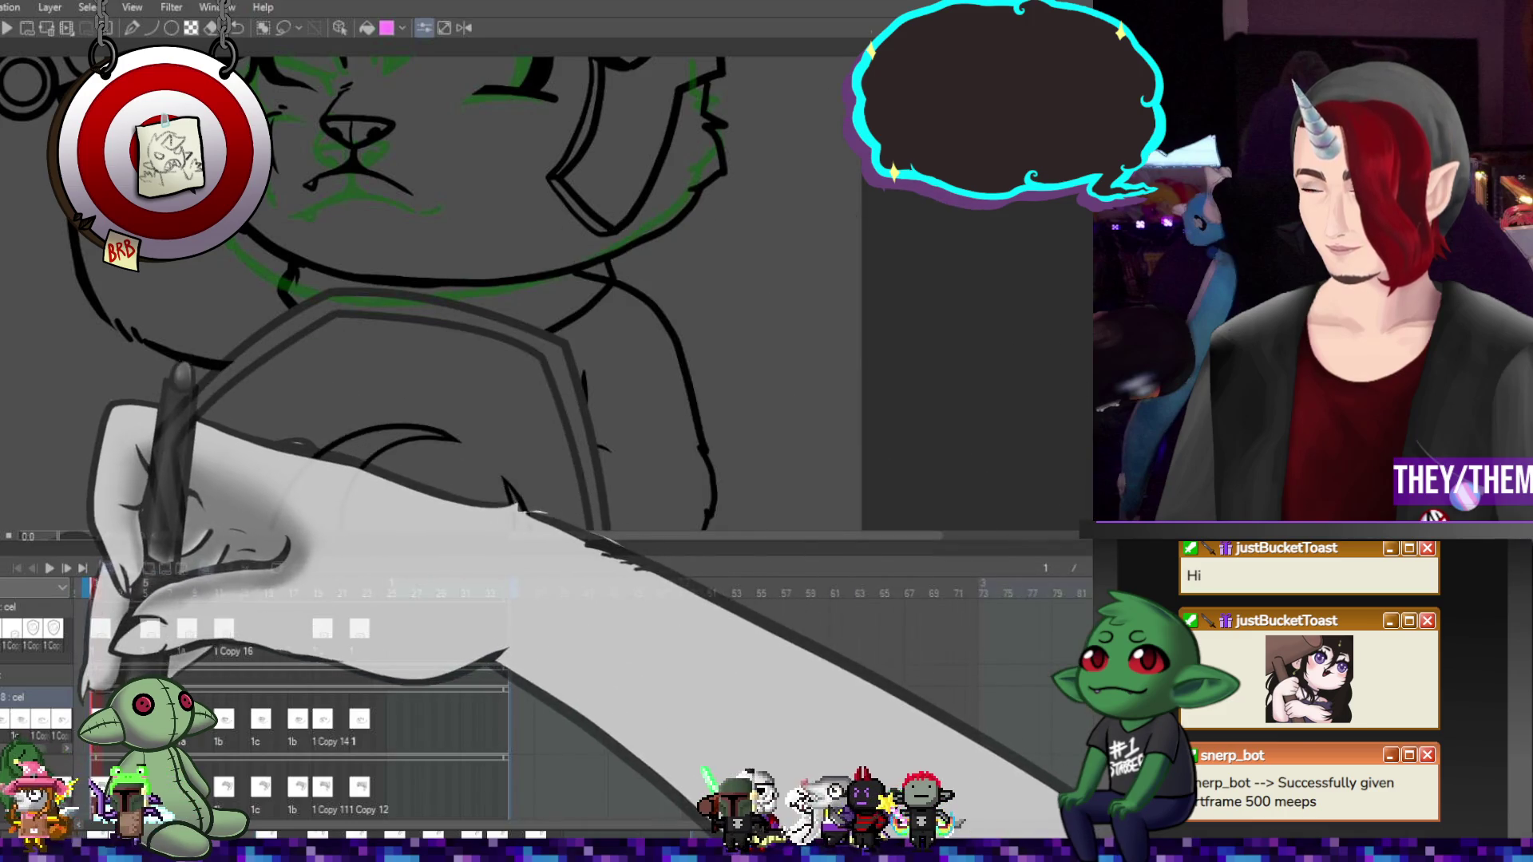
Step through layer 8's drawings at frames 5, 8, 11, 15, 17, 19 and 23
click(145, 593)
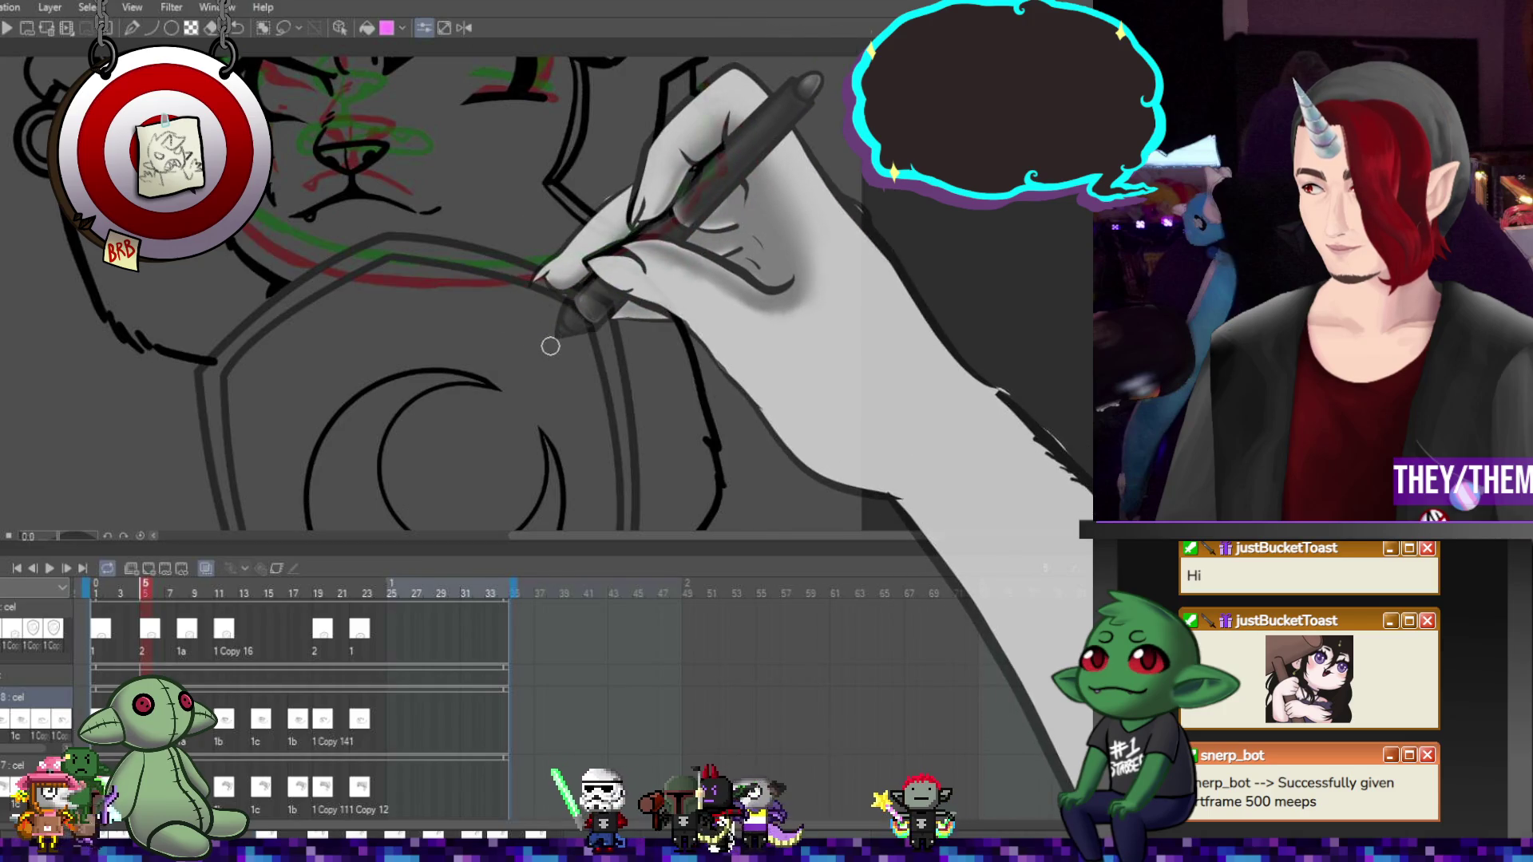
click(182, 593)
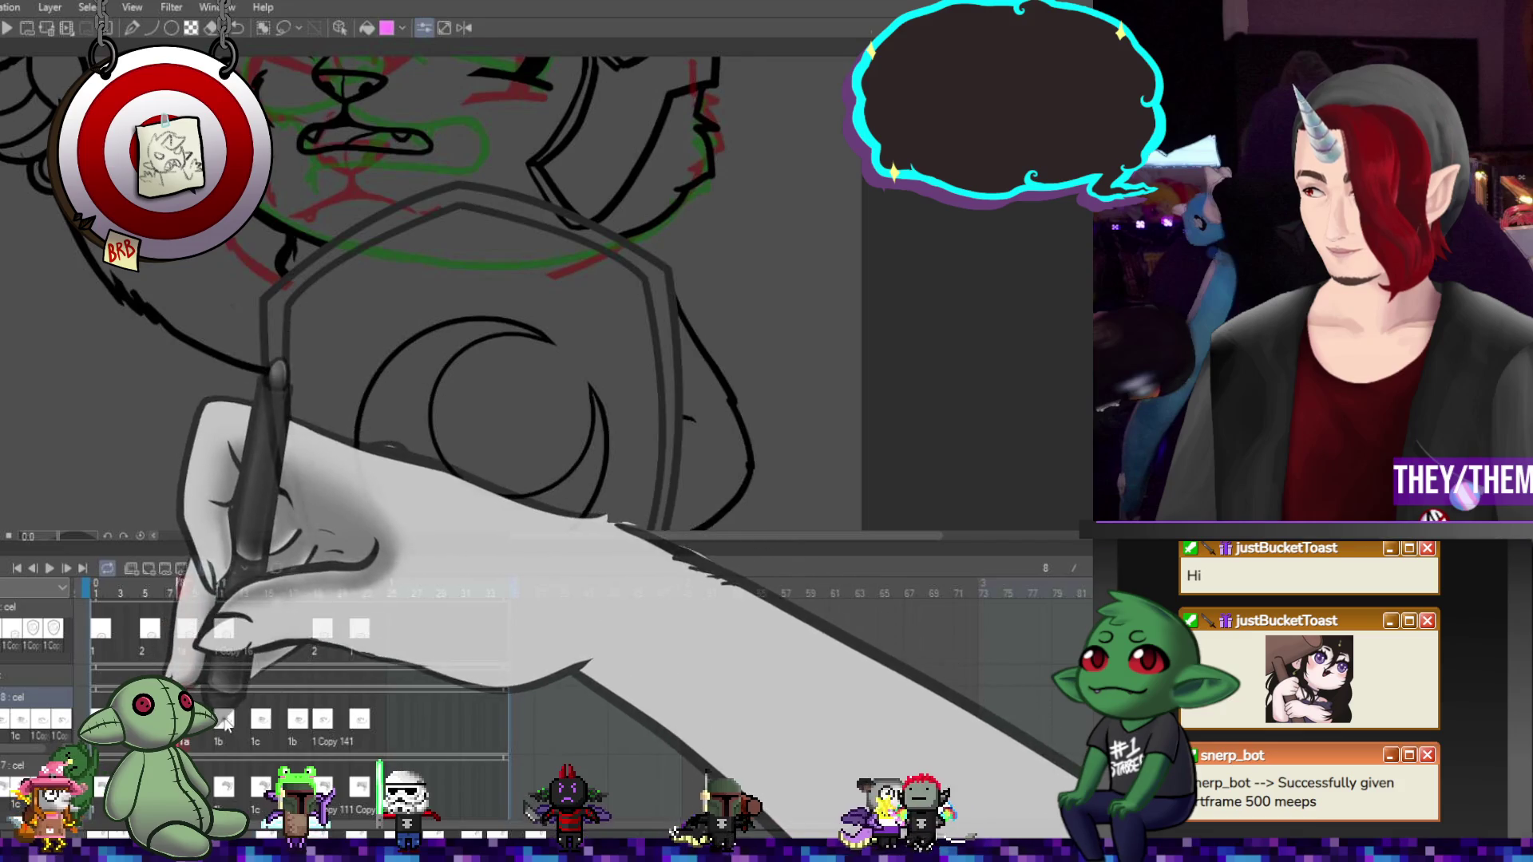
click(219, 631)
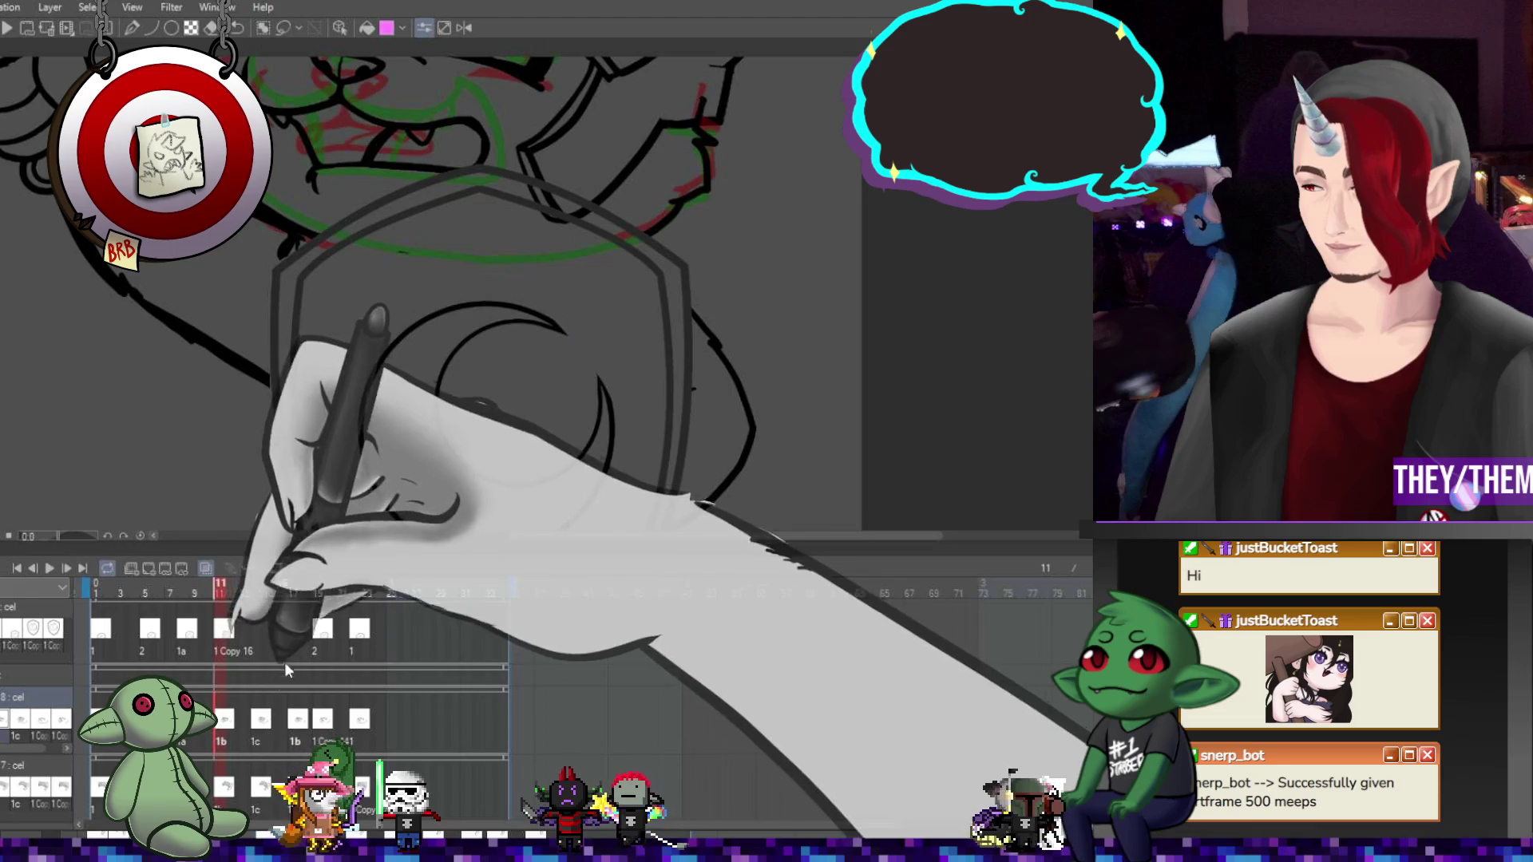
click(262, 718)
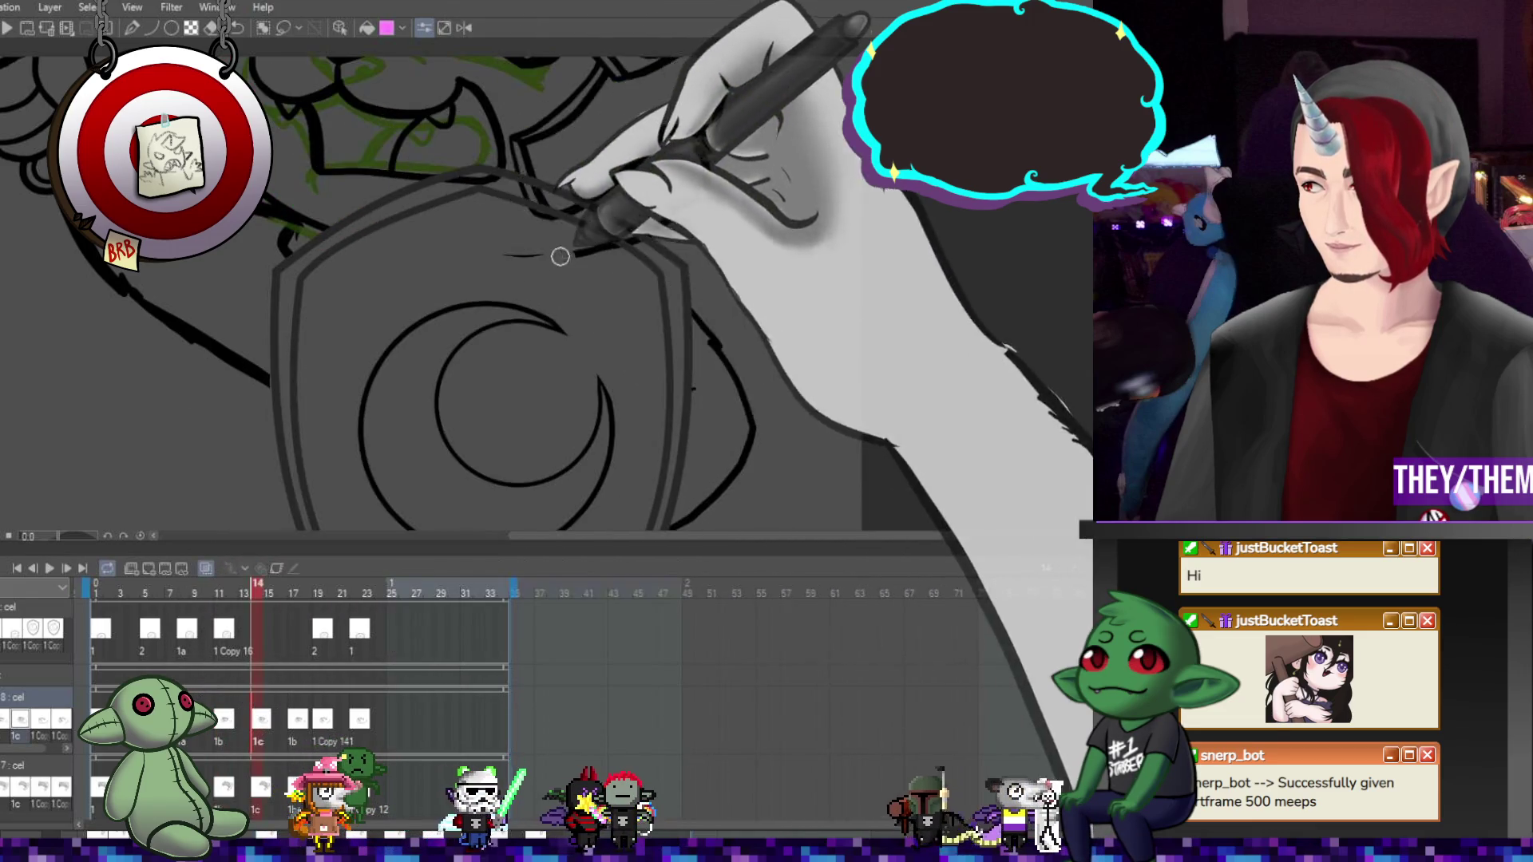
click(297, 718)
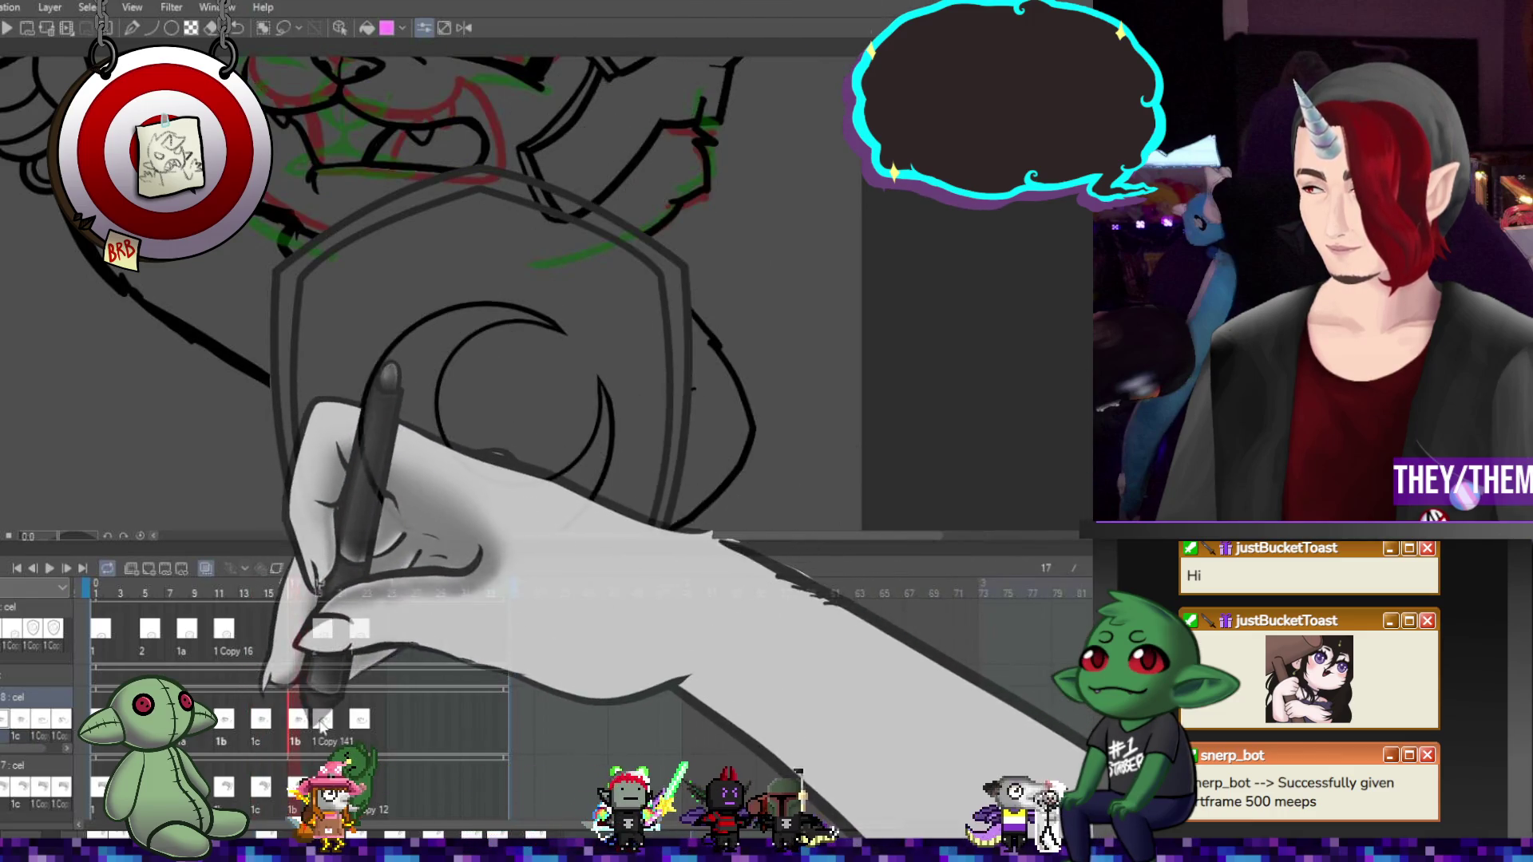
click(323, 718)
click(364, 720)
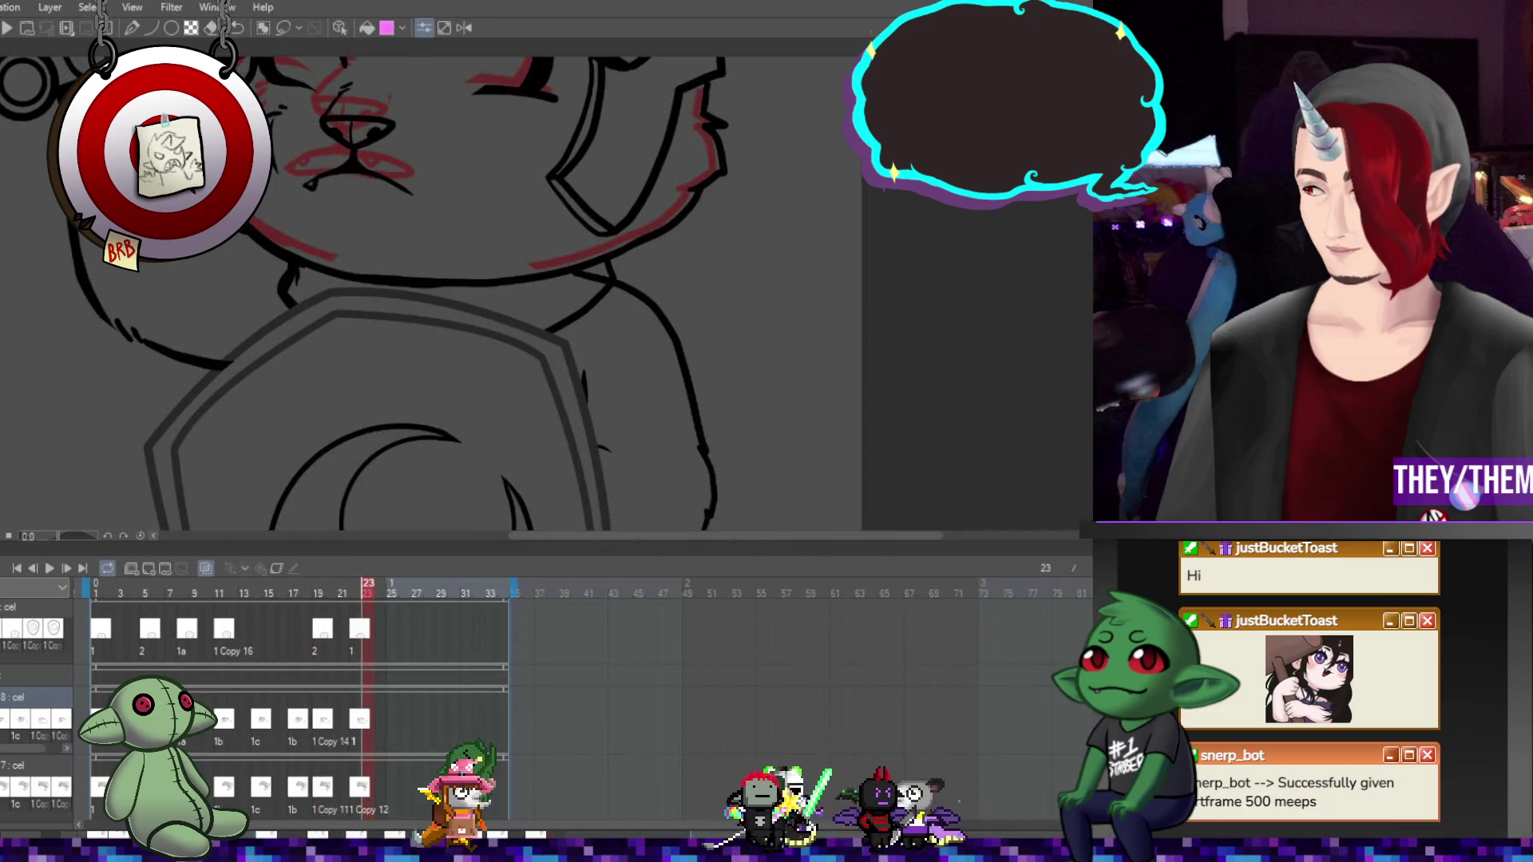
scroll(365, 713, up, 1)
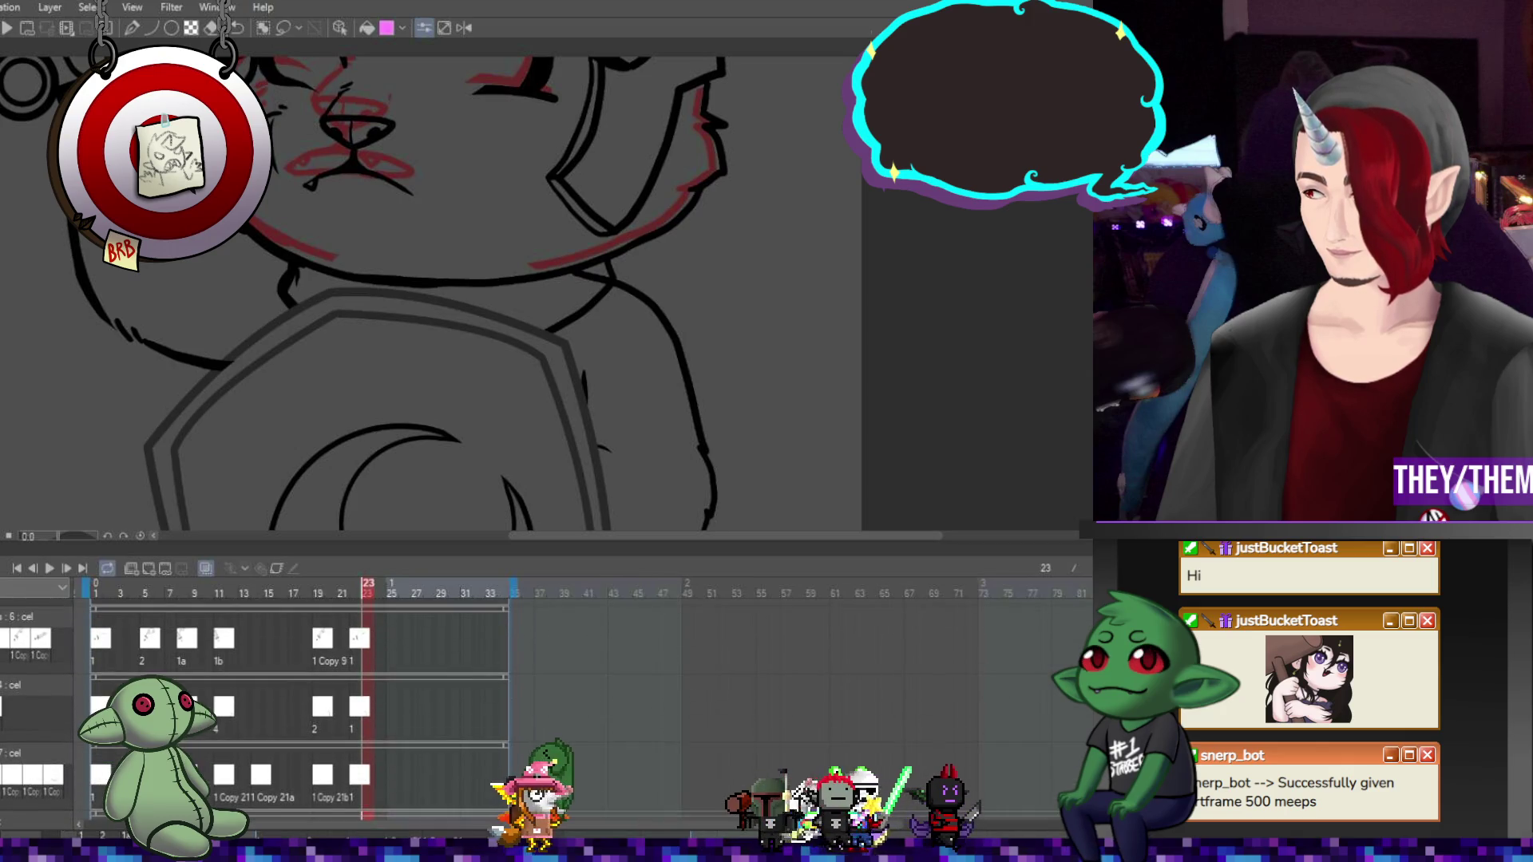
Check the arm-and-shield drawings at frames 22, 19, 2, 5, 11, 18 and 19
click(354, 715)
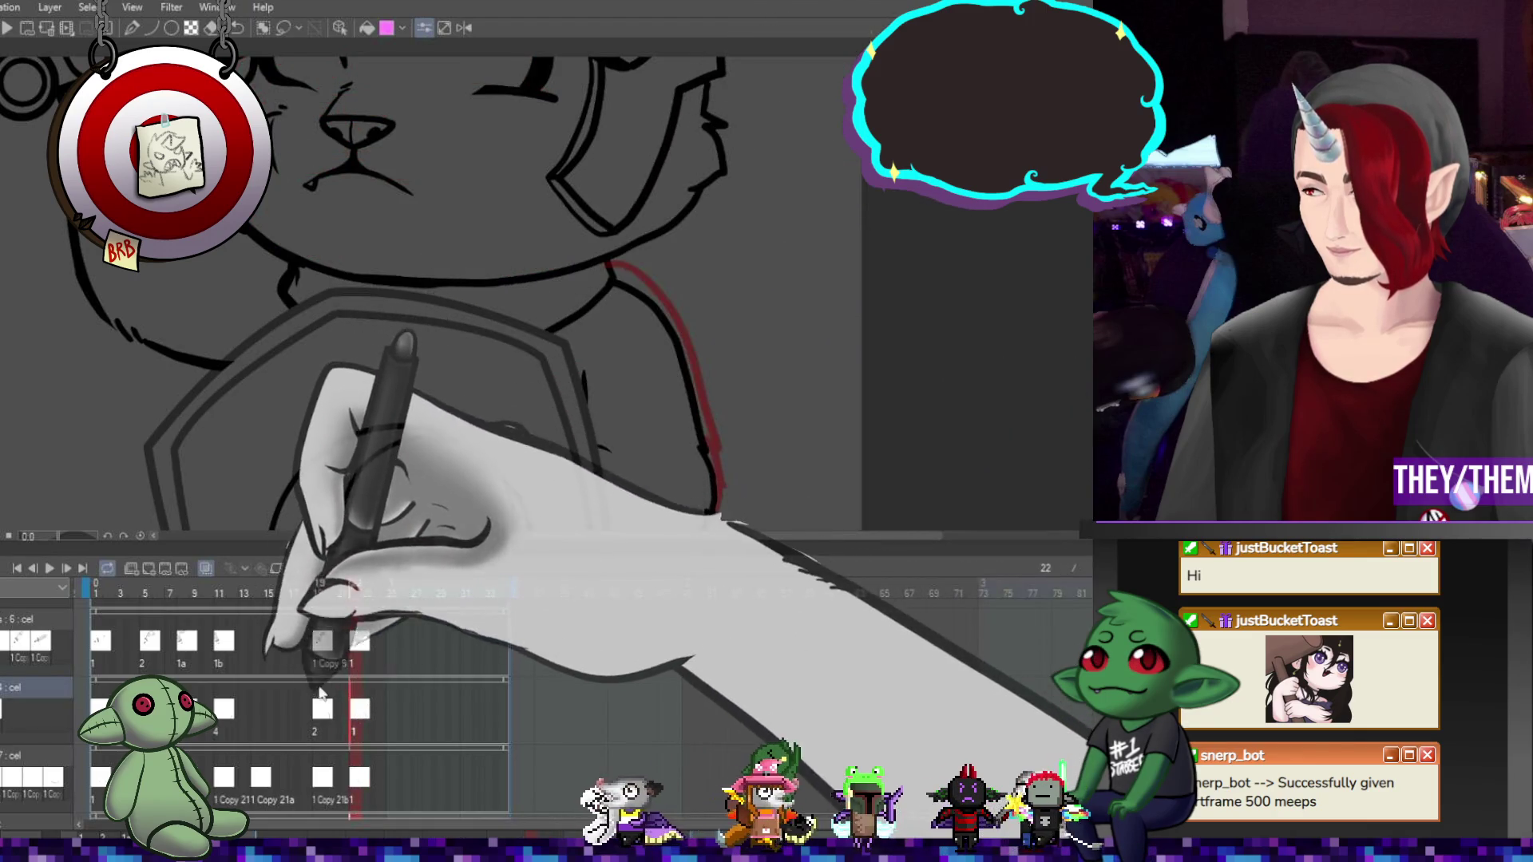
click(317, 713)
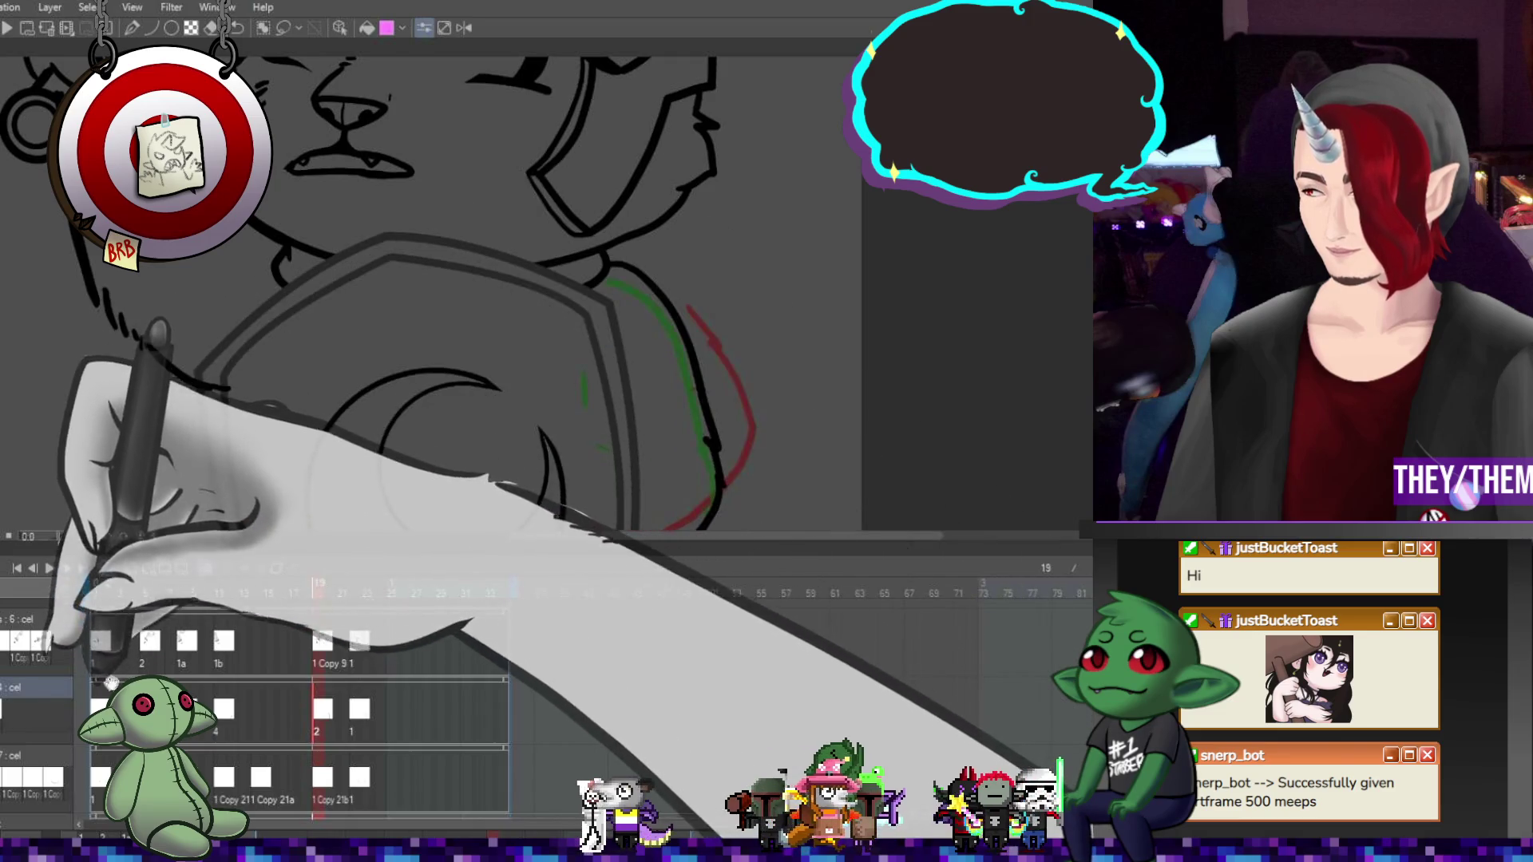
click(109, 590)
click(145, 591)
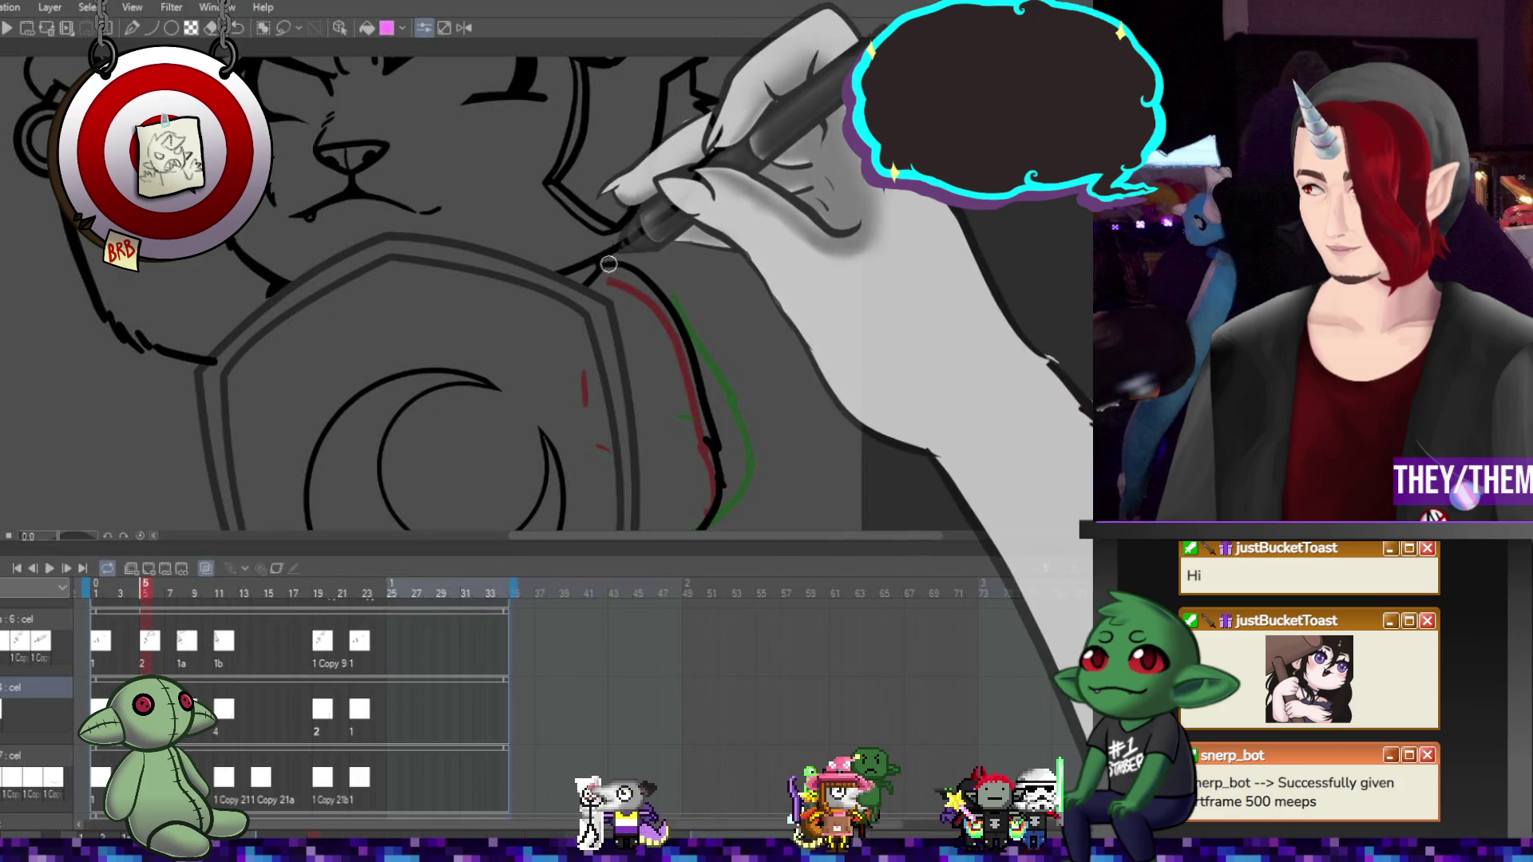
click(225, 714)
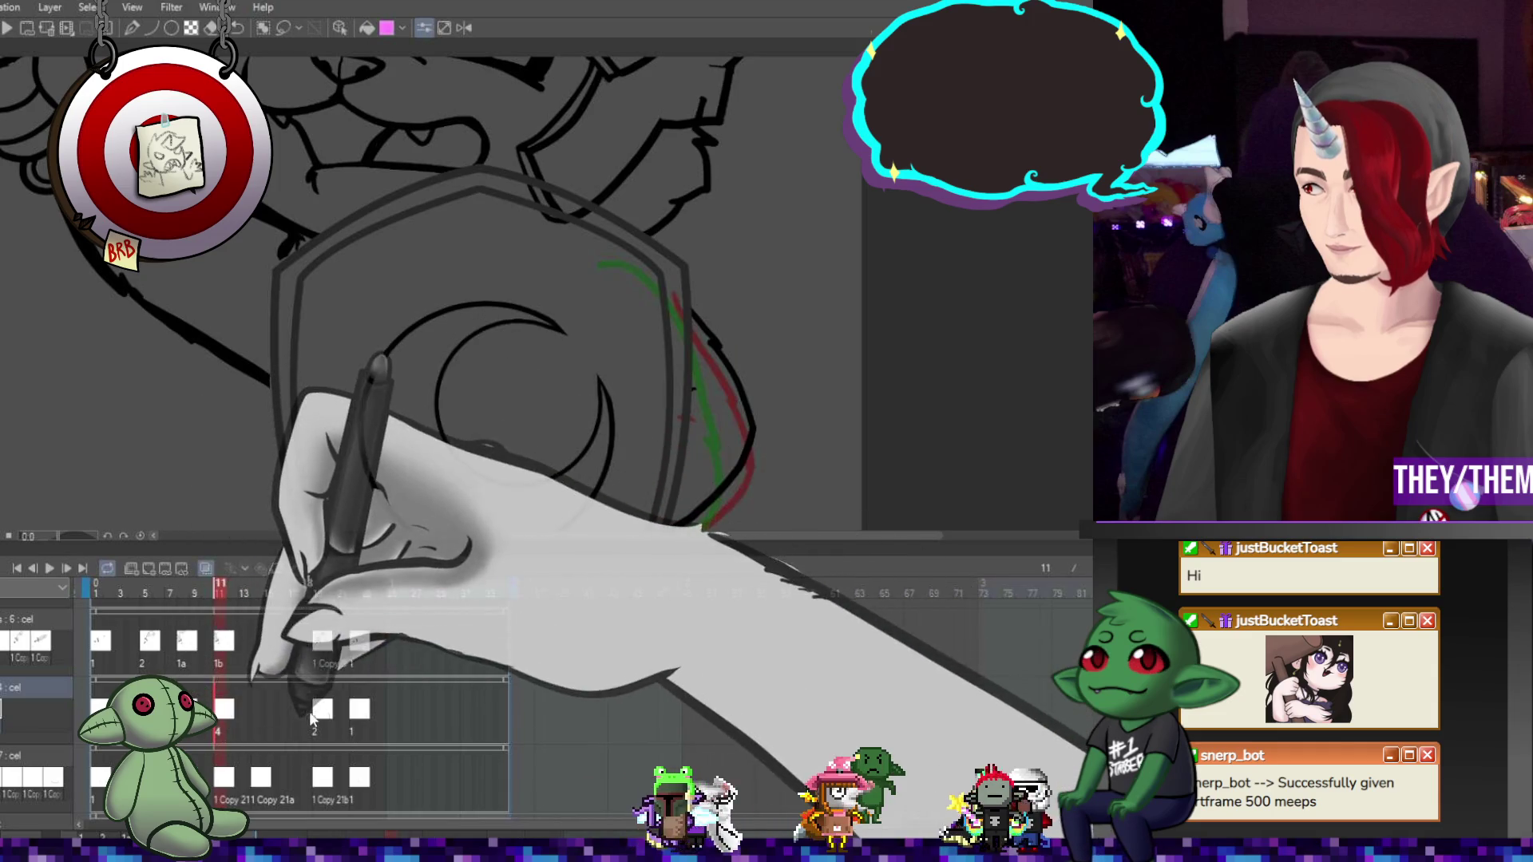
click(309, 712)
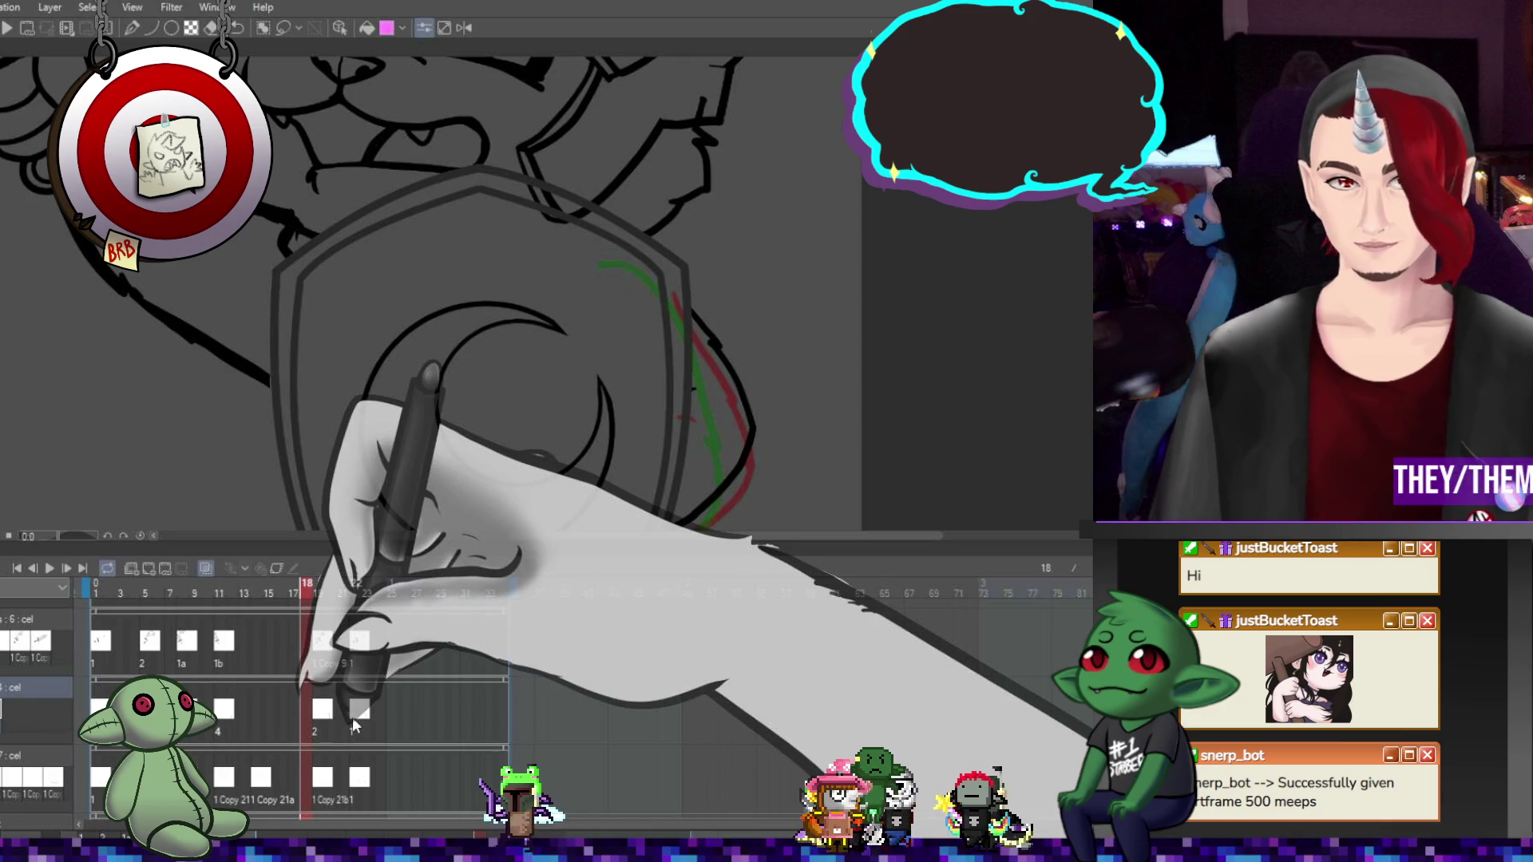
click(320, 711)
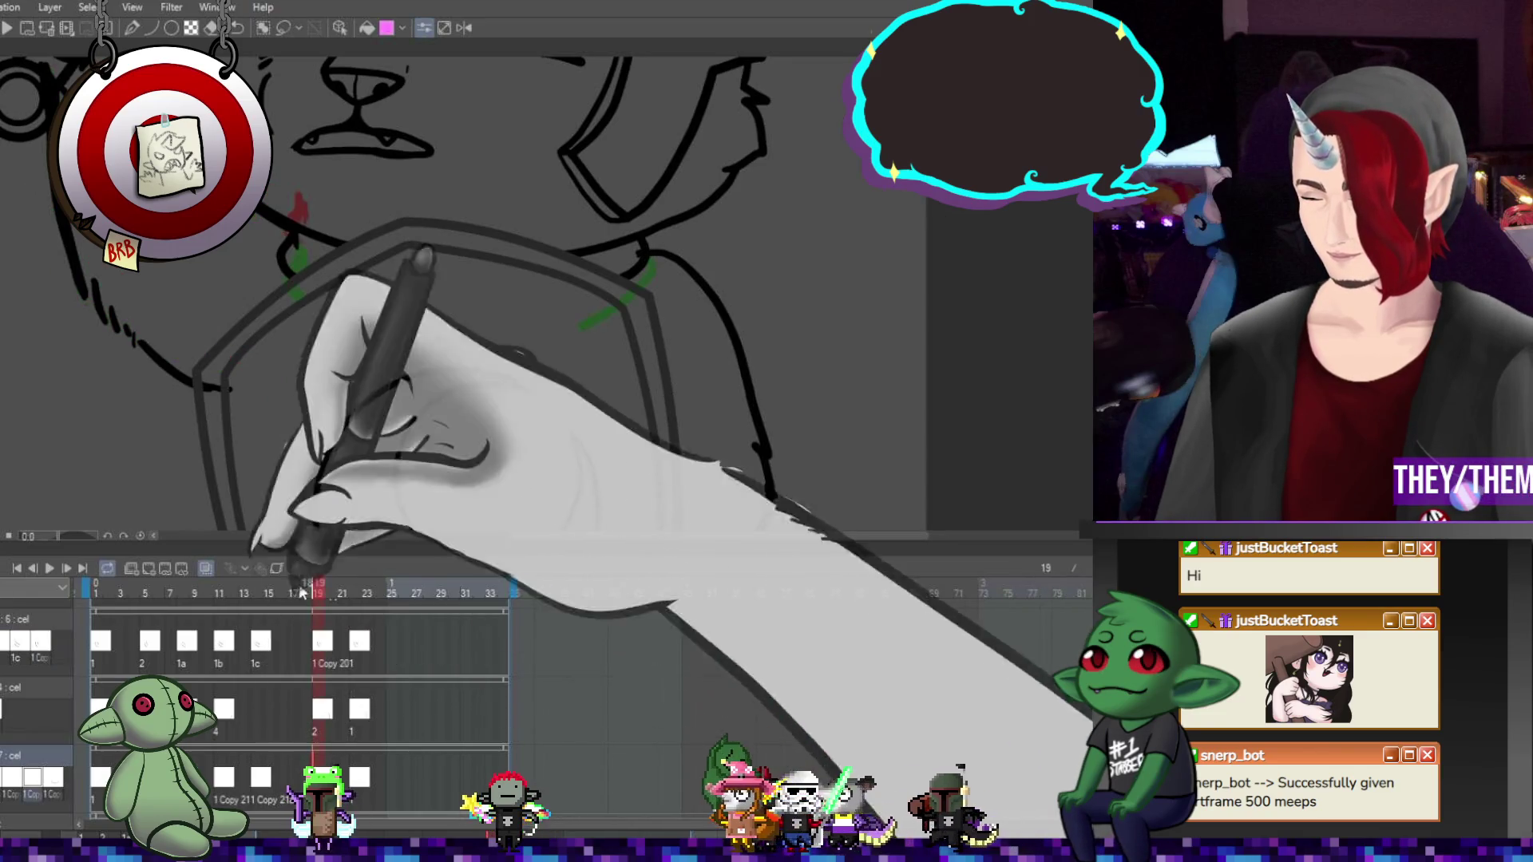
On layer 4, step from frame 22 back through cels 1c, 1b and 1a to cel 2 at frame 5
key(alt+bracketright)
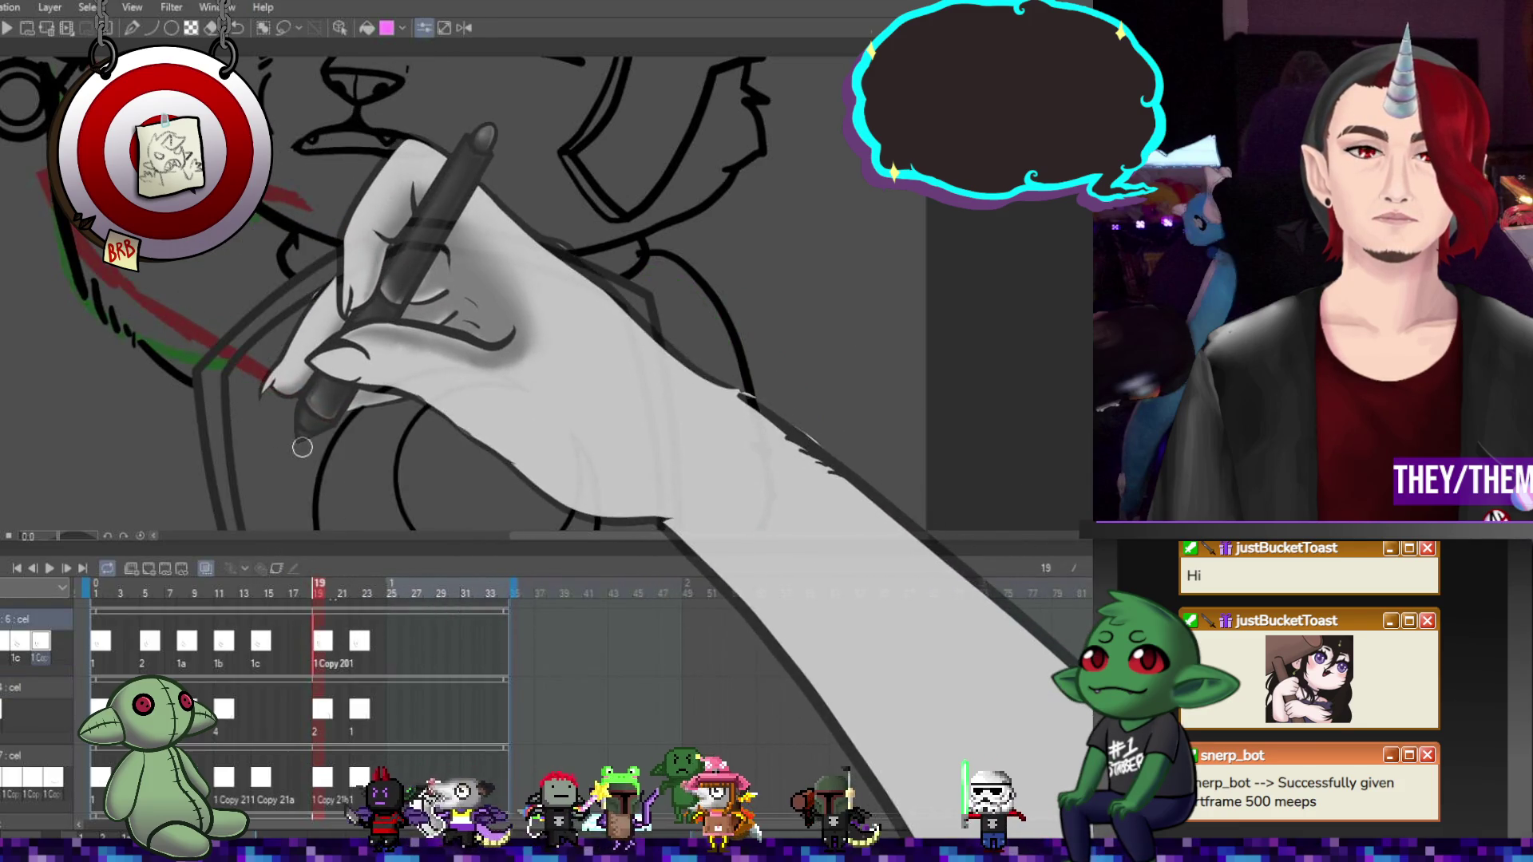
key(Right)
key(Right)
key(Right)
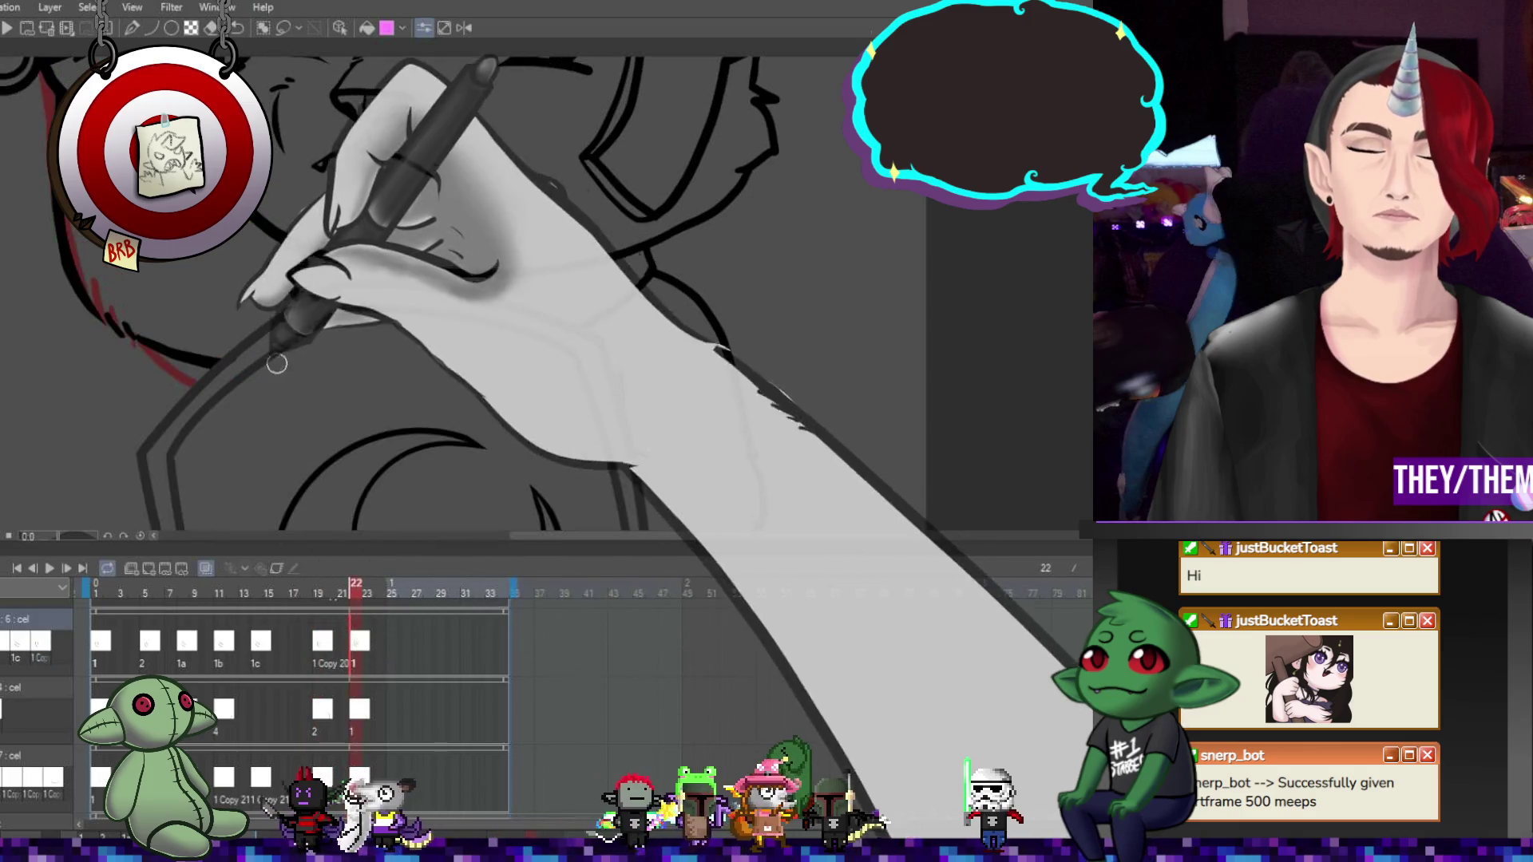
key(Left)
key(Left)
key(Left)
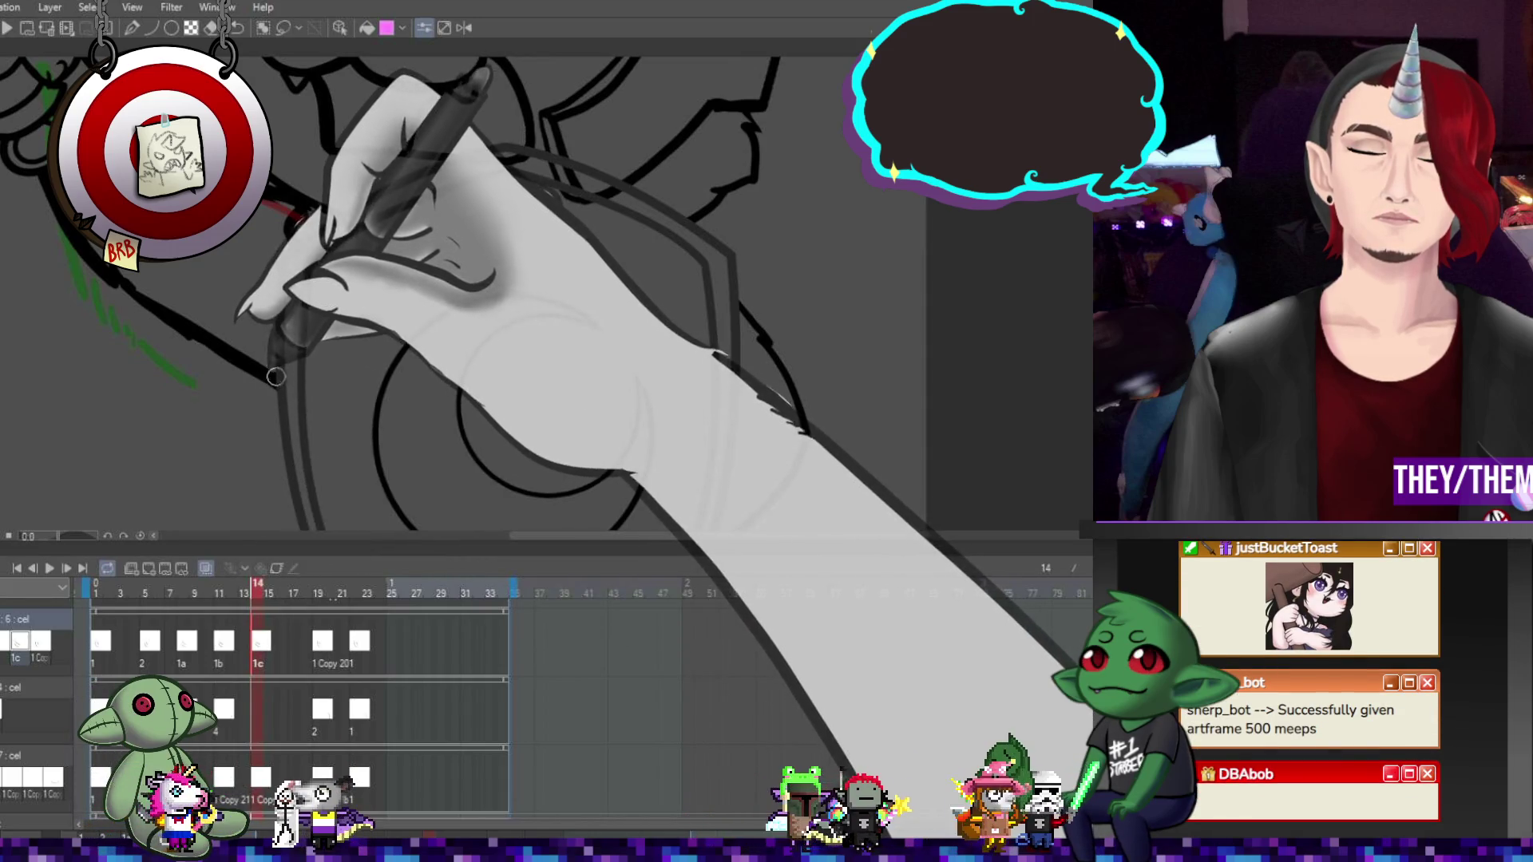
key(Left)
key(Left)
key(Left)
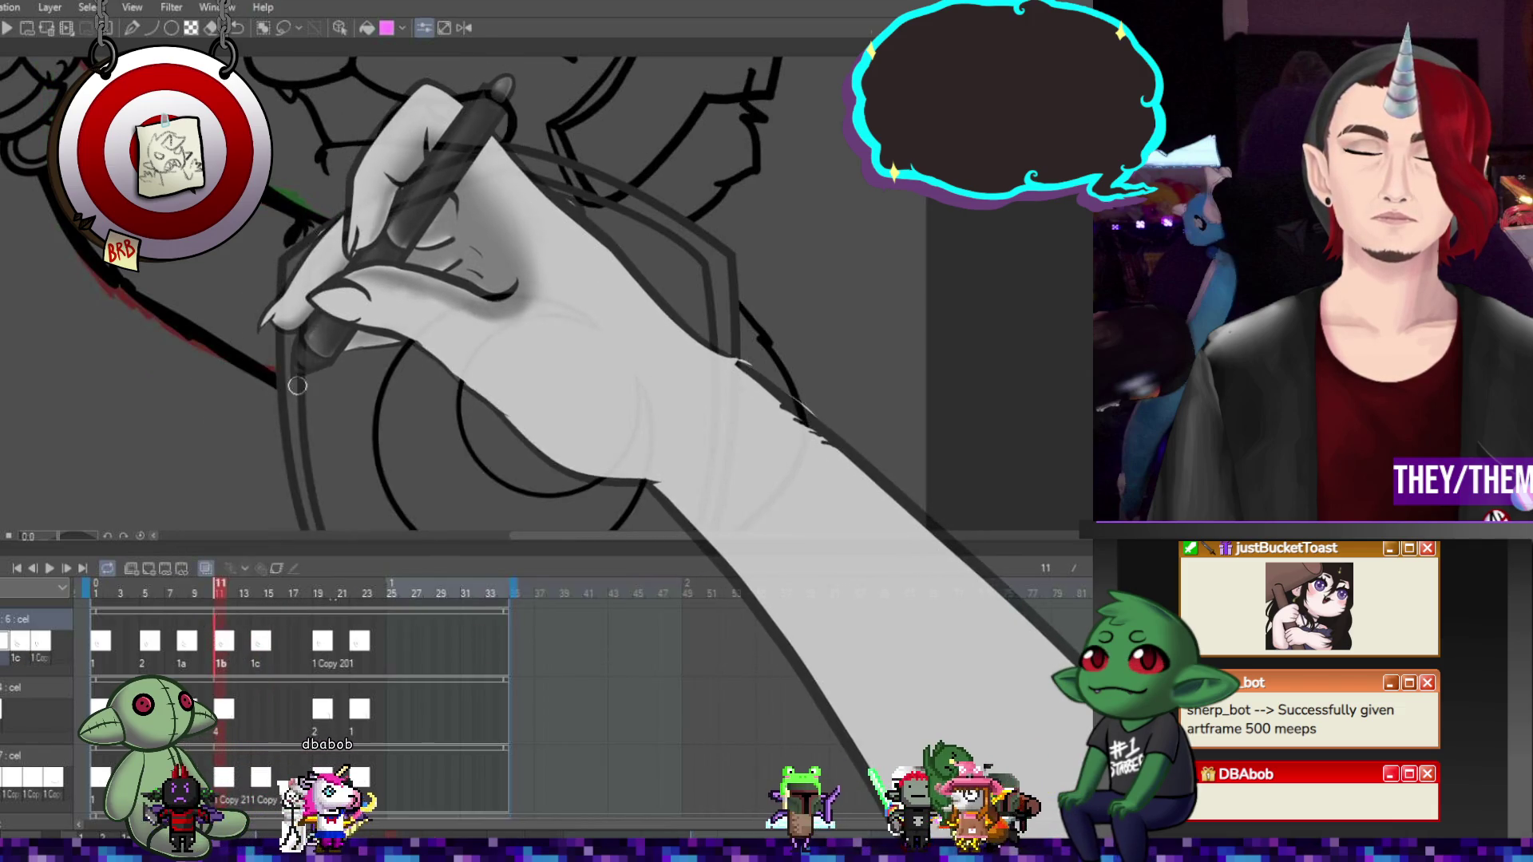
key(Left)
key(Left)
key(Left)
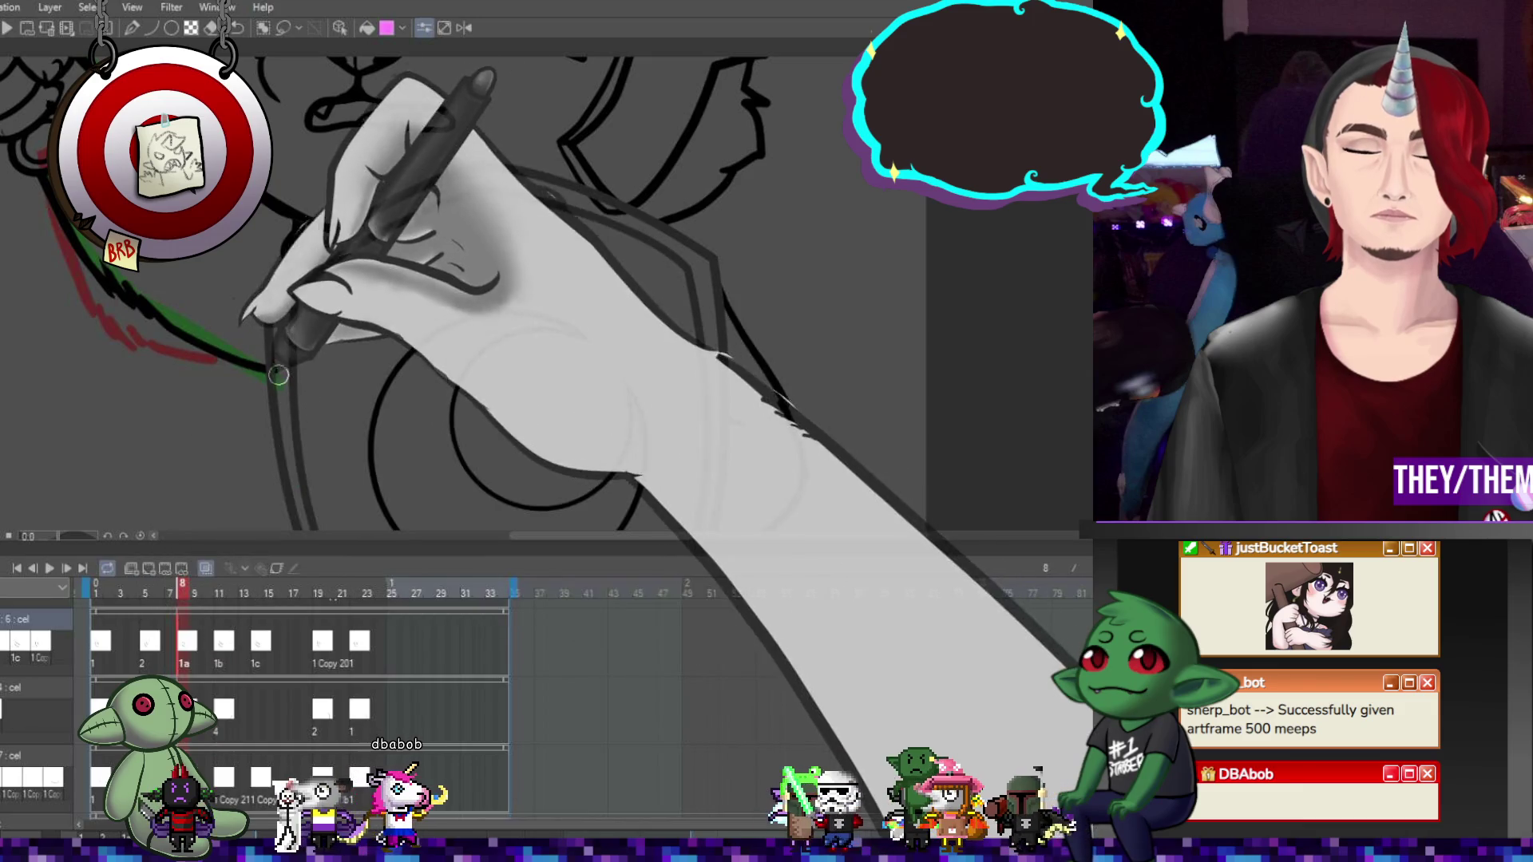
click(157, 651)
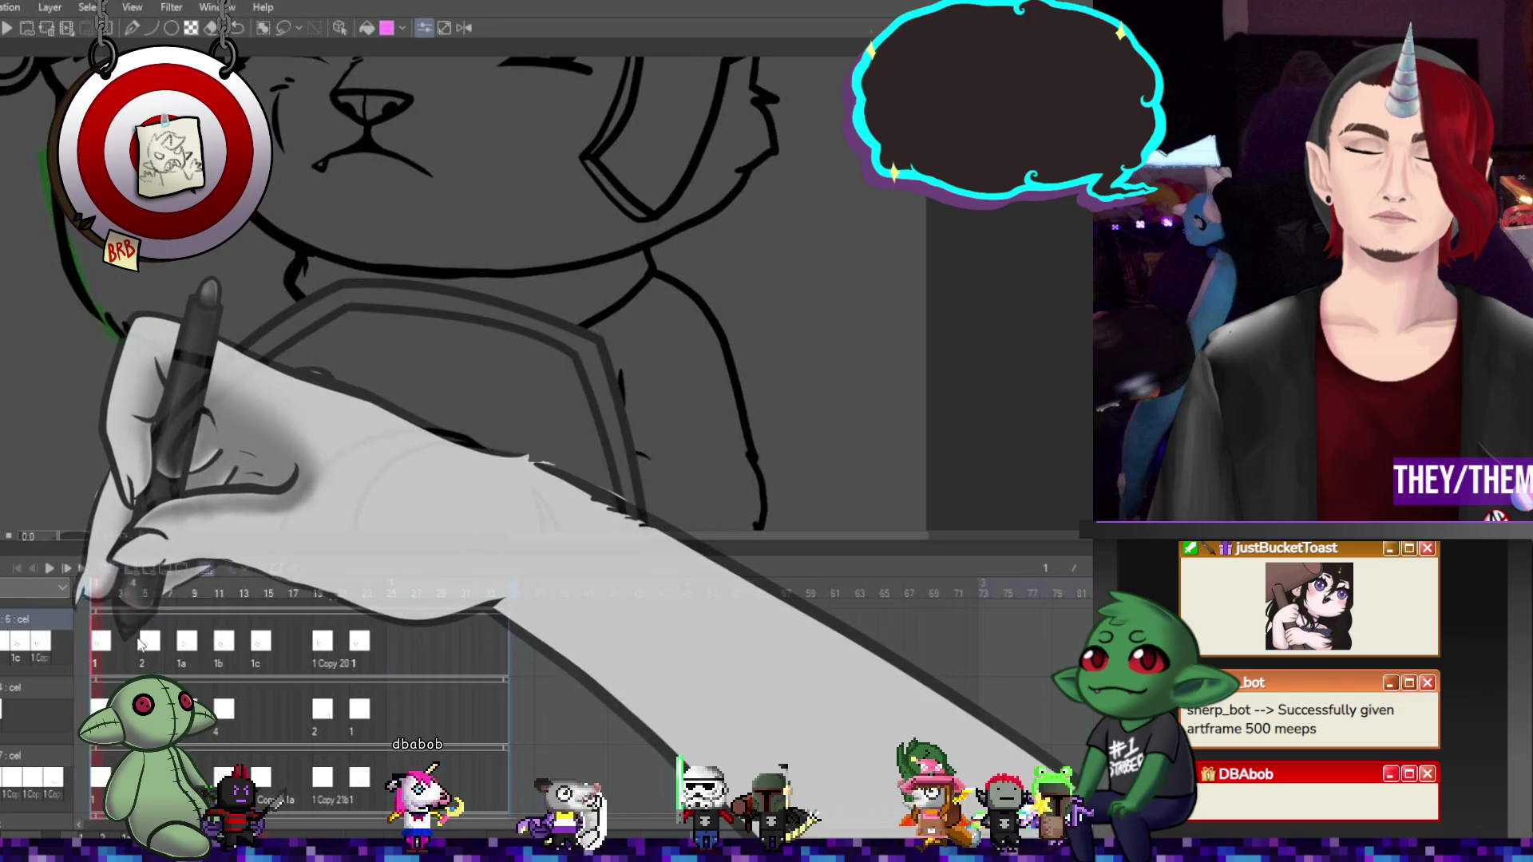
Play the whole animation from the first frame twice, stopping at frame 24
key(Left)
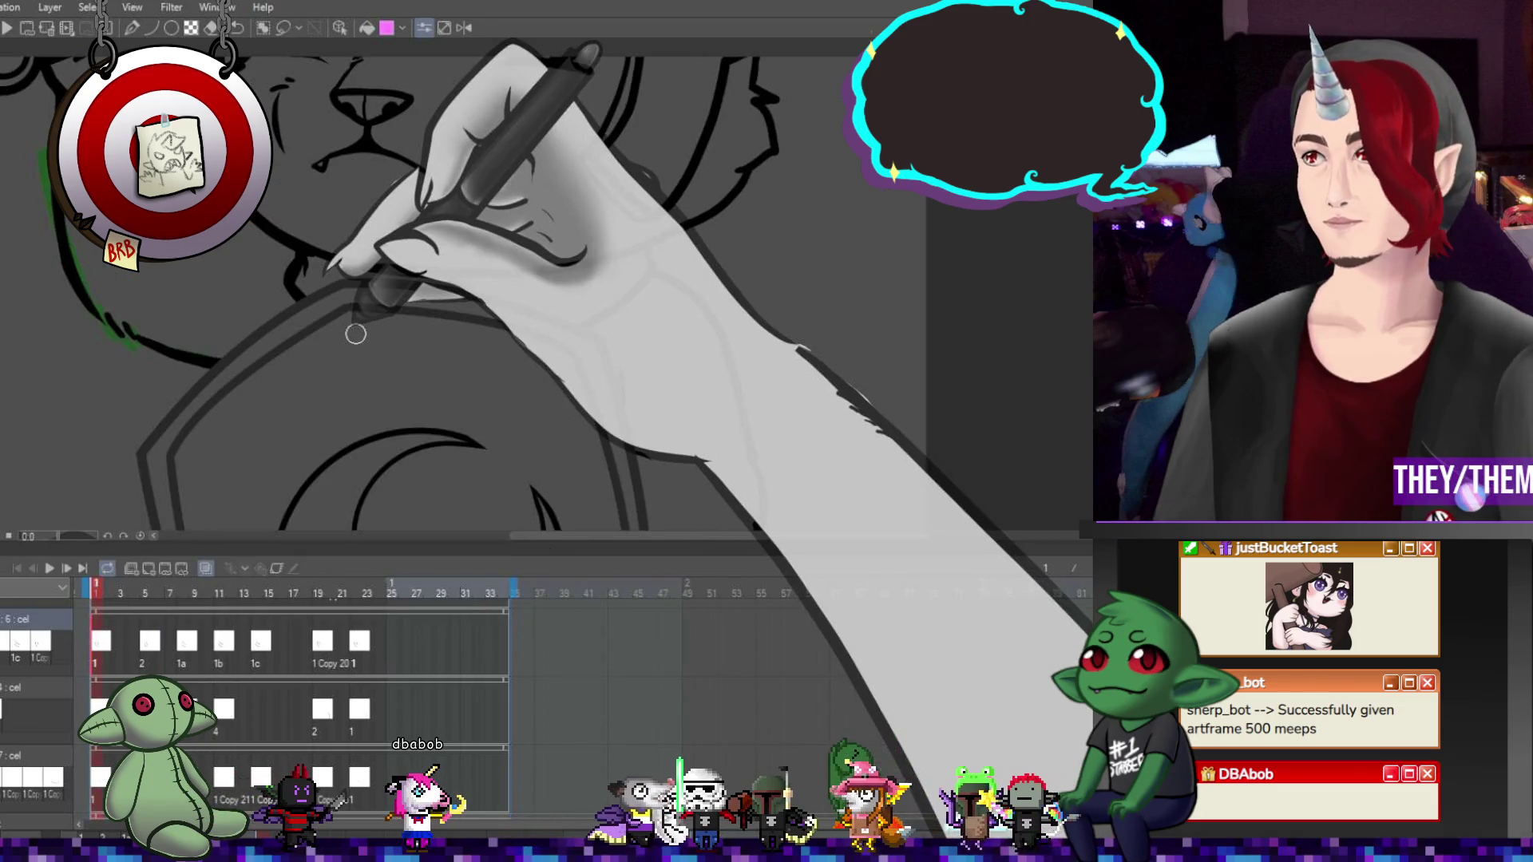
scroll(357, 334, down, 5)
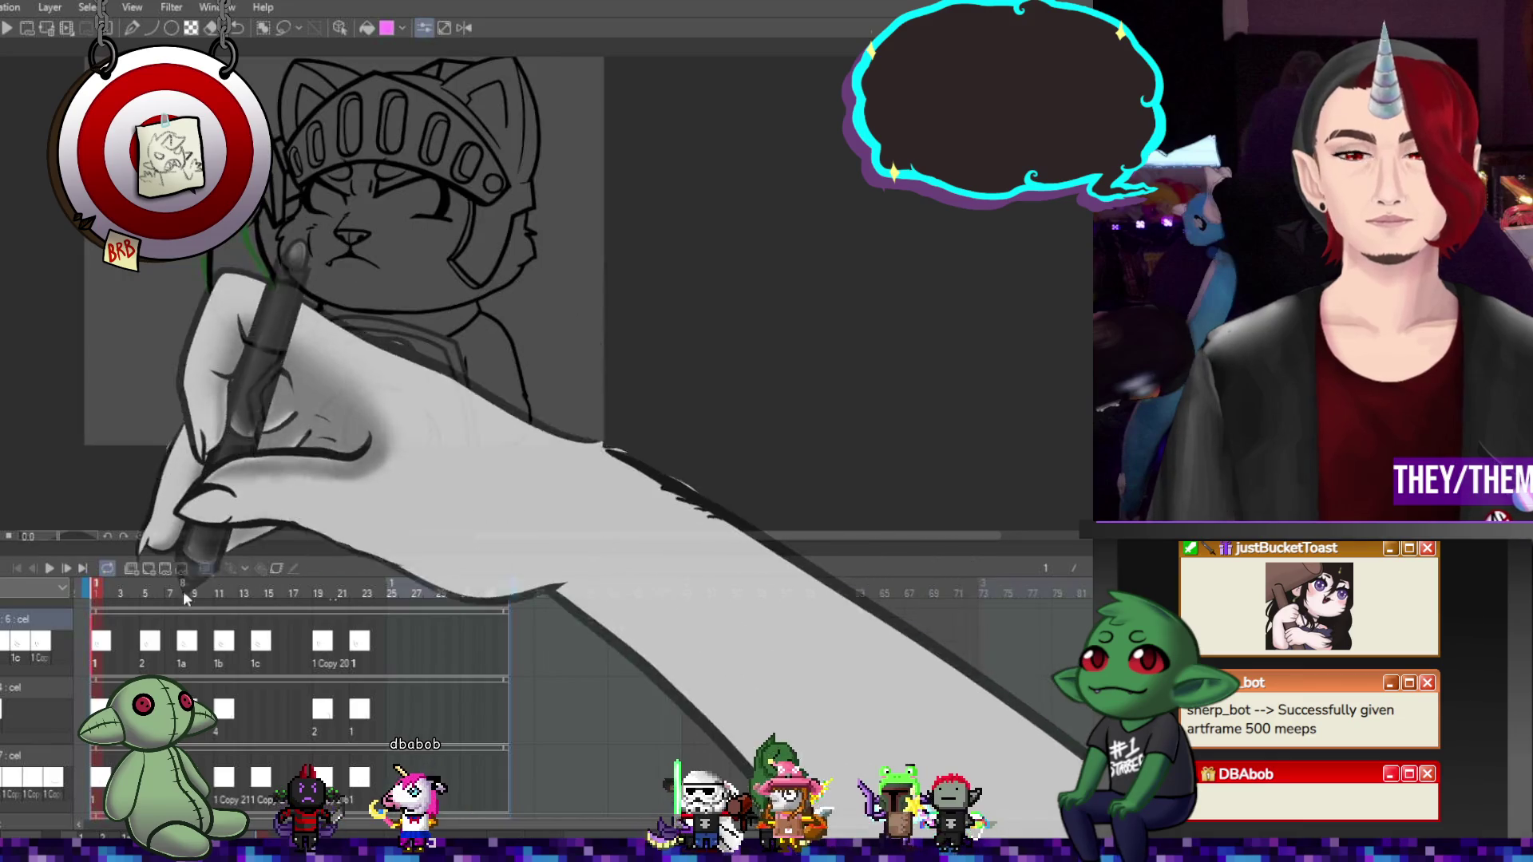
click(49, 569)
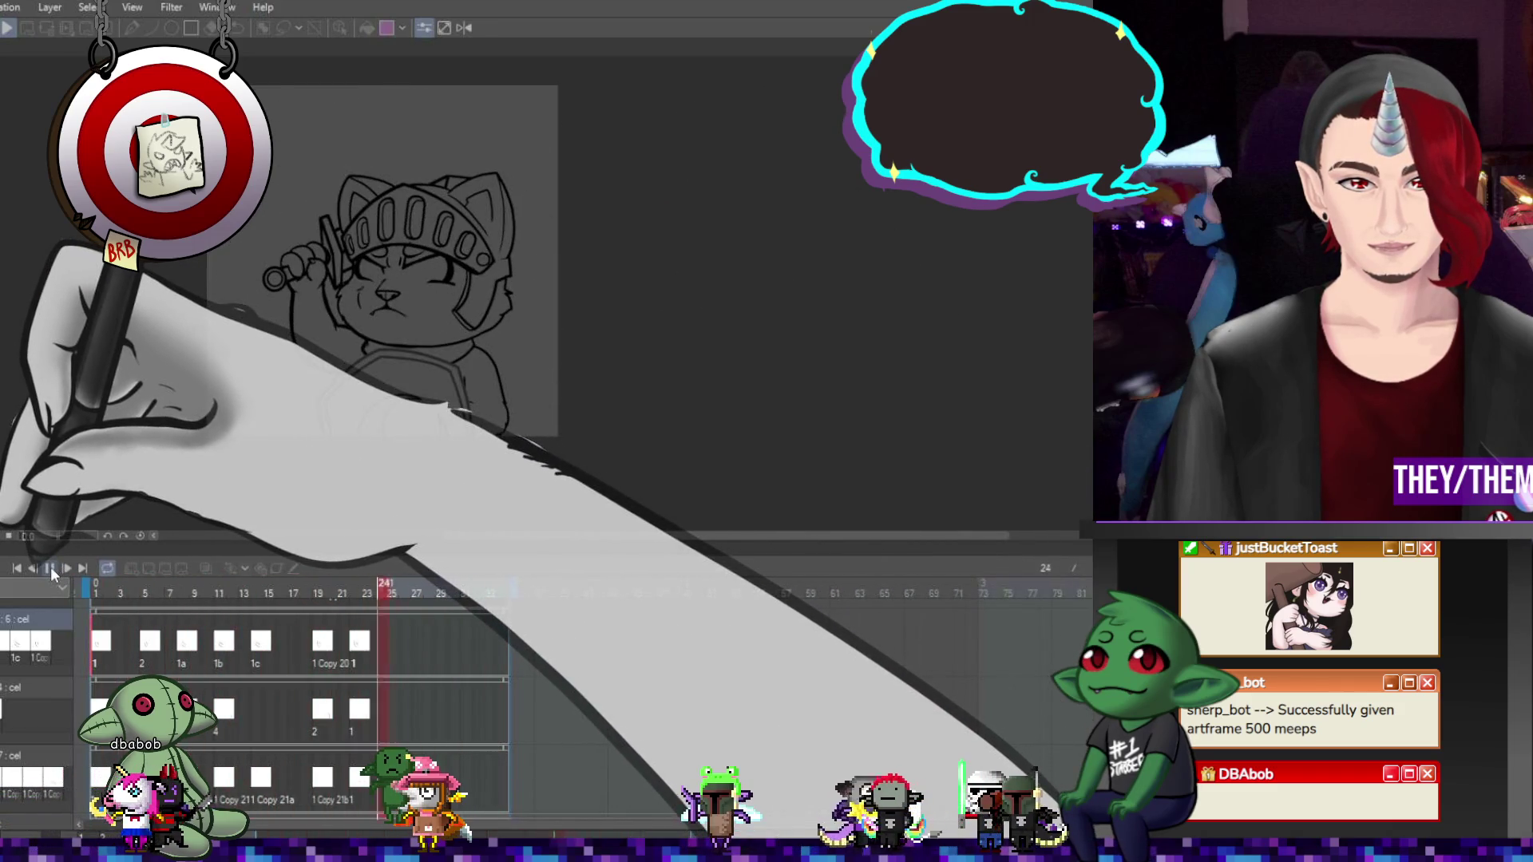
click(51, 567)
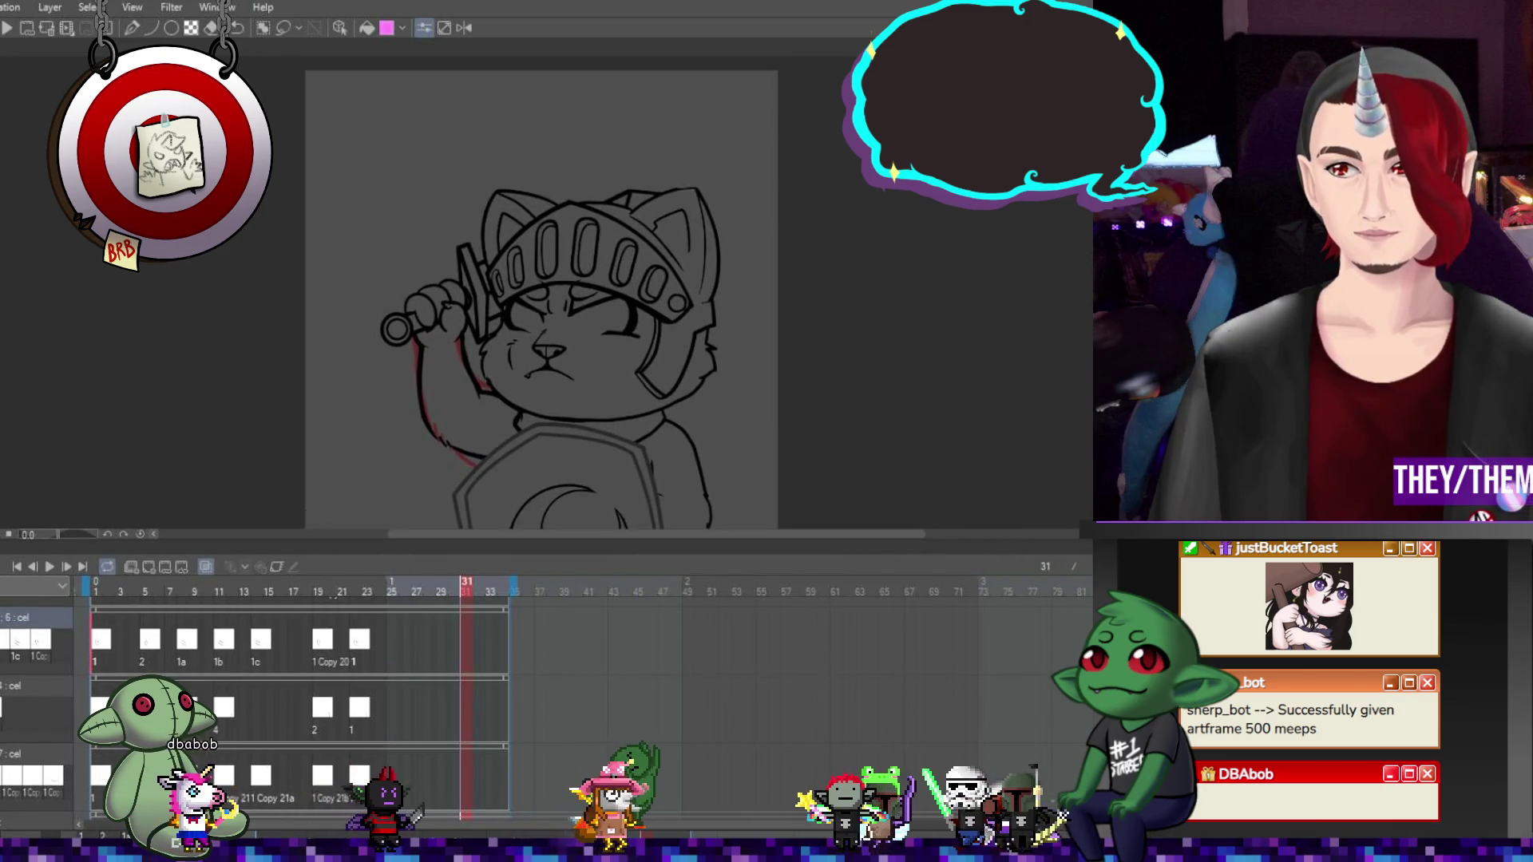
click(51, 565)
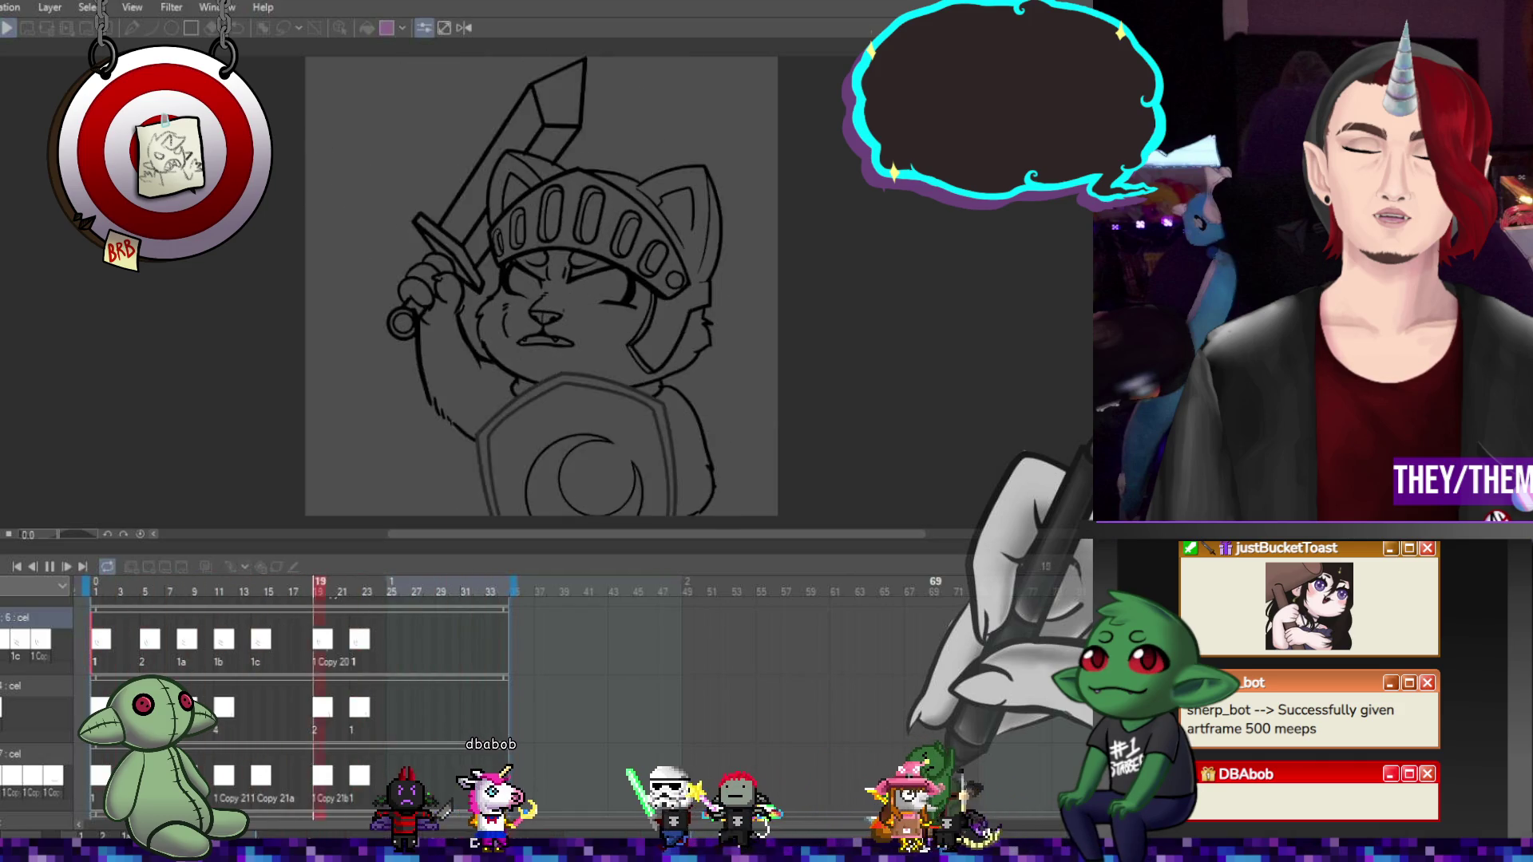
click(50, 566)
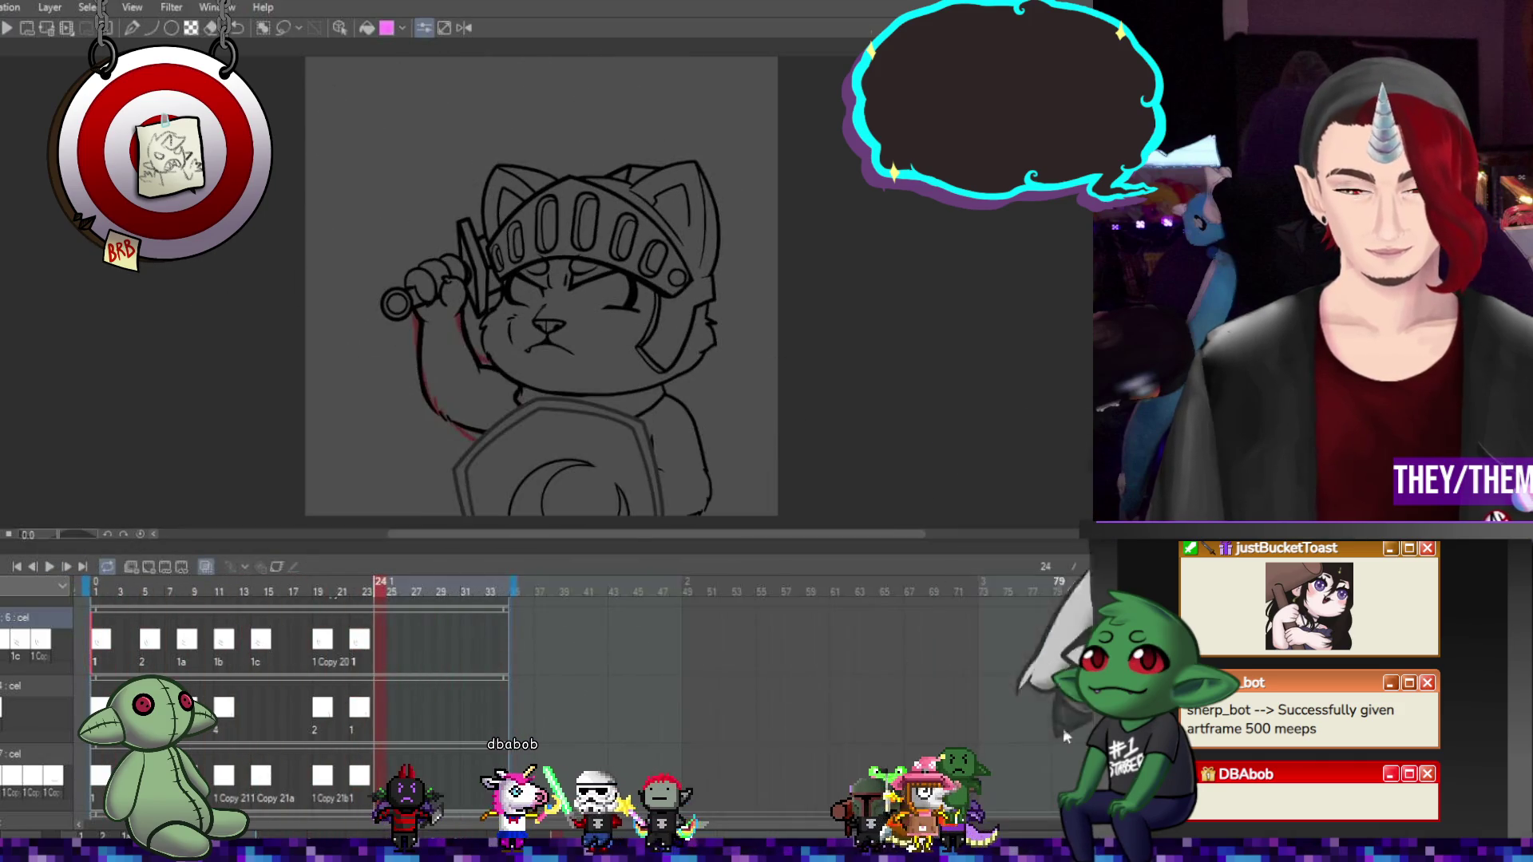
scroll(357, 725, up, 1)
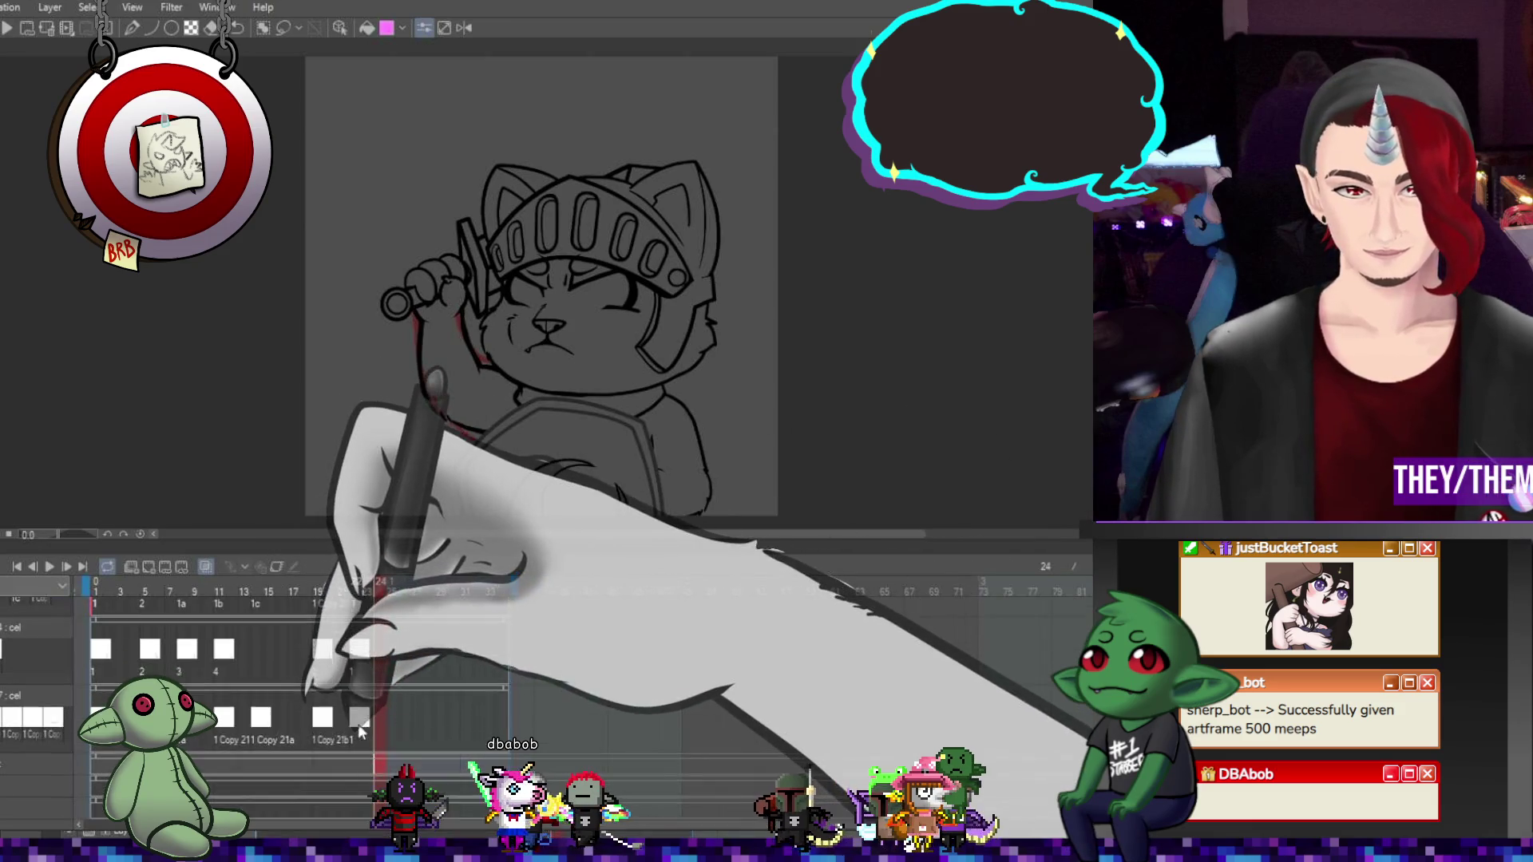
Flip through layer 8's face cels at frames 20, 17, 18, 15, 11 and 9 with onion skin
scroll(352, 715, up, 3)
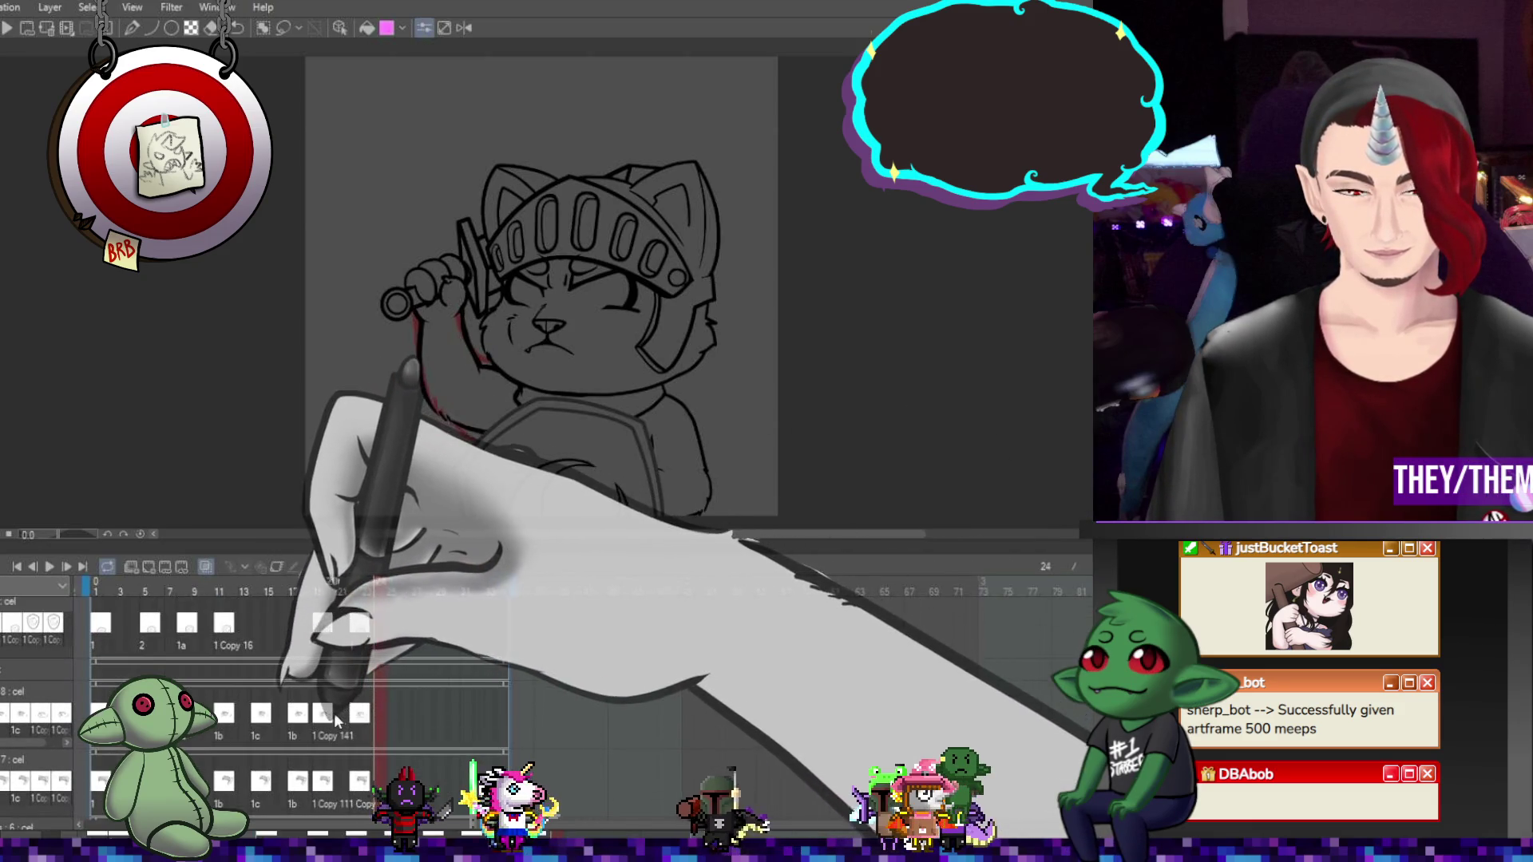
click(327, 716)
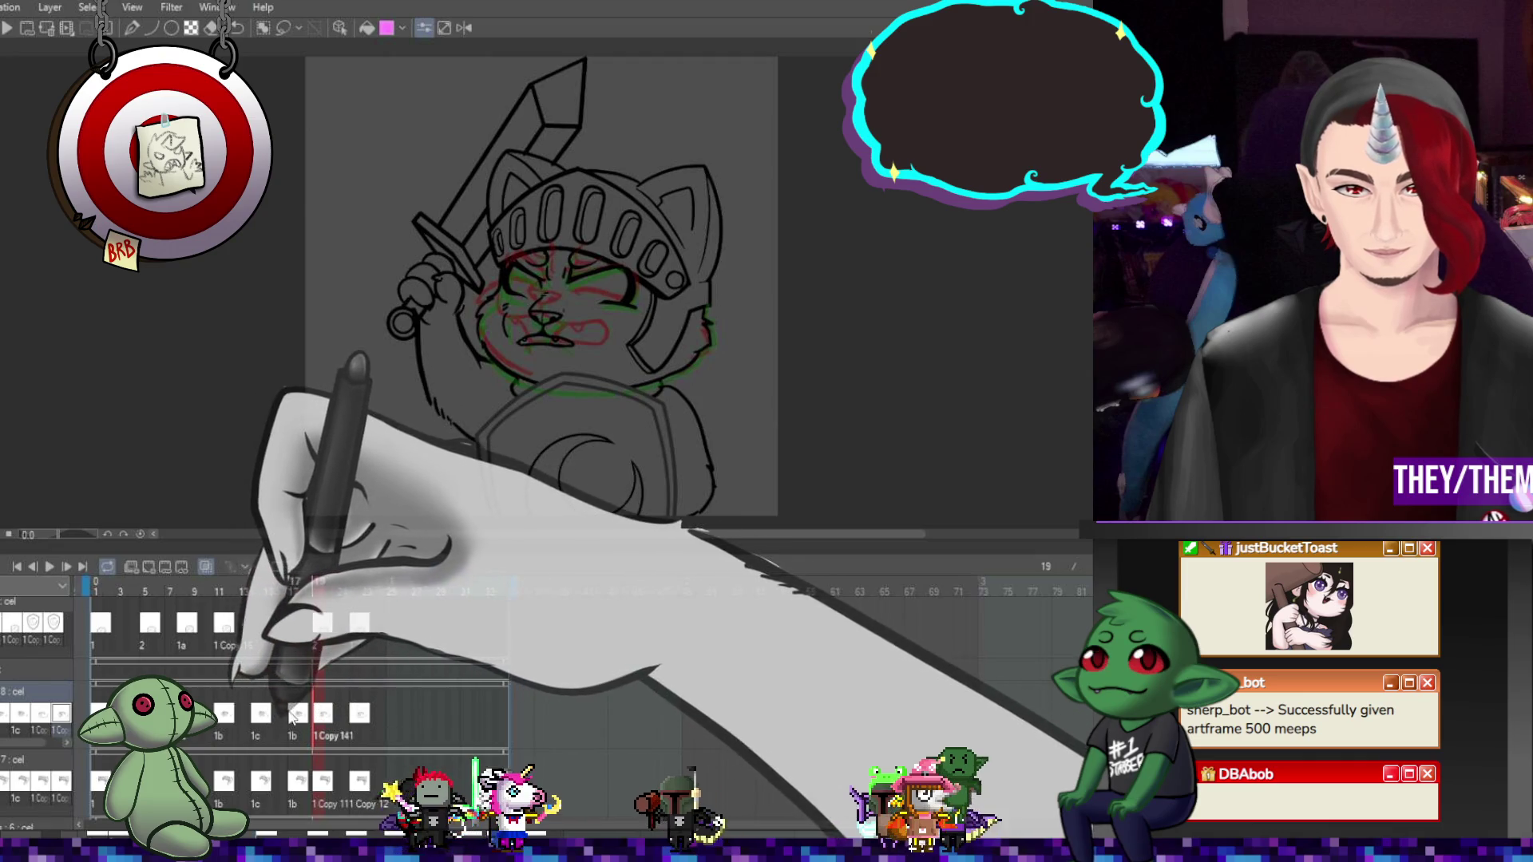
click(295, 713)
click(304, 789)
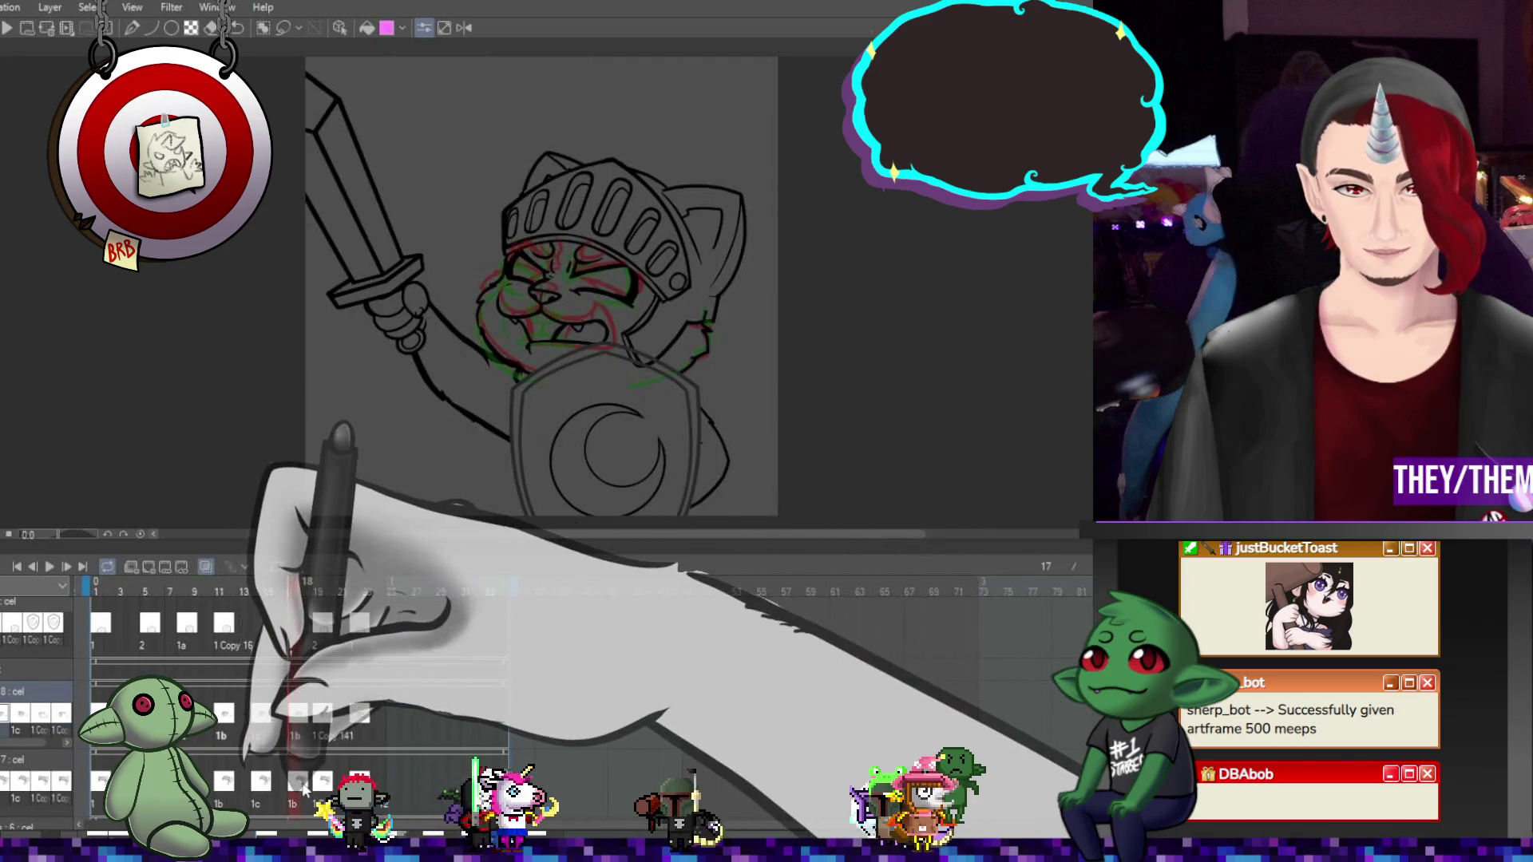
scroll(661, 380, up, 2)
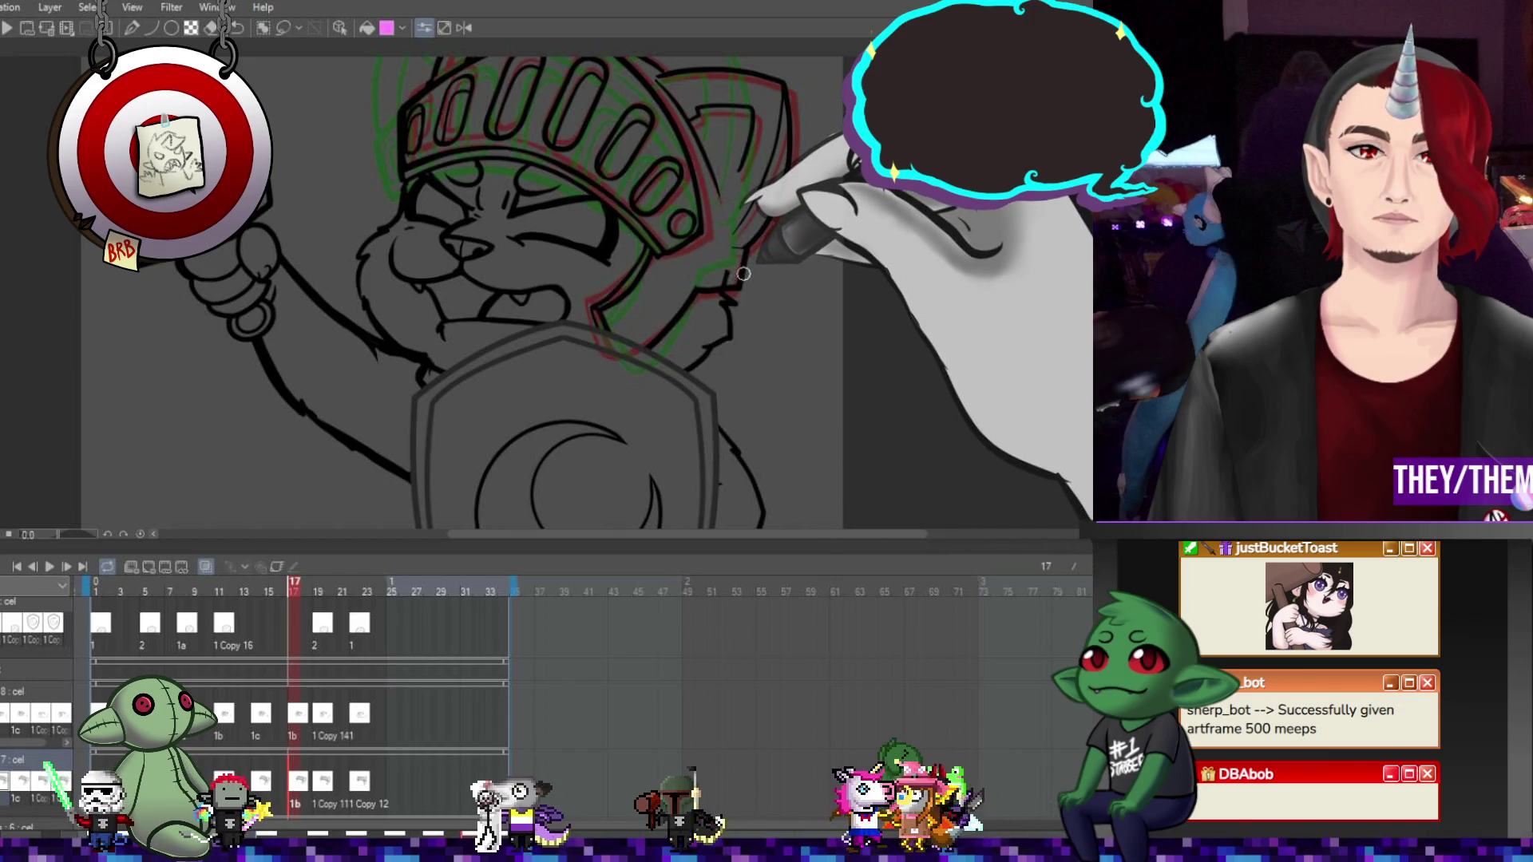
key(Left)
key(Left)
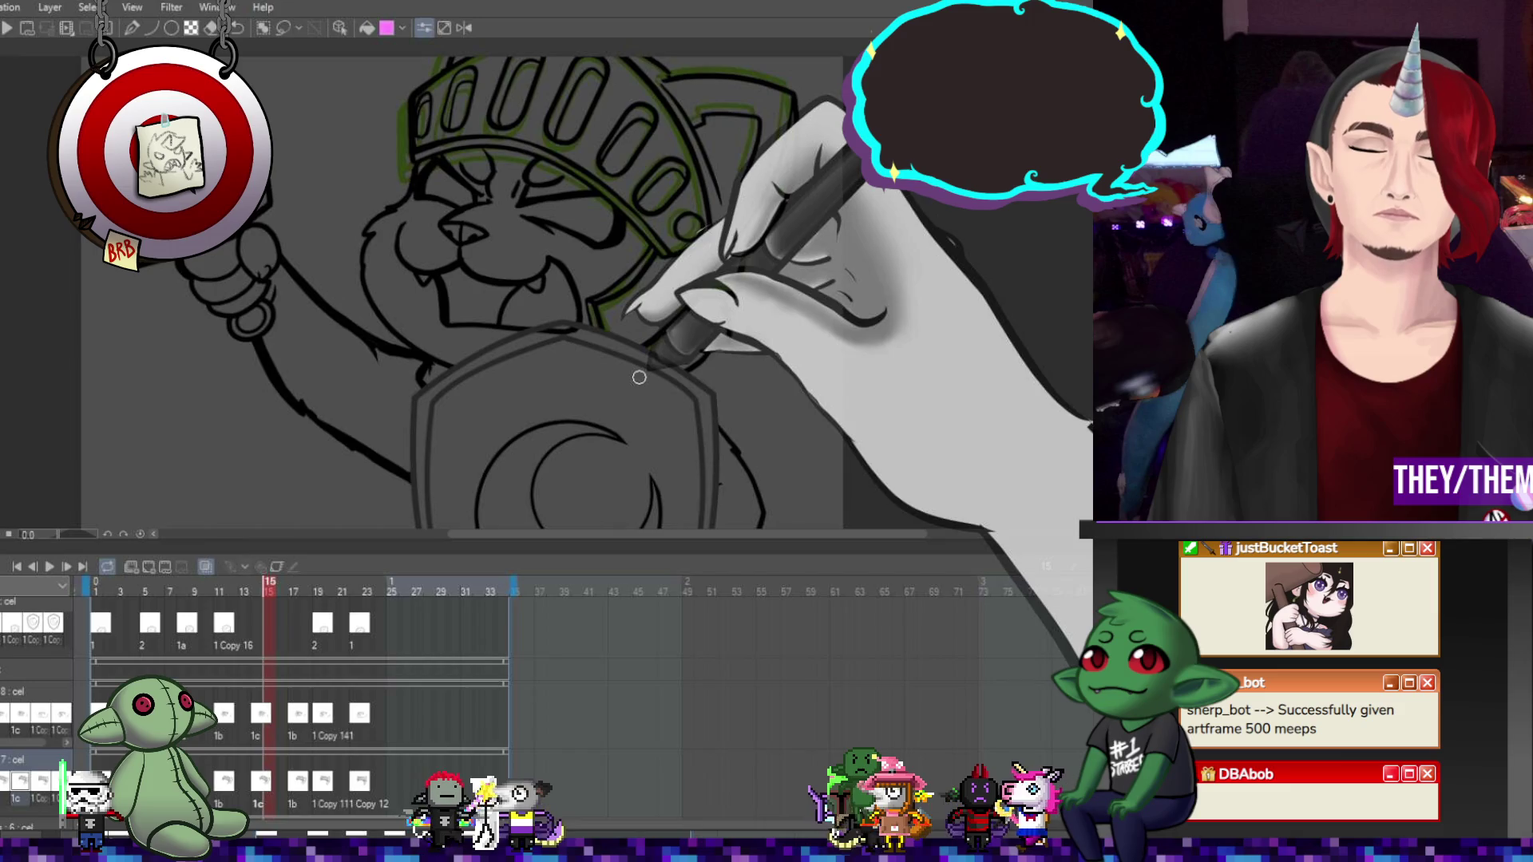
click(220, 639)
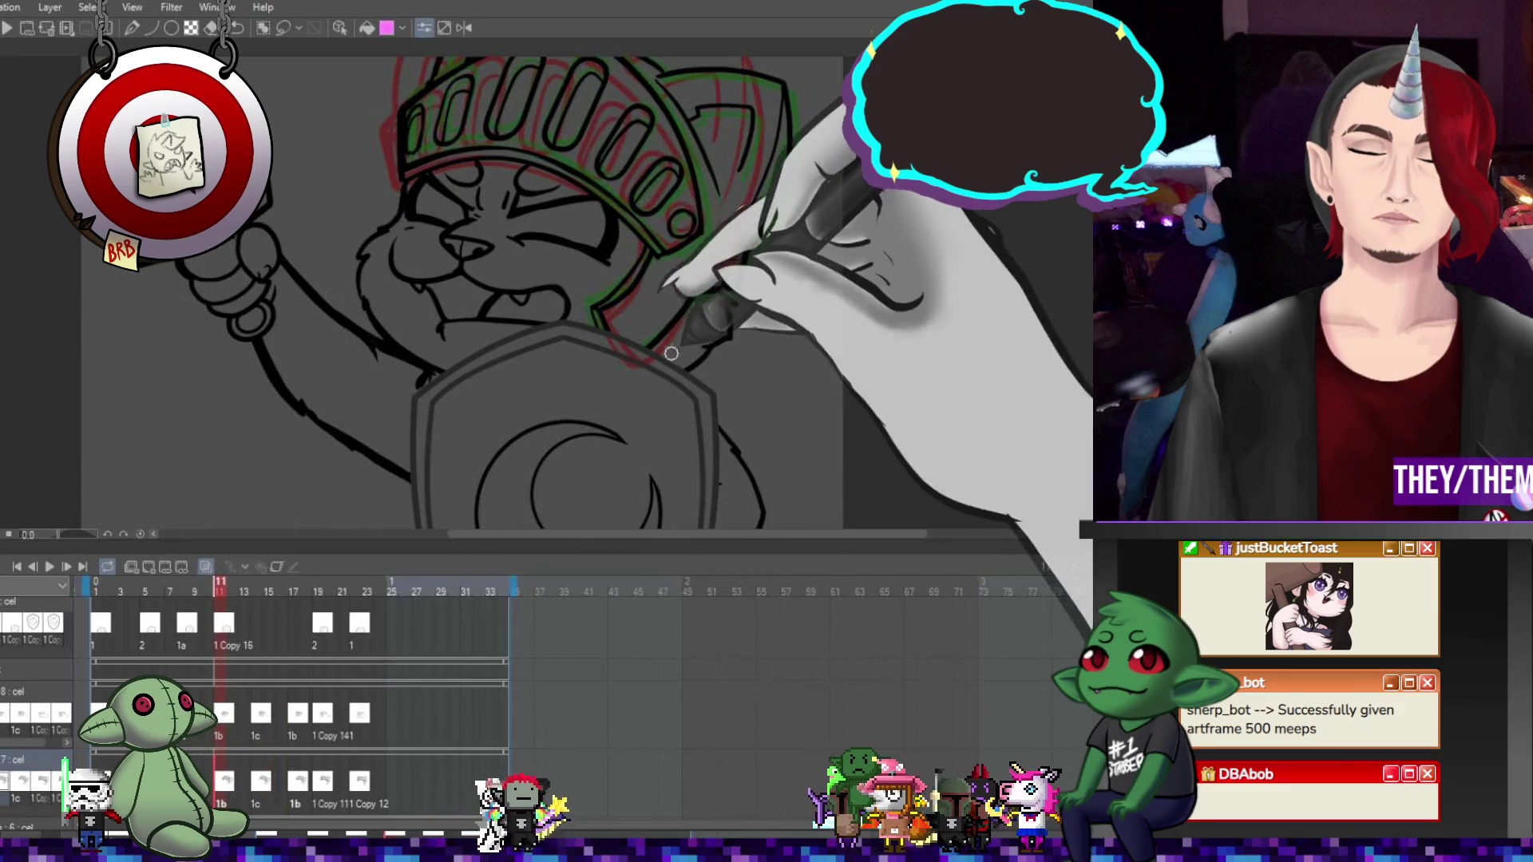
click(195, 630)
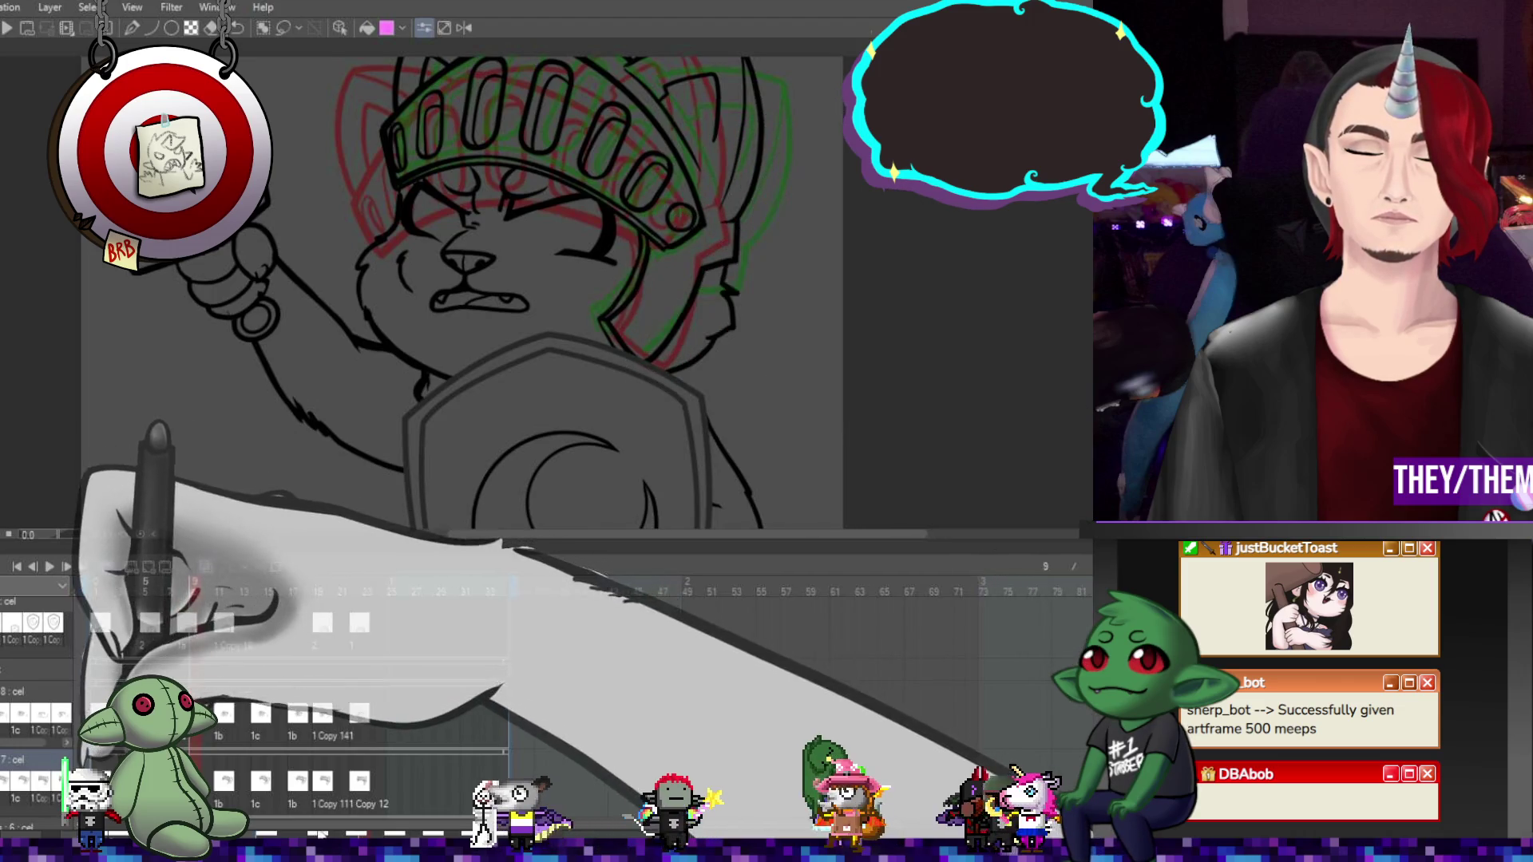
Compare the face drawings at frames 5, 20, 17, 14 and 8, ending on the Copy 141 cel at frame 19
click(145, 630)
click(330, 735)
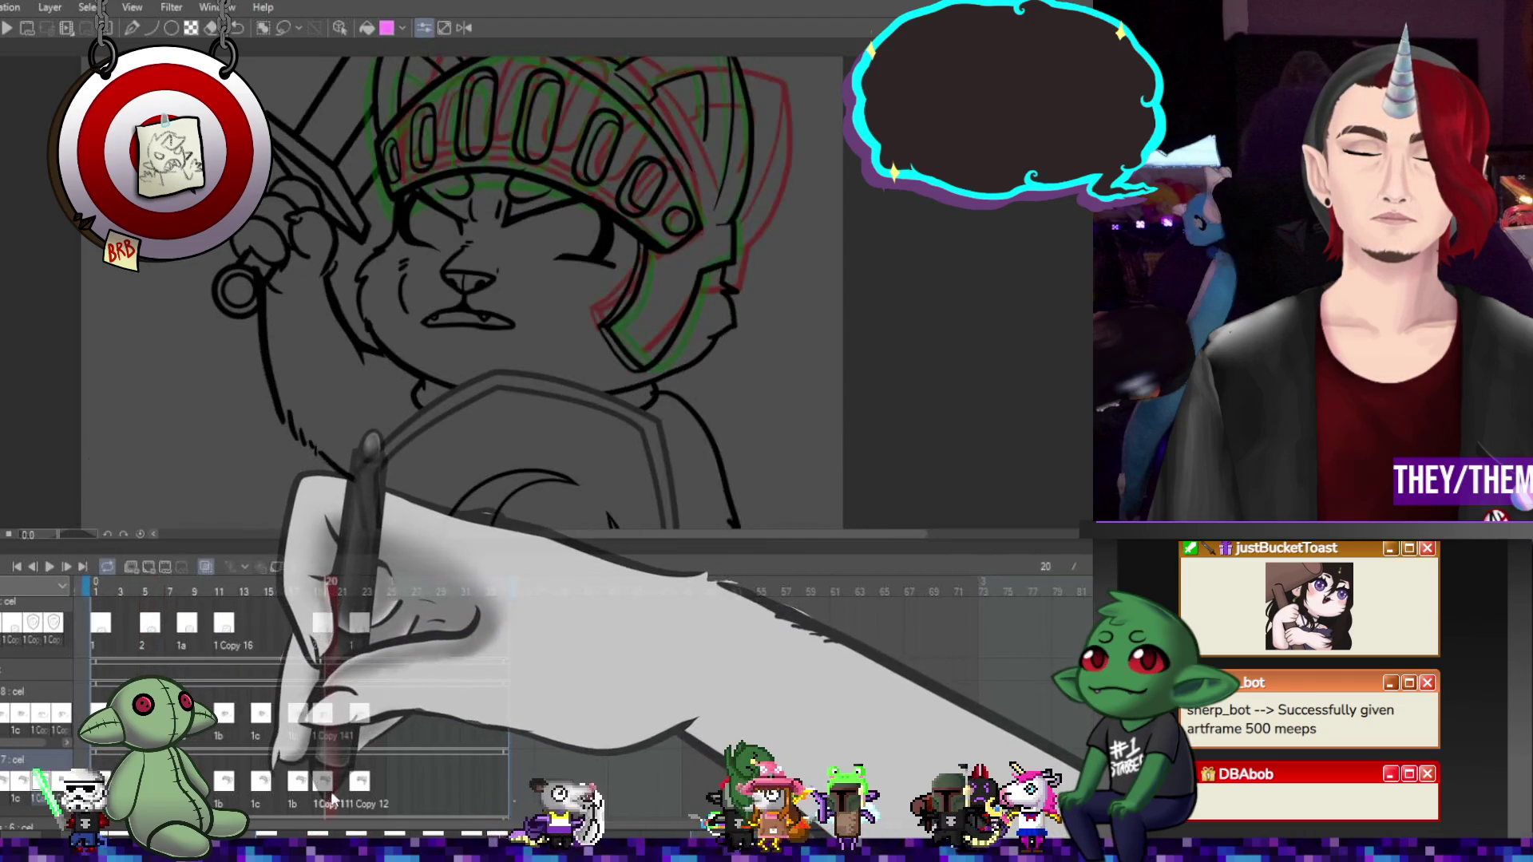
click(295, 722)
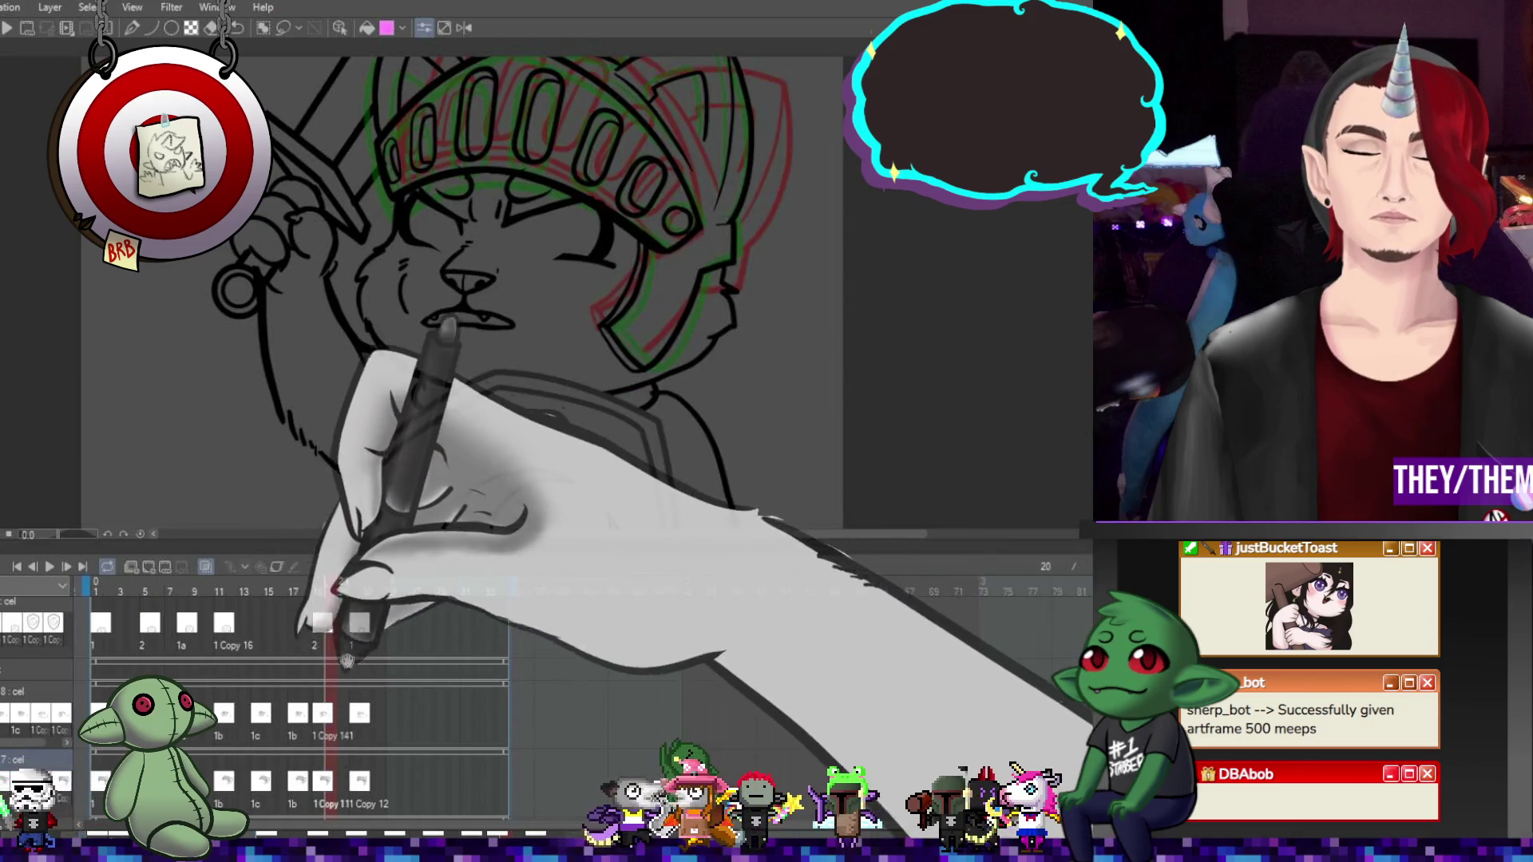
click(257, 714)
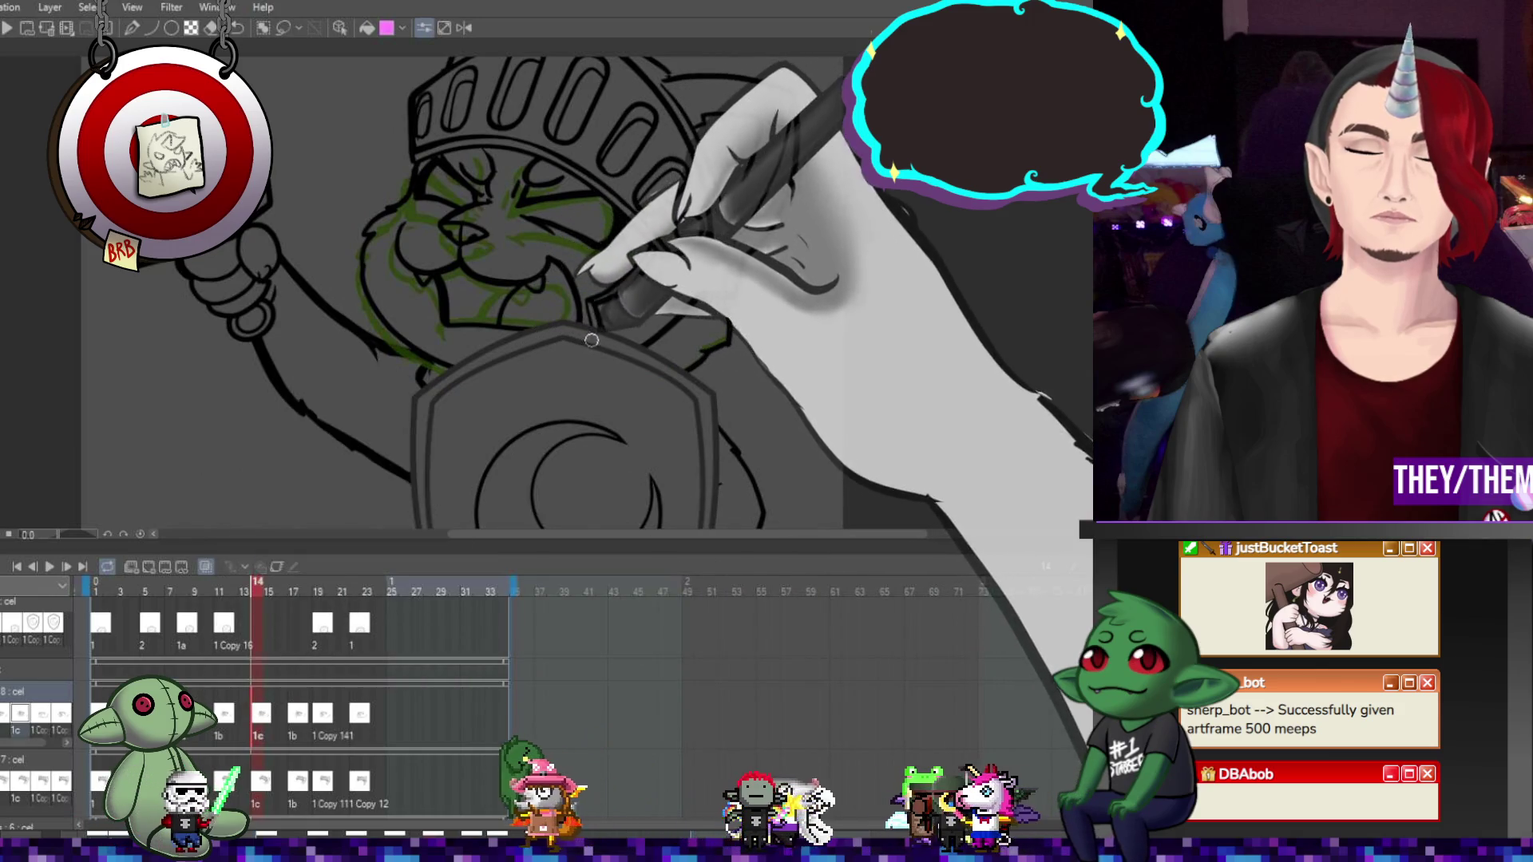
click(182, 626)
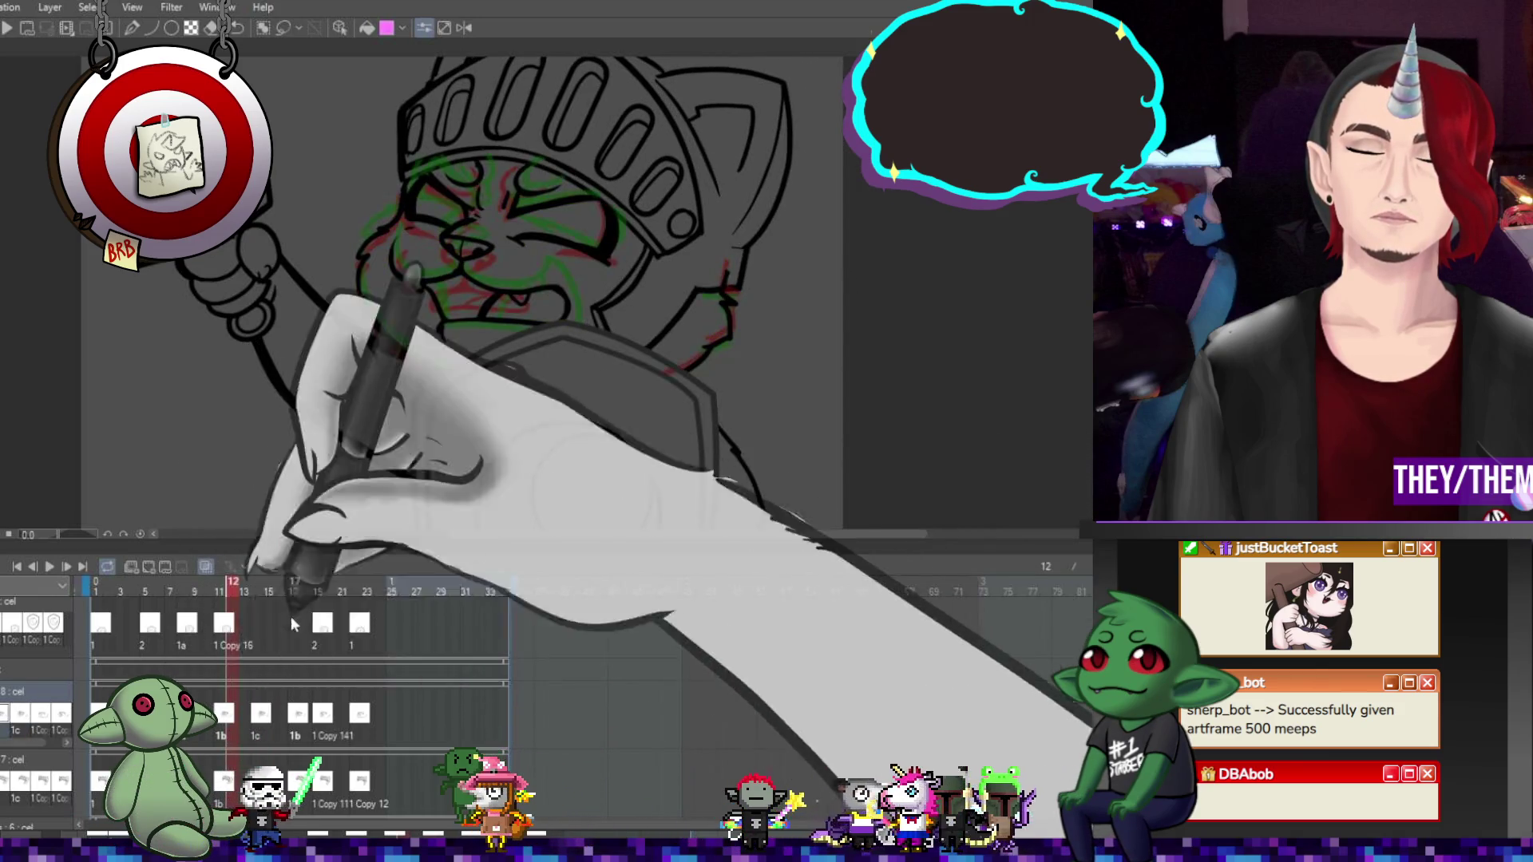
click(302, 739)
click(322, 728)
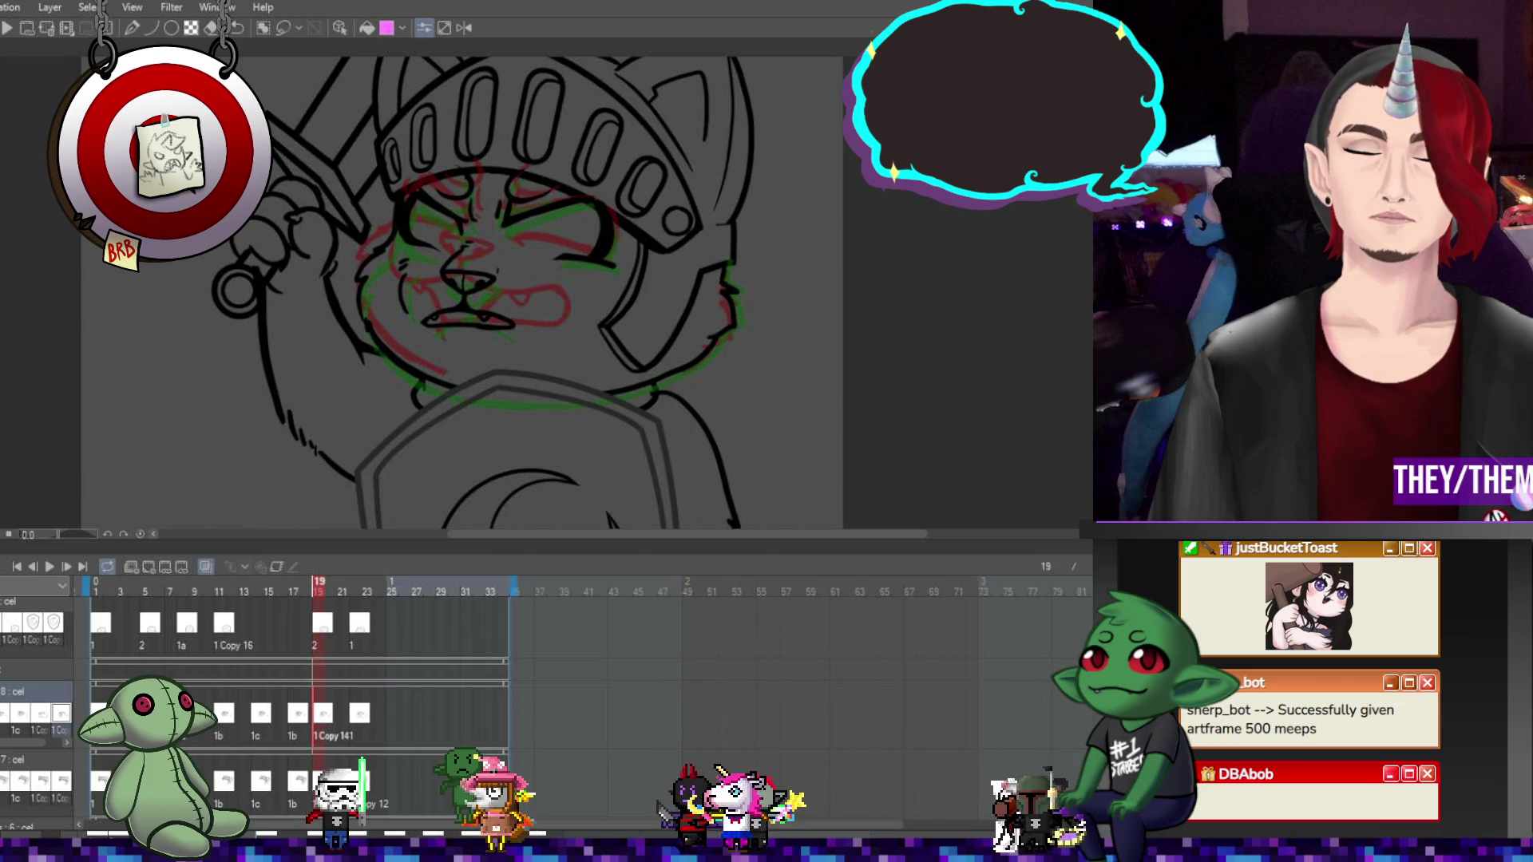
scroll(296, 703, down, 3)
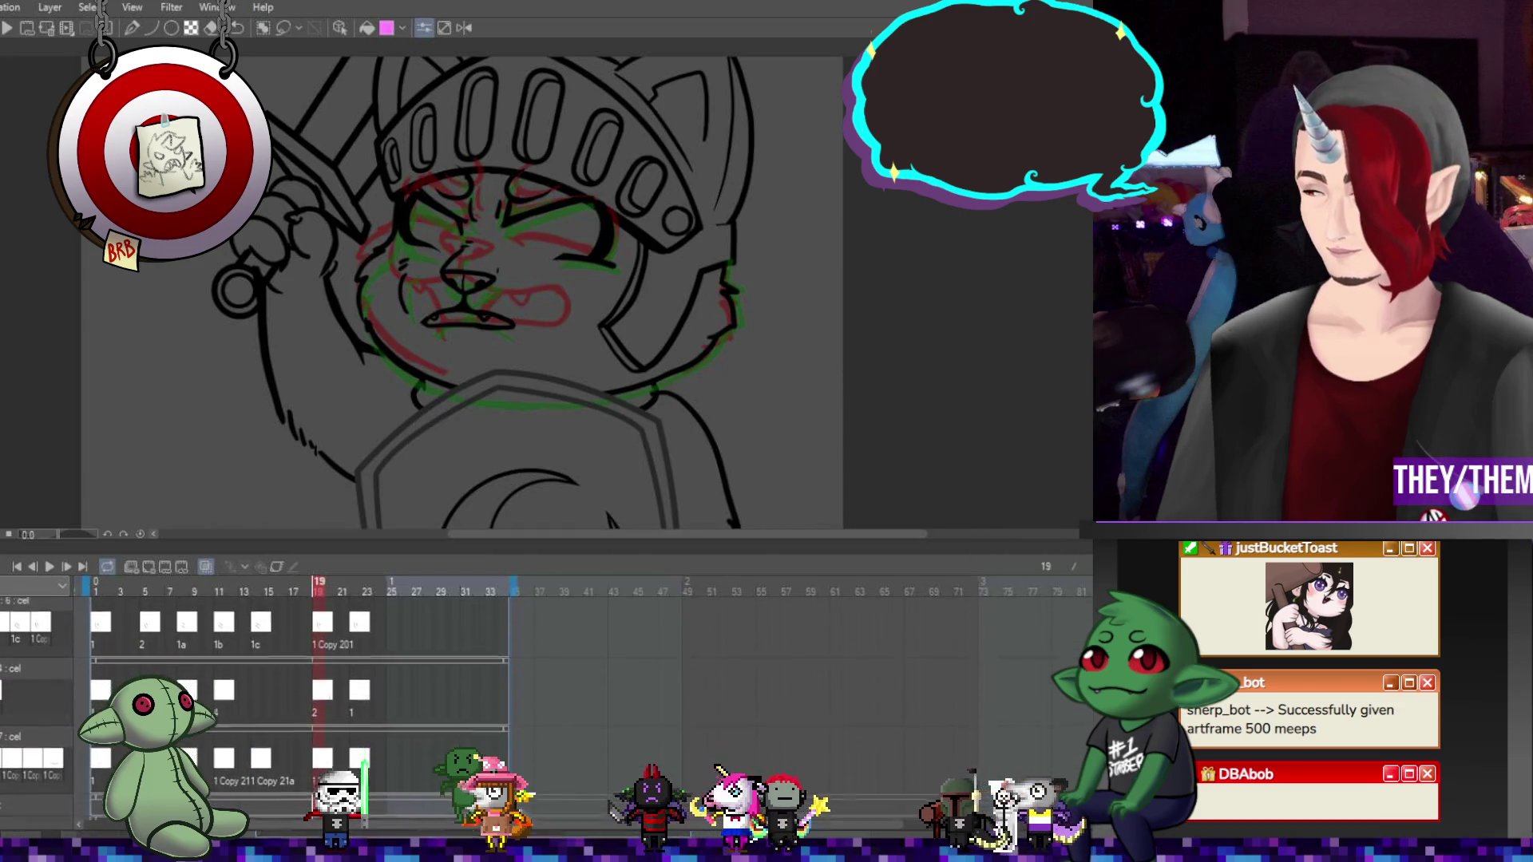
Check layer 6's sword-arm poses at frames 19, 22 and 9, settle on frame 8, and zoom out
scroll(295, 703, down, 1)
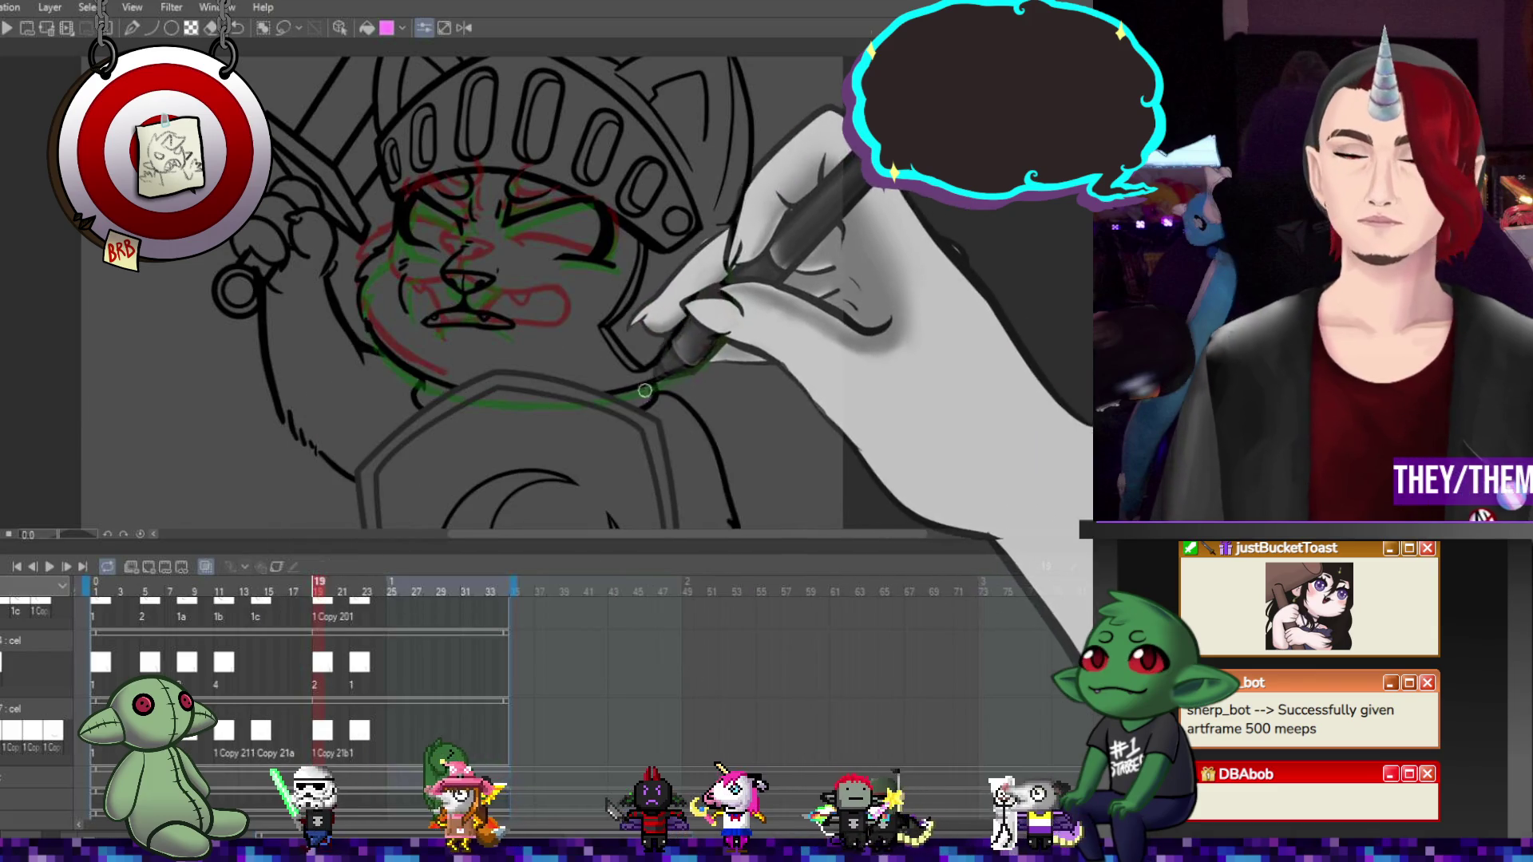
click(320, 663)
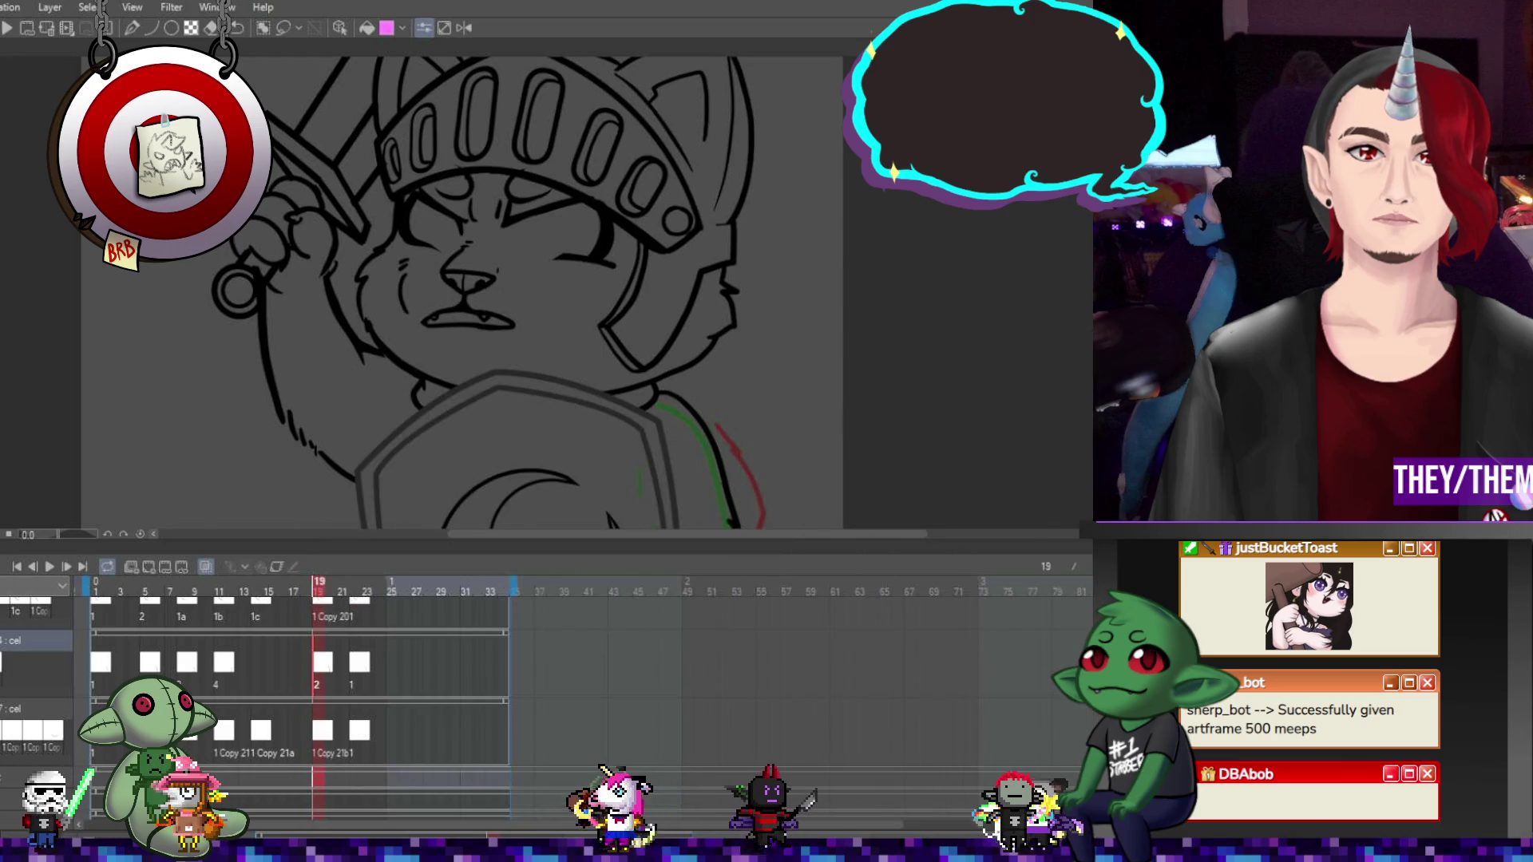
scroll(295, 702, up, 2)
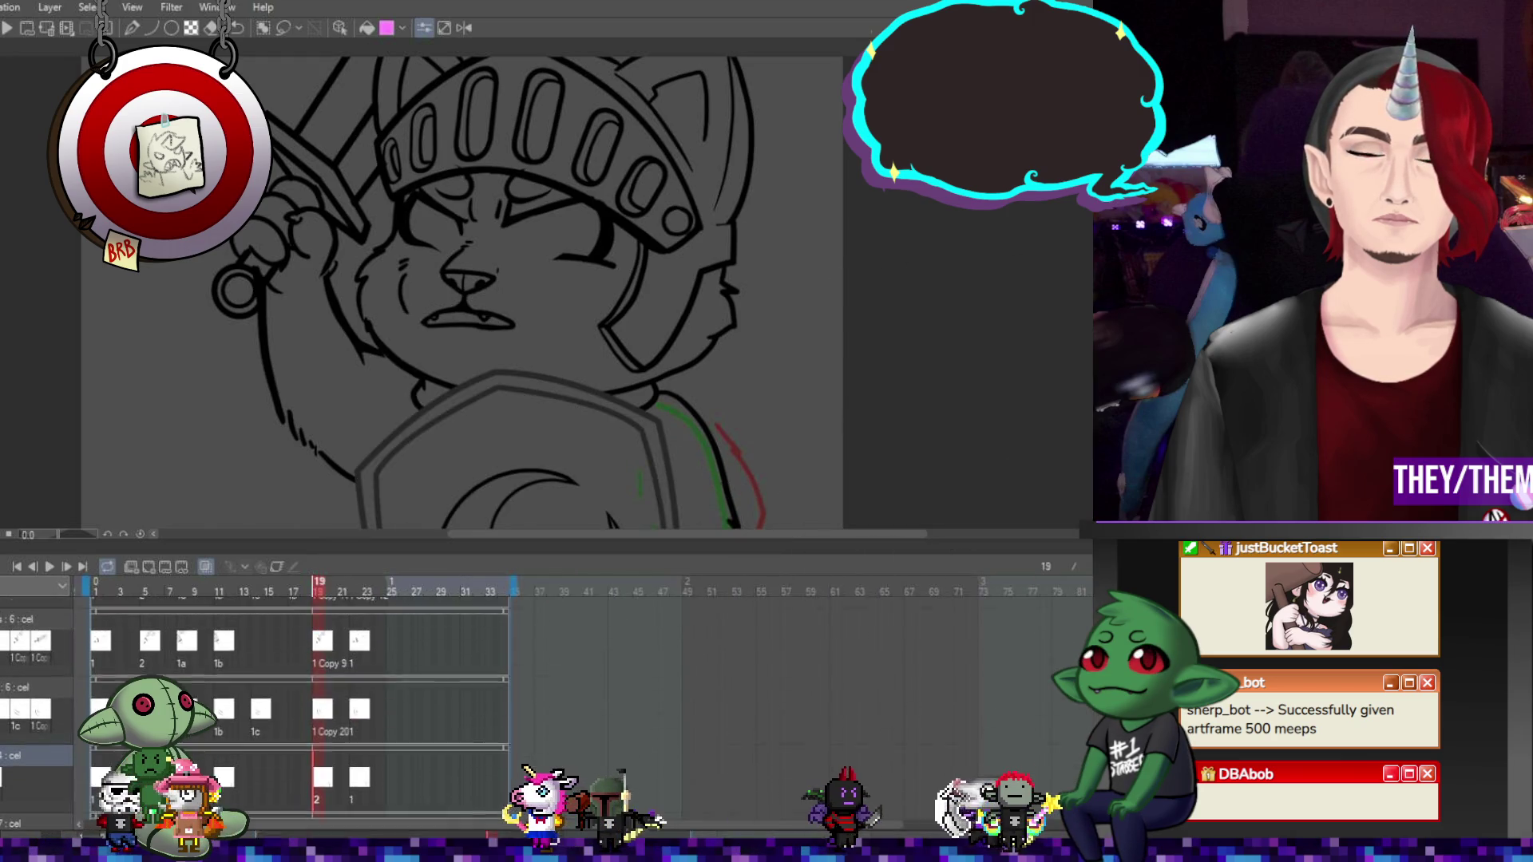
click(38, 699)
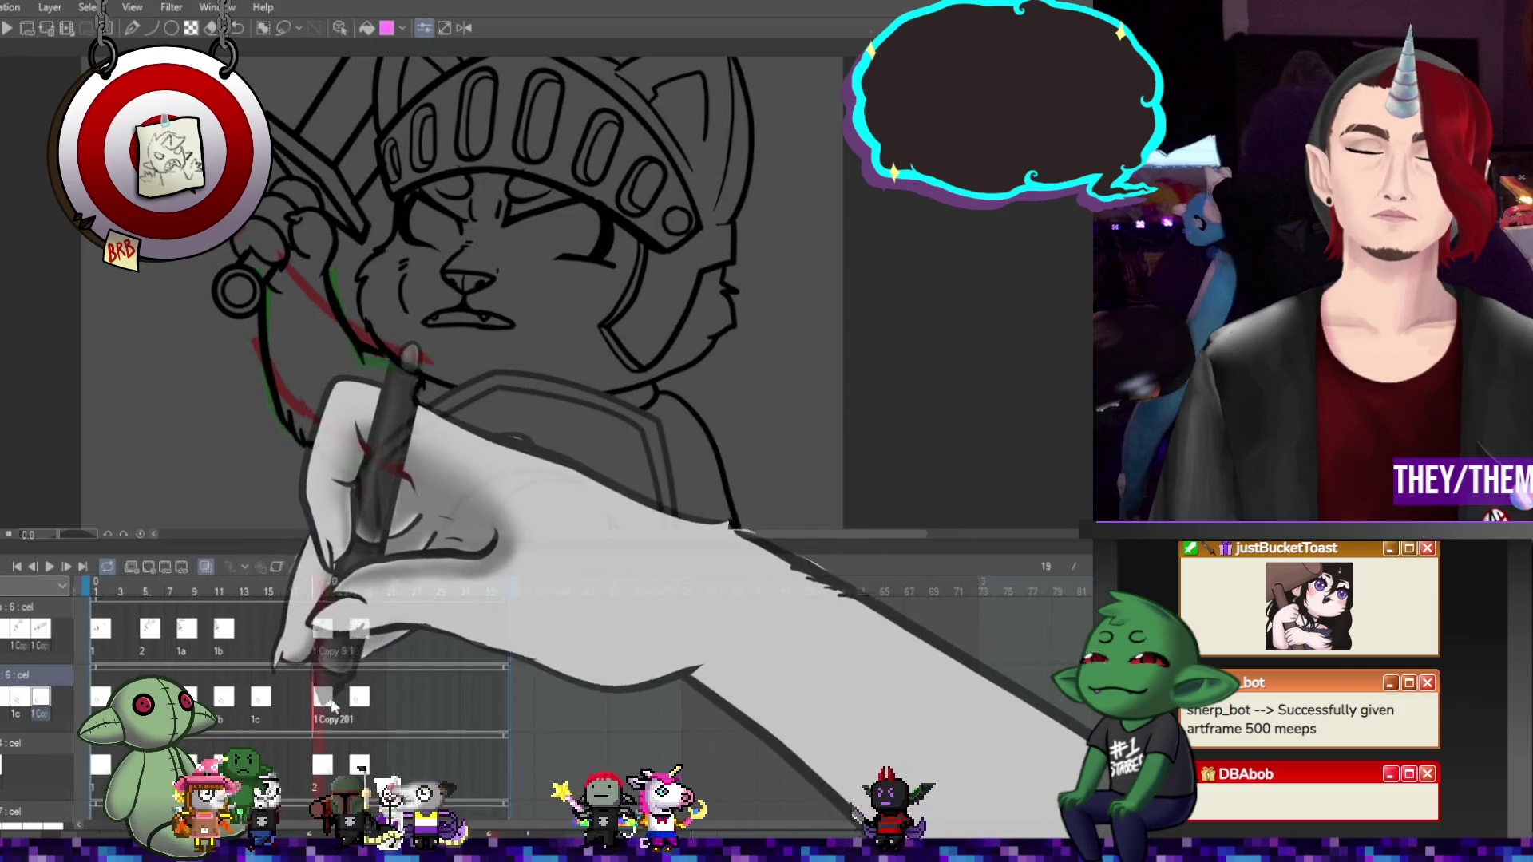
click(358, 698)
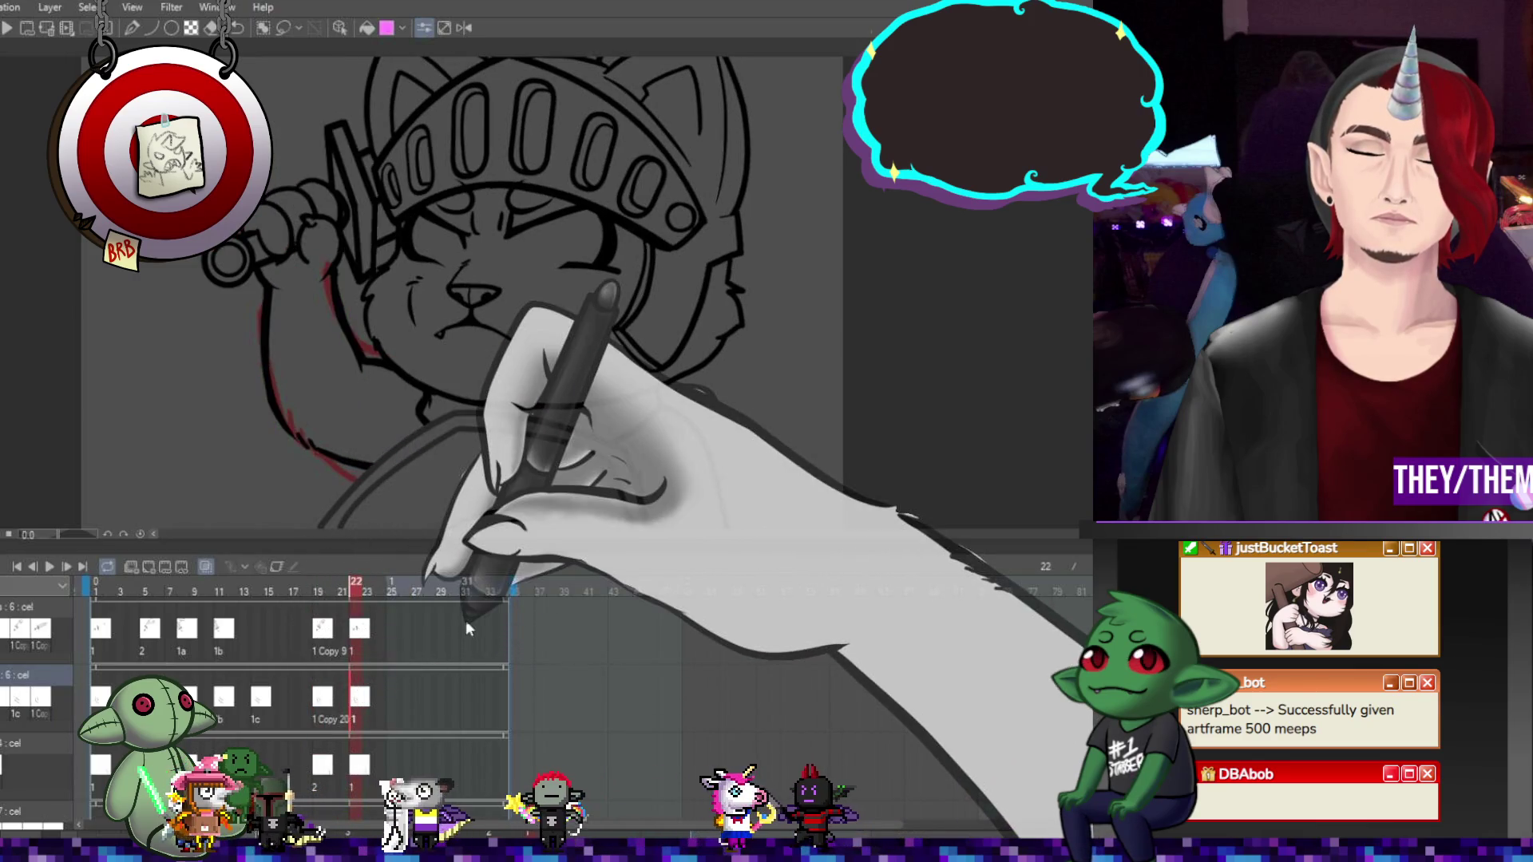
click(230, 739)
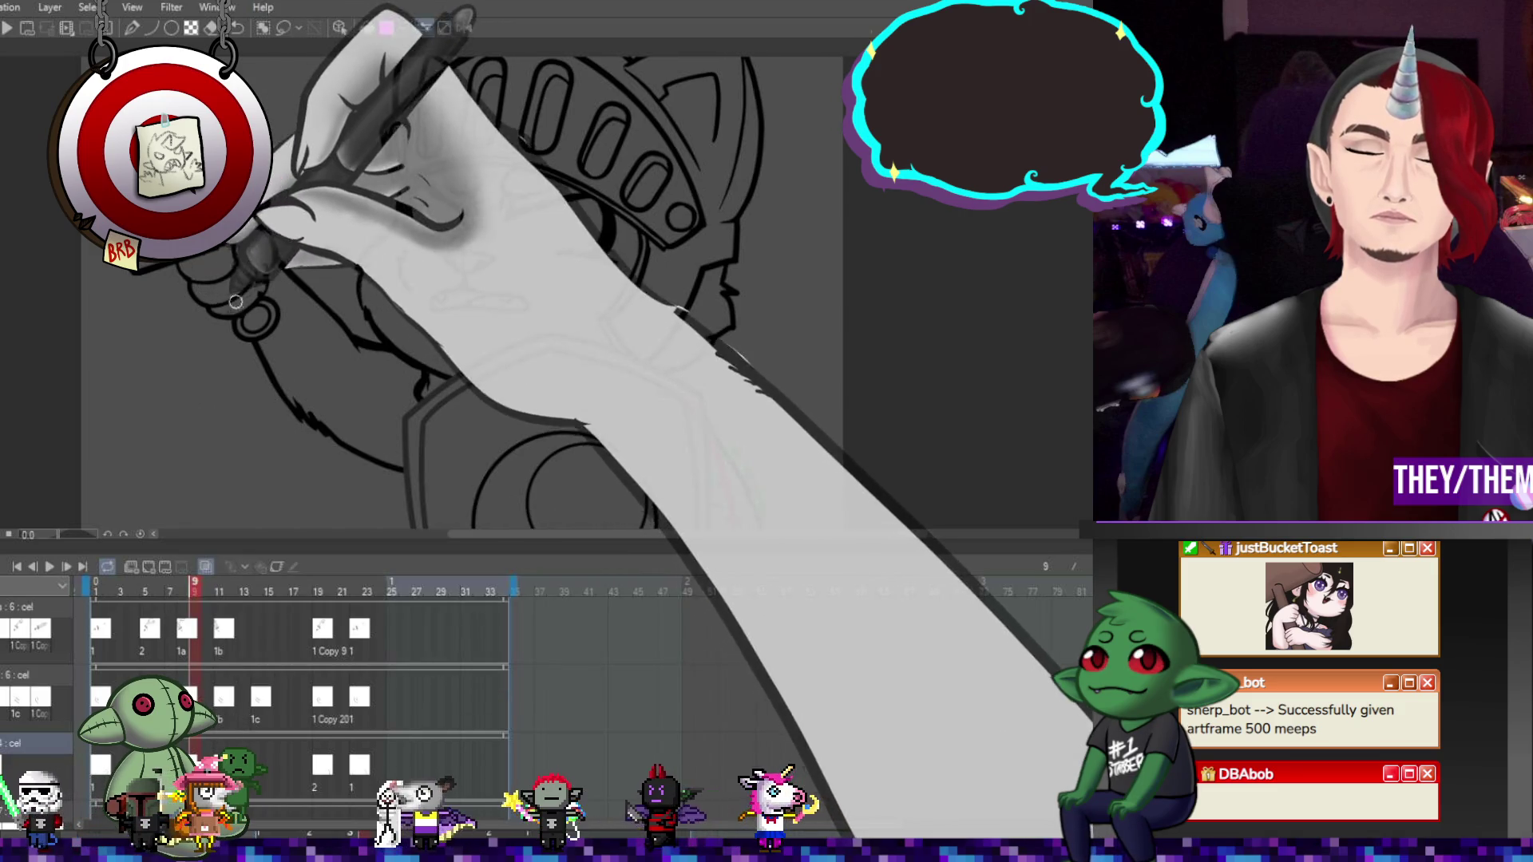
click(182, 699)
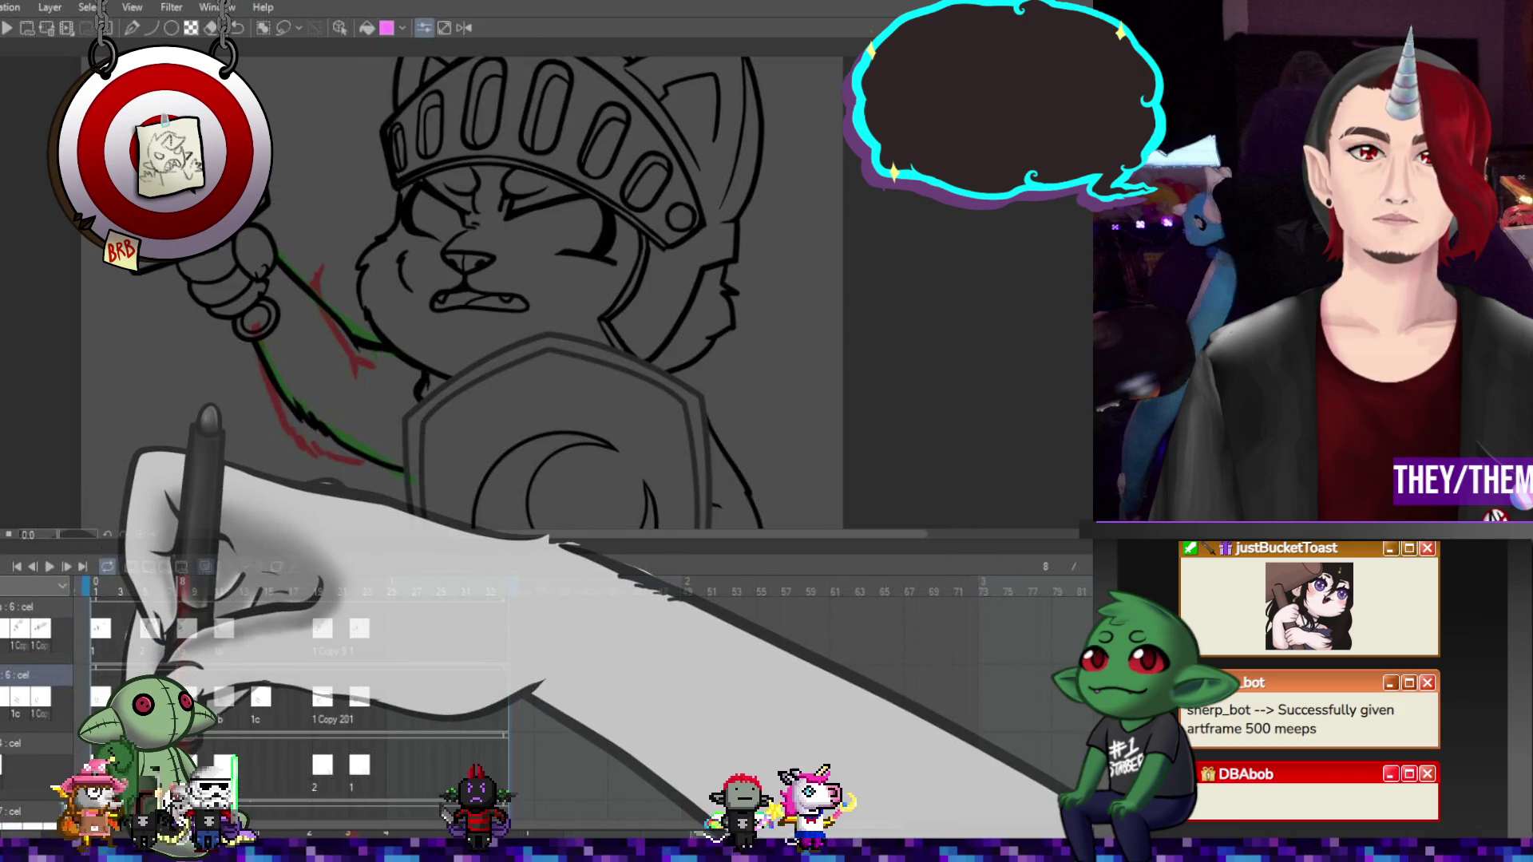
key(ctrl+minus)
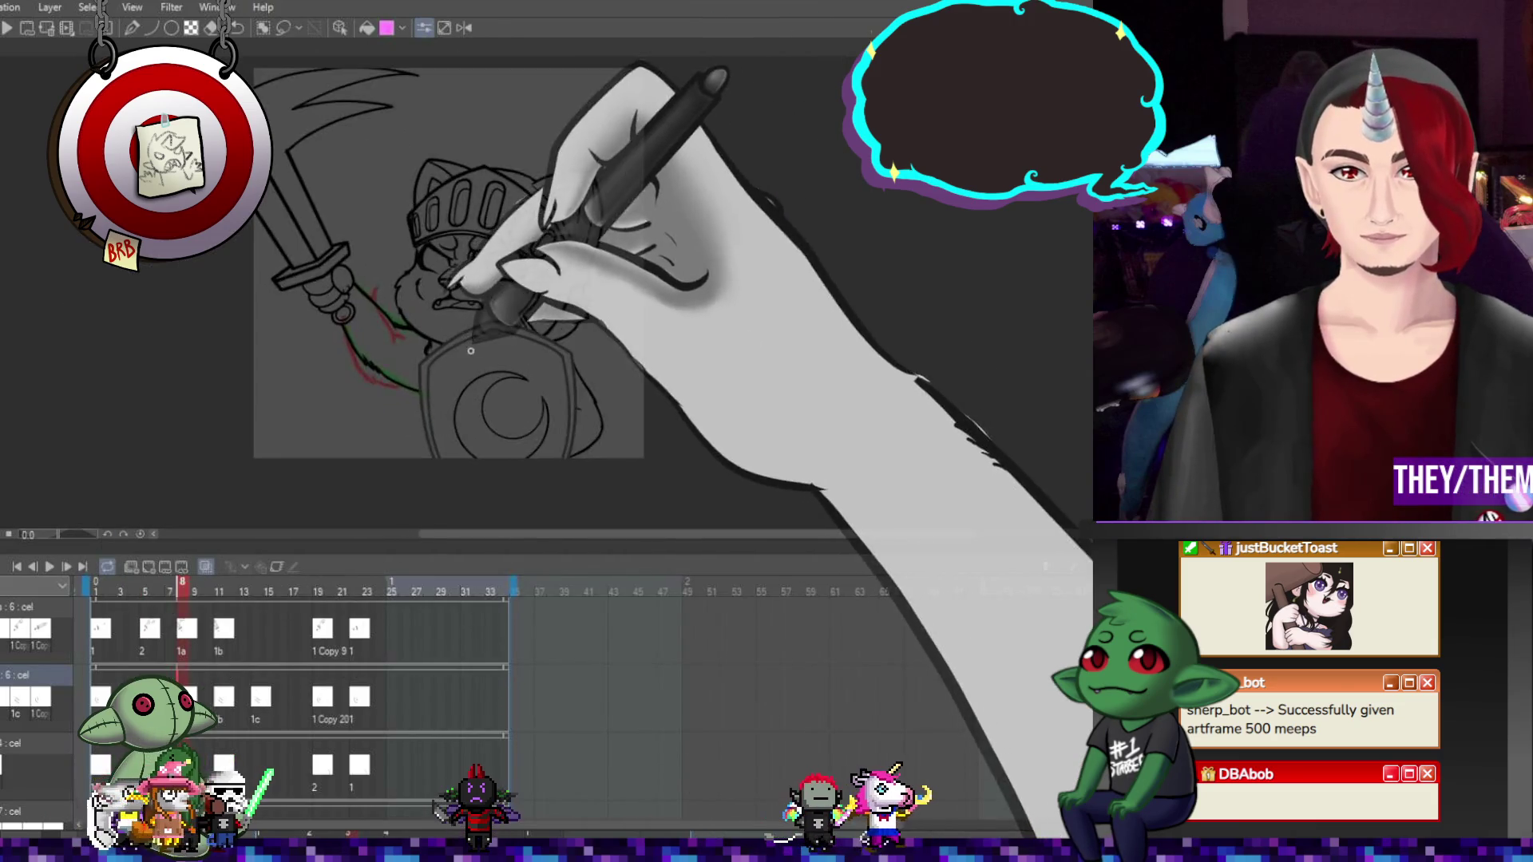
Zoom out to fit the canvas and play the sword-raising animation, then stop the preview
key(ctrl+minus)
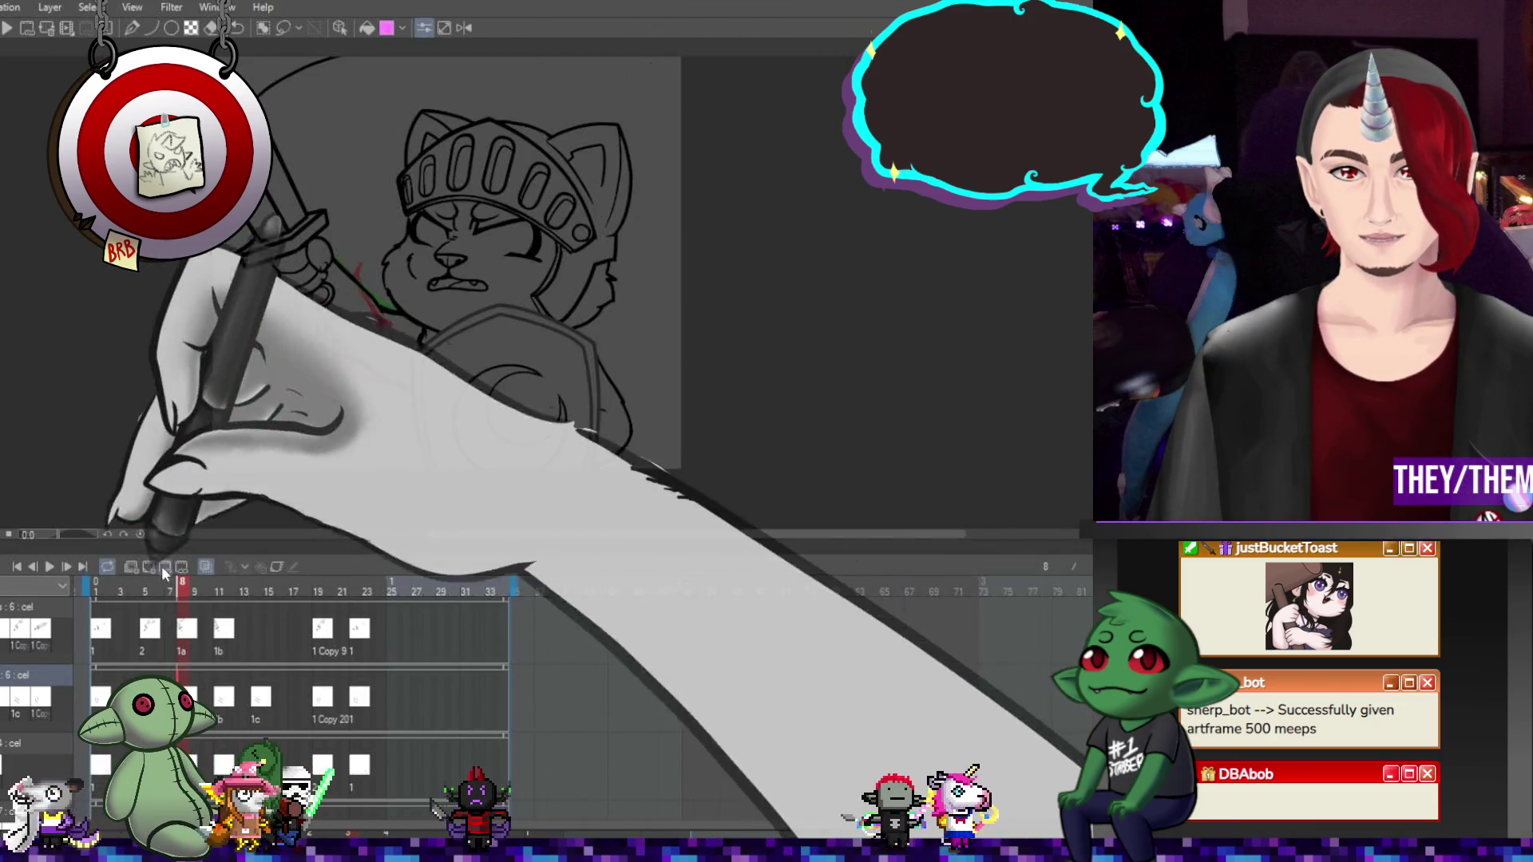
click(50, 565)
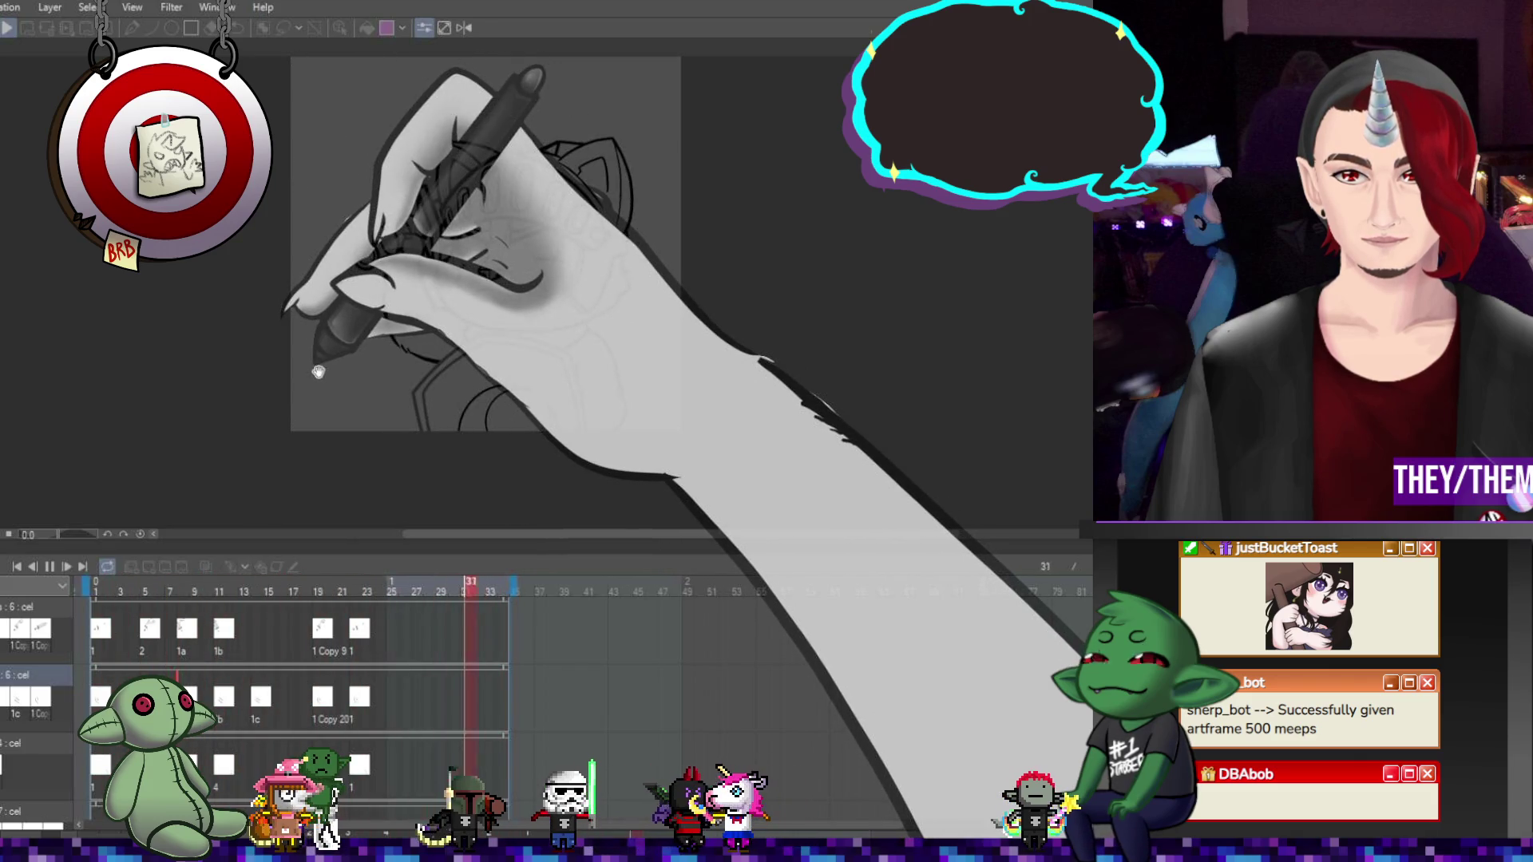
click(138, 591)
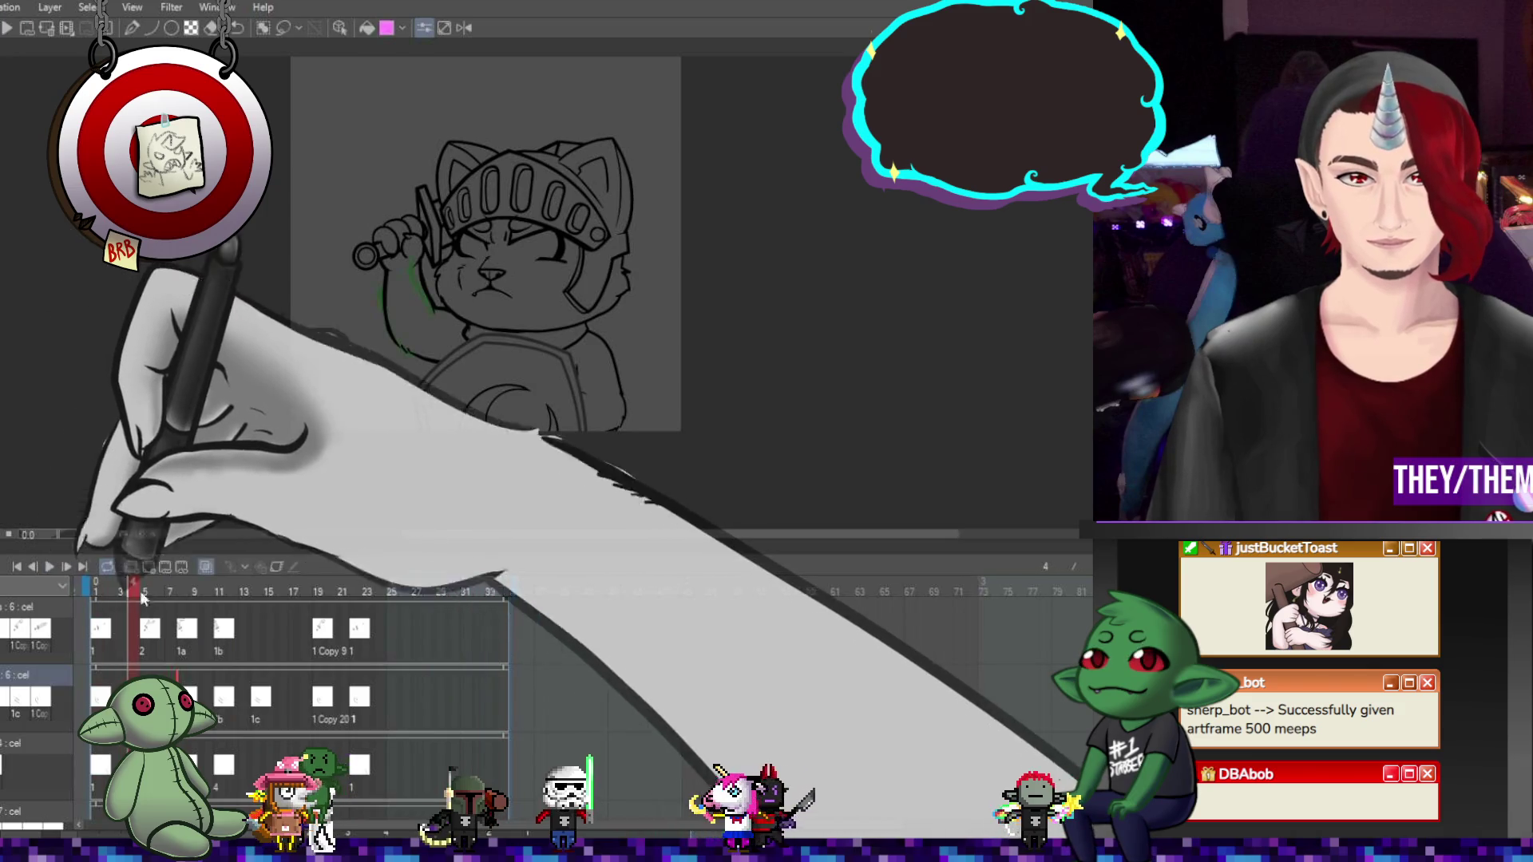
Go to frame 15 on the 8 : cel track
scroll(294, 673, up, 1)
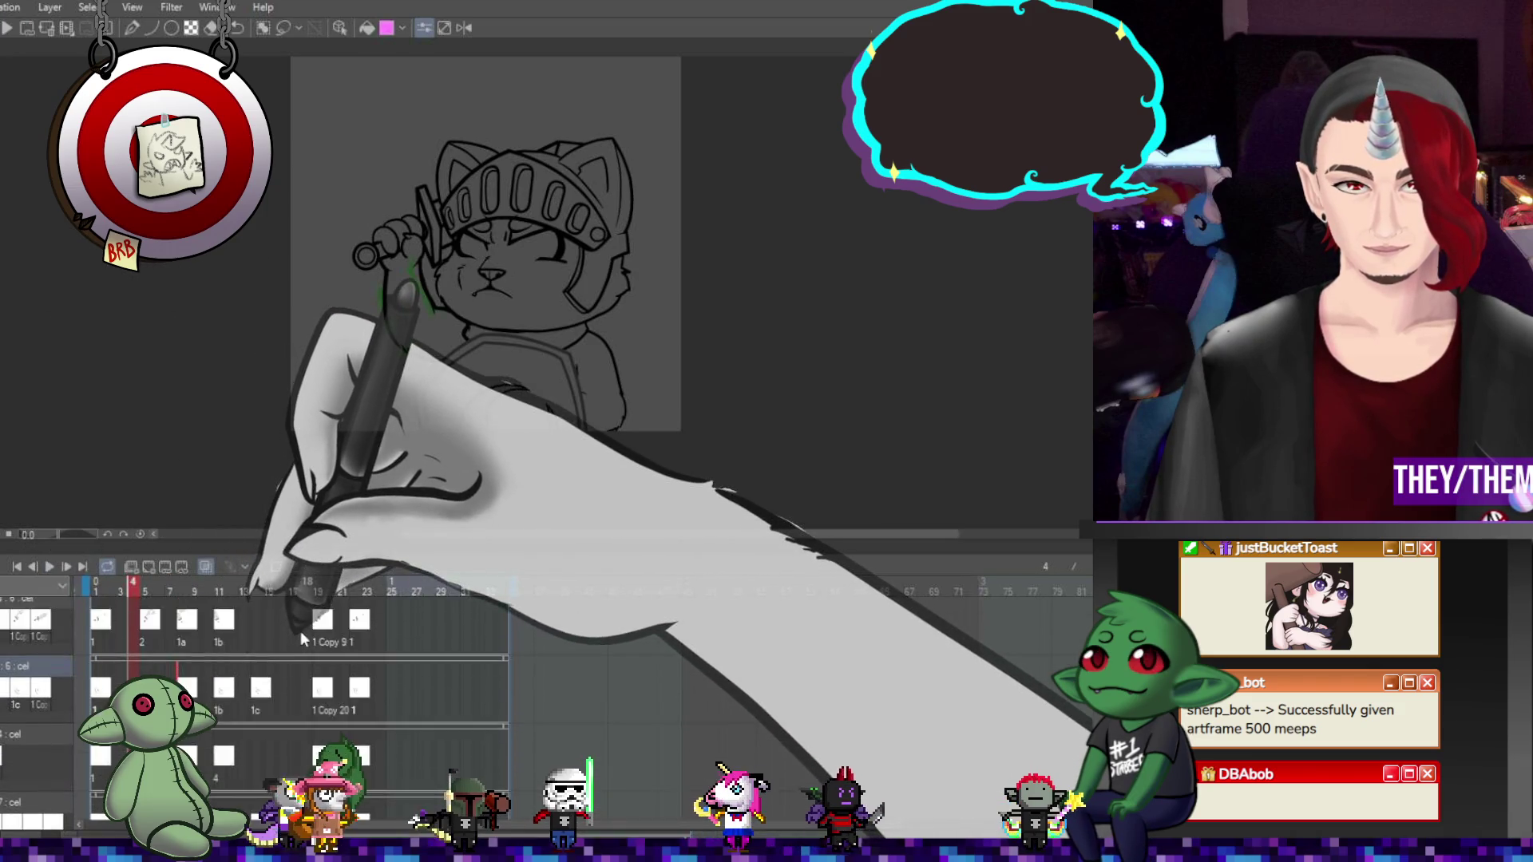
scroll(300, 629, up, 1)
click(261, 648)
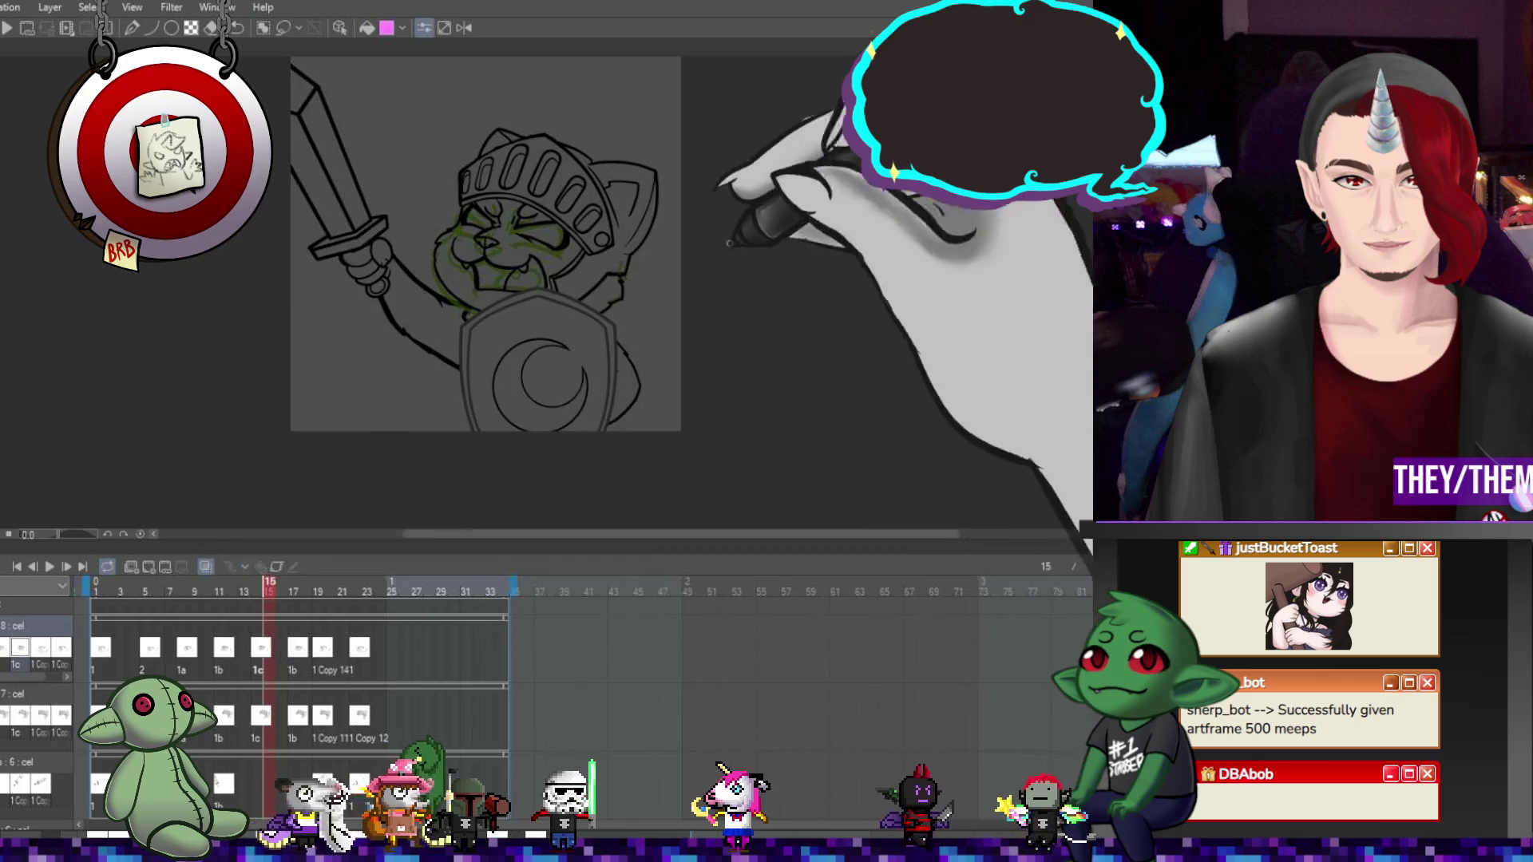
Refine the face cels at frames 11, 7, 8 and 5 against the onion skin
scroll(516, 311, up, 3)
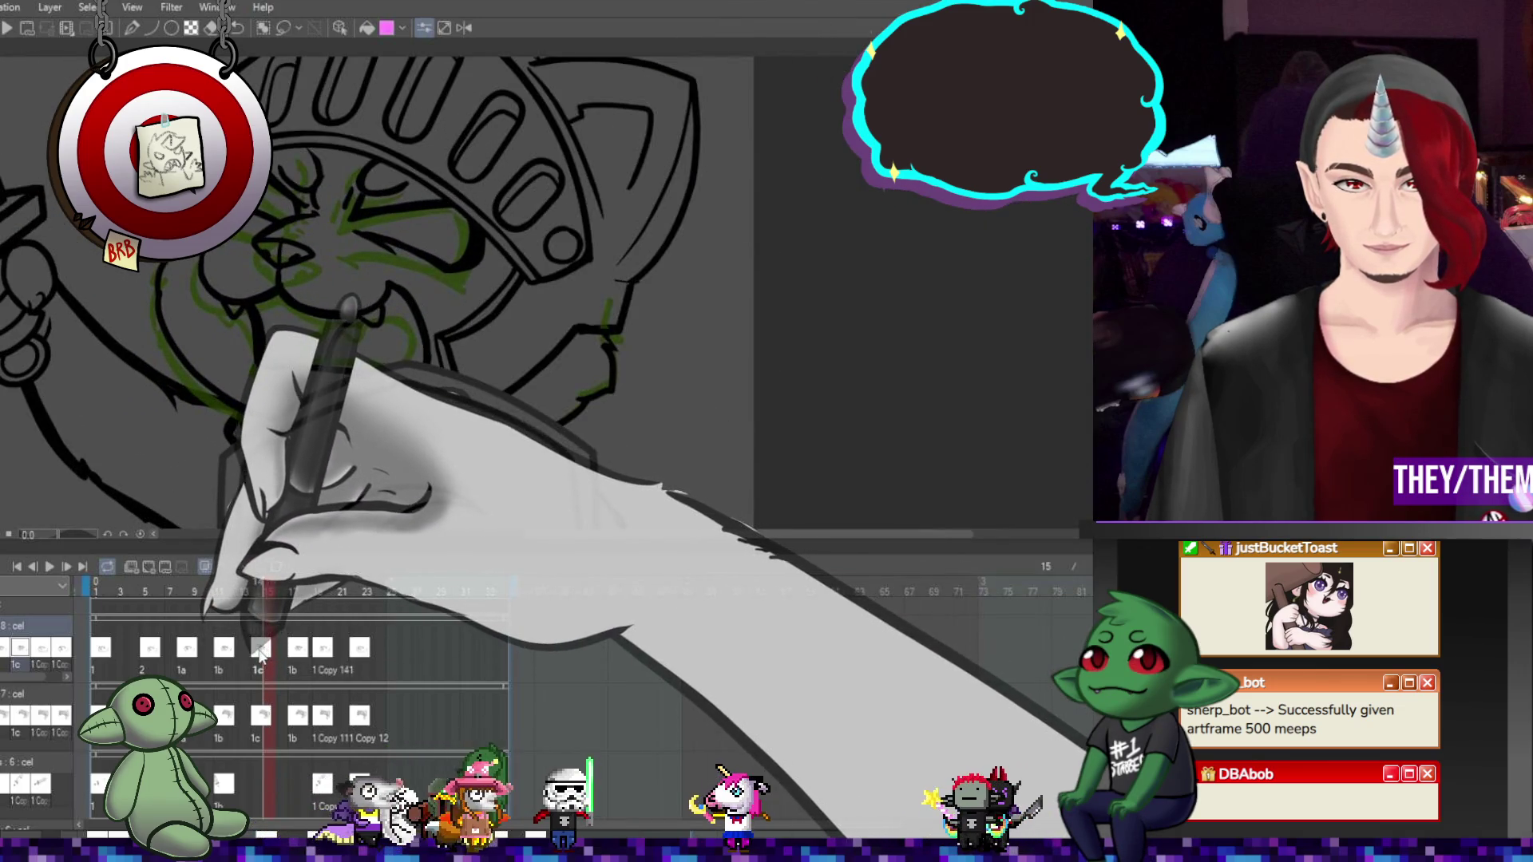
click(223, 648)
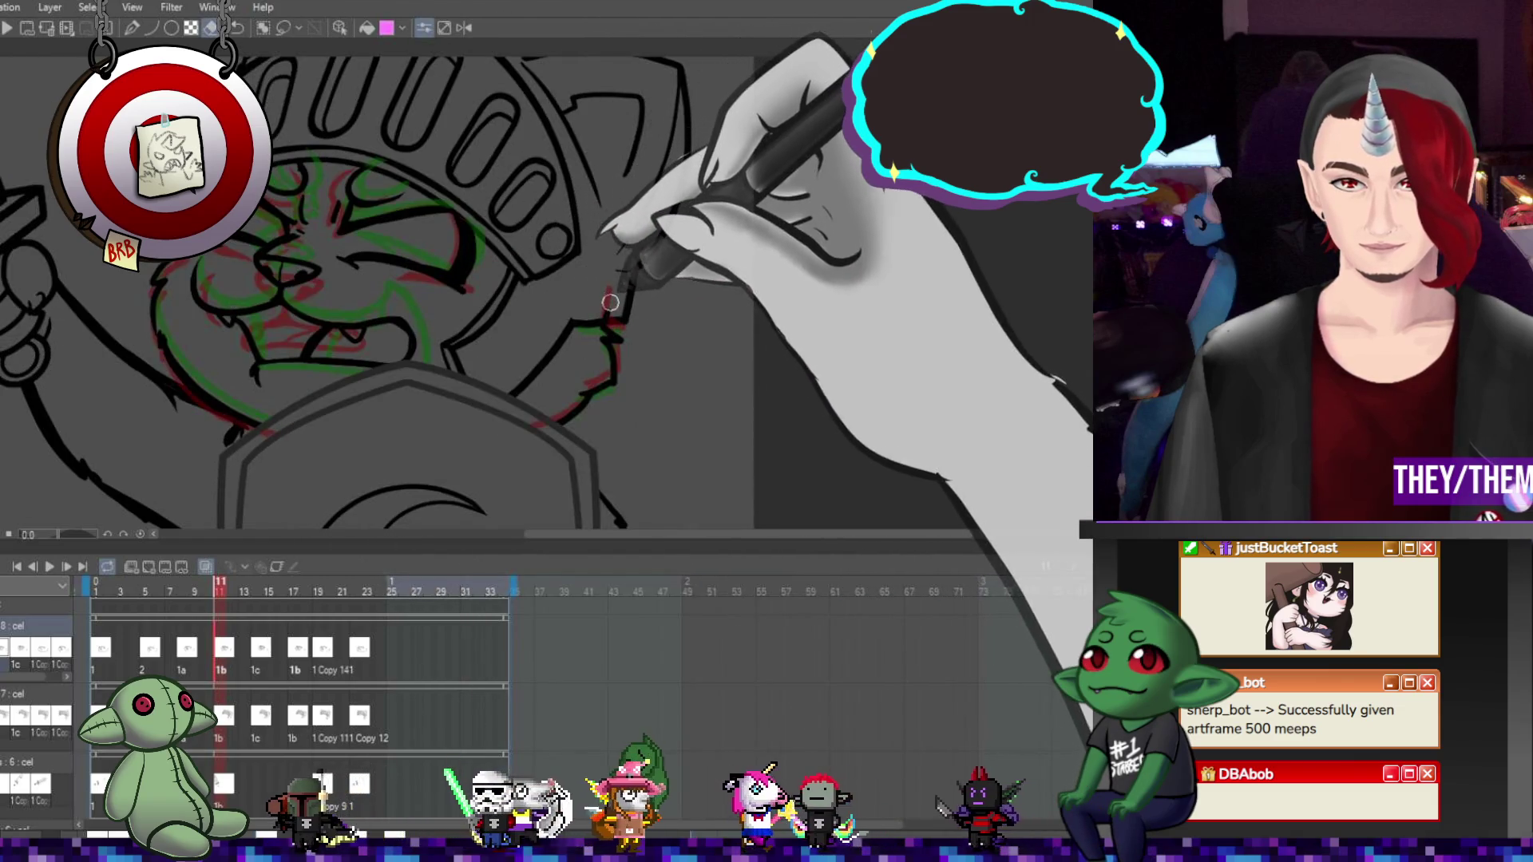
scroll(600, 317, down, 3)
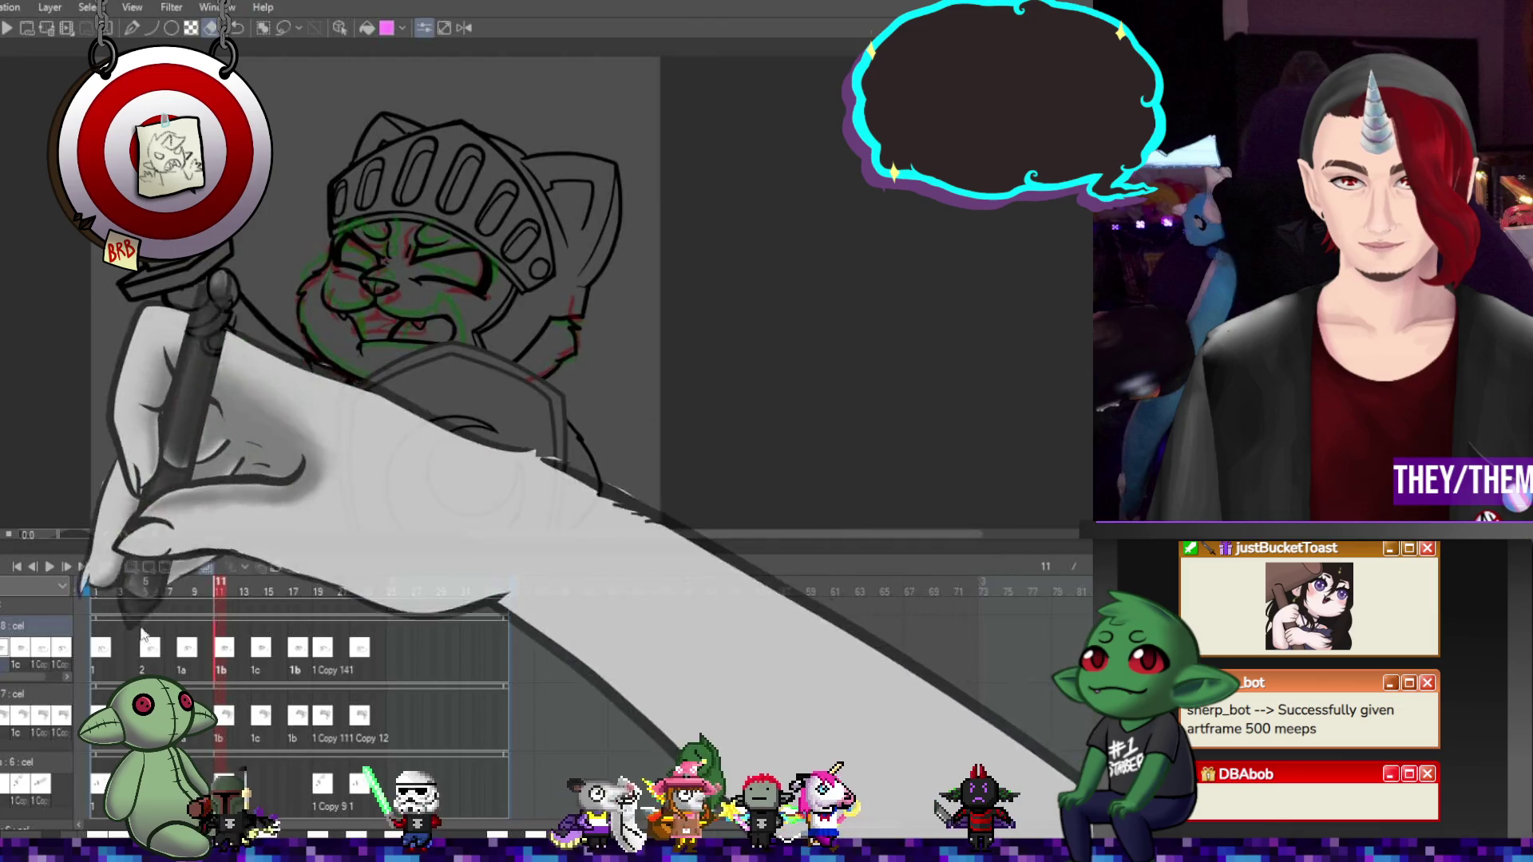
drag(217, 590, 170, 589)
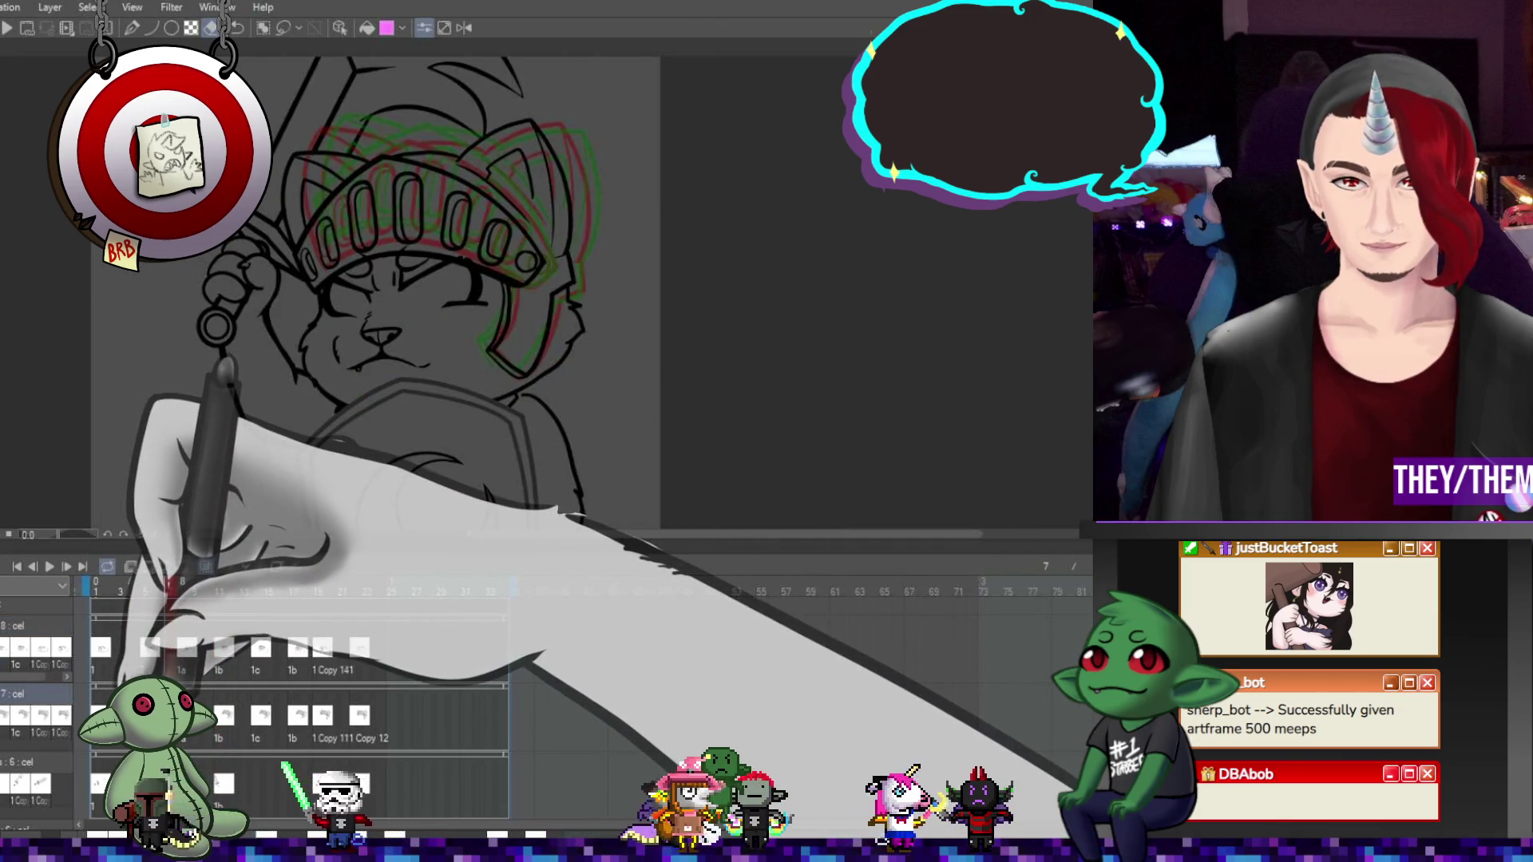
click(182, 589)
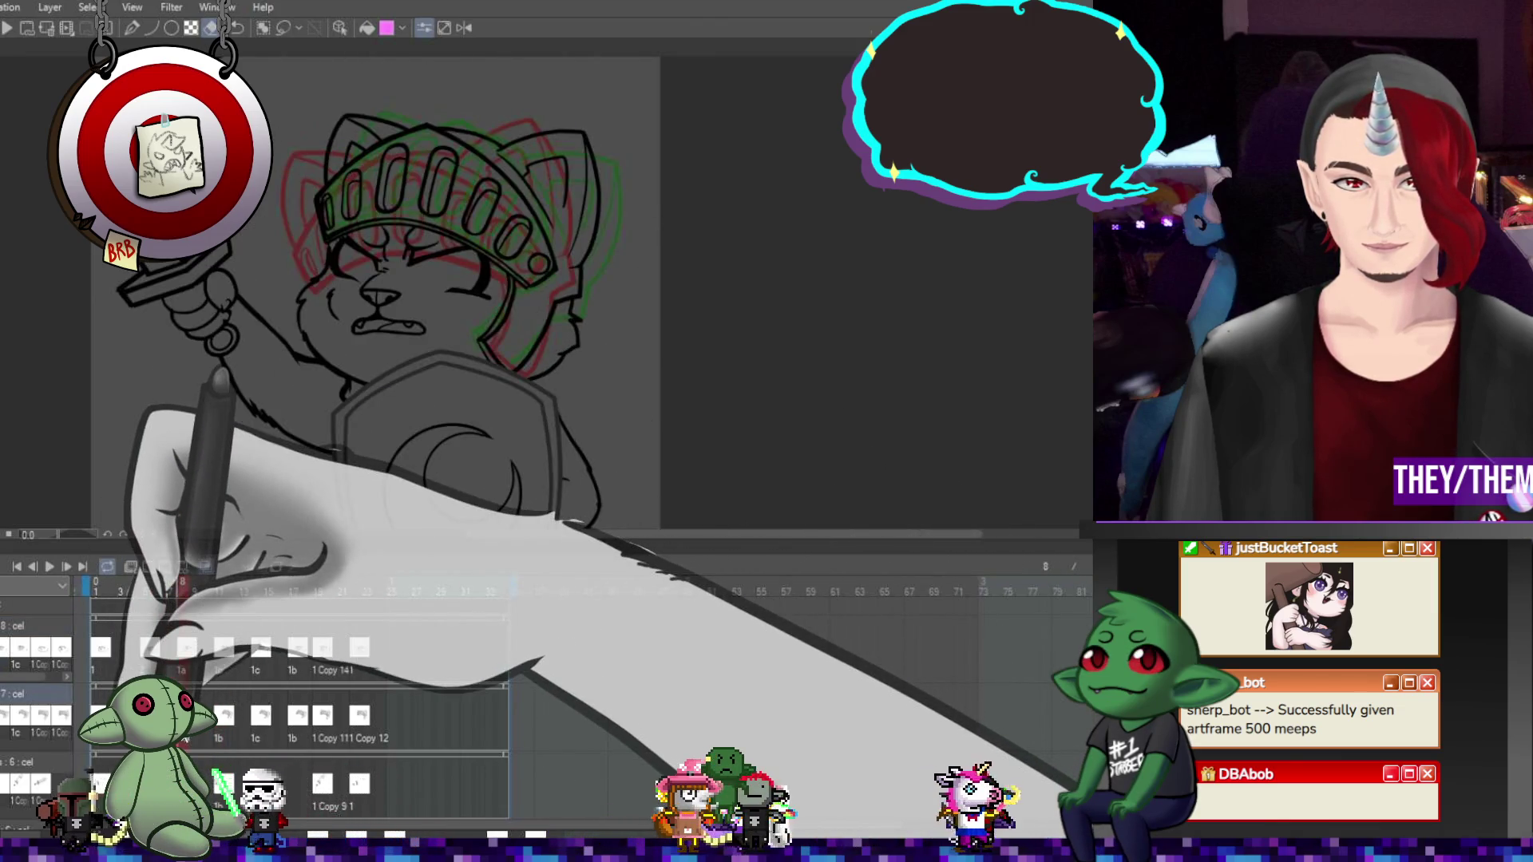
click(145, 590)
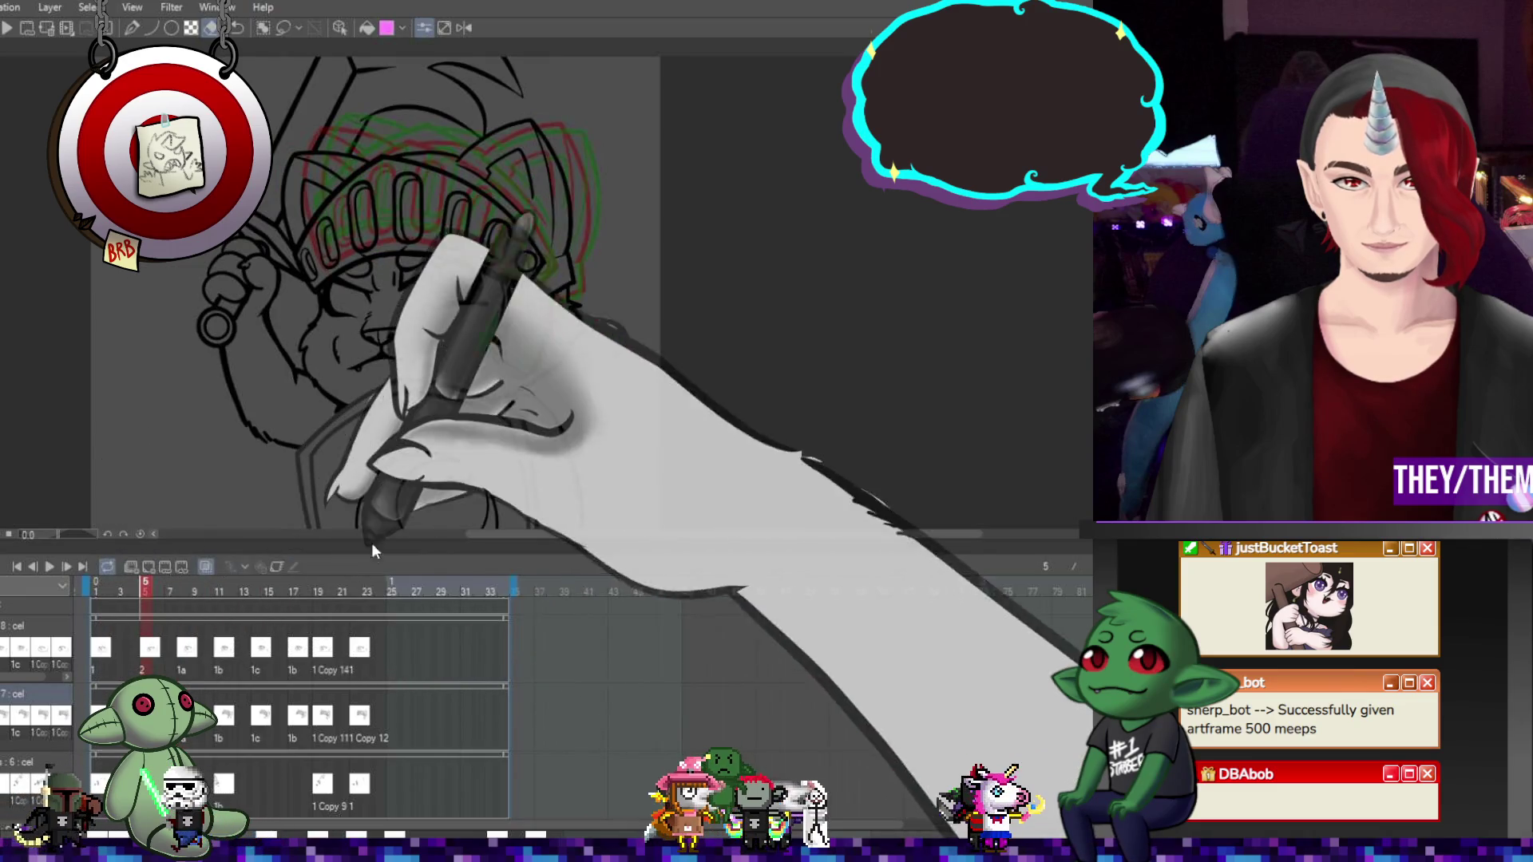
scroll(560, 409, up, 1)
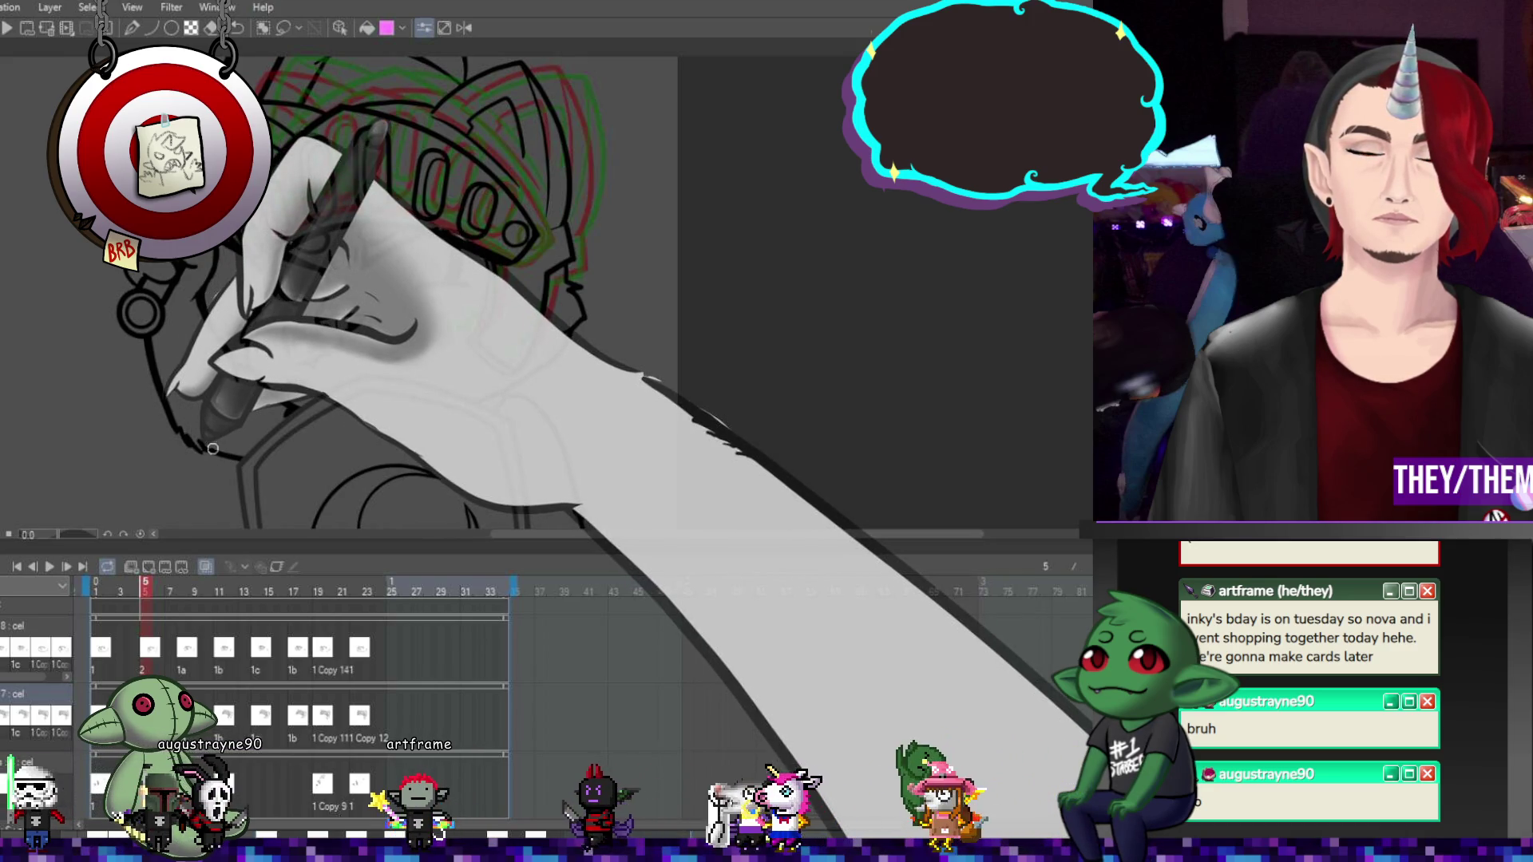
Continue refining the face drawings on frames 6, 1, 14, 12, 19 and 23
click(155, 651)
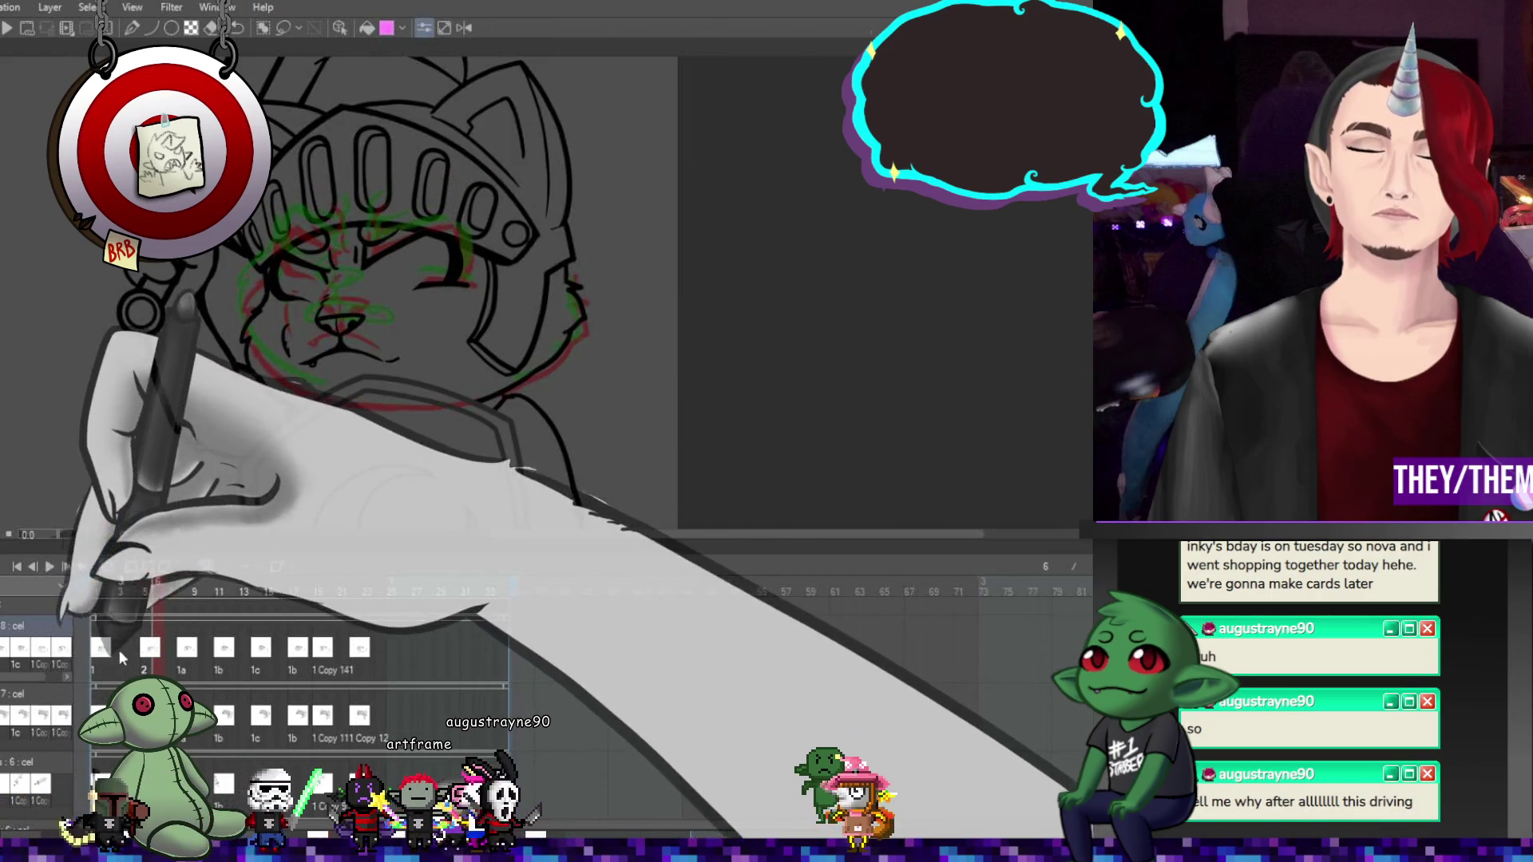
click(96, 647)
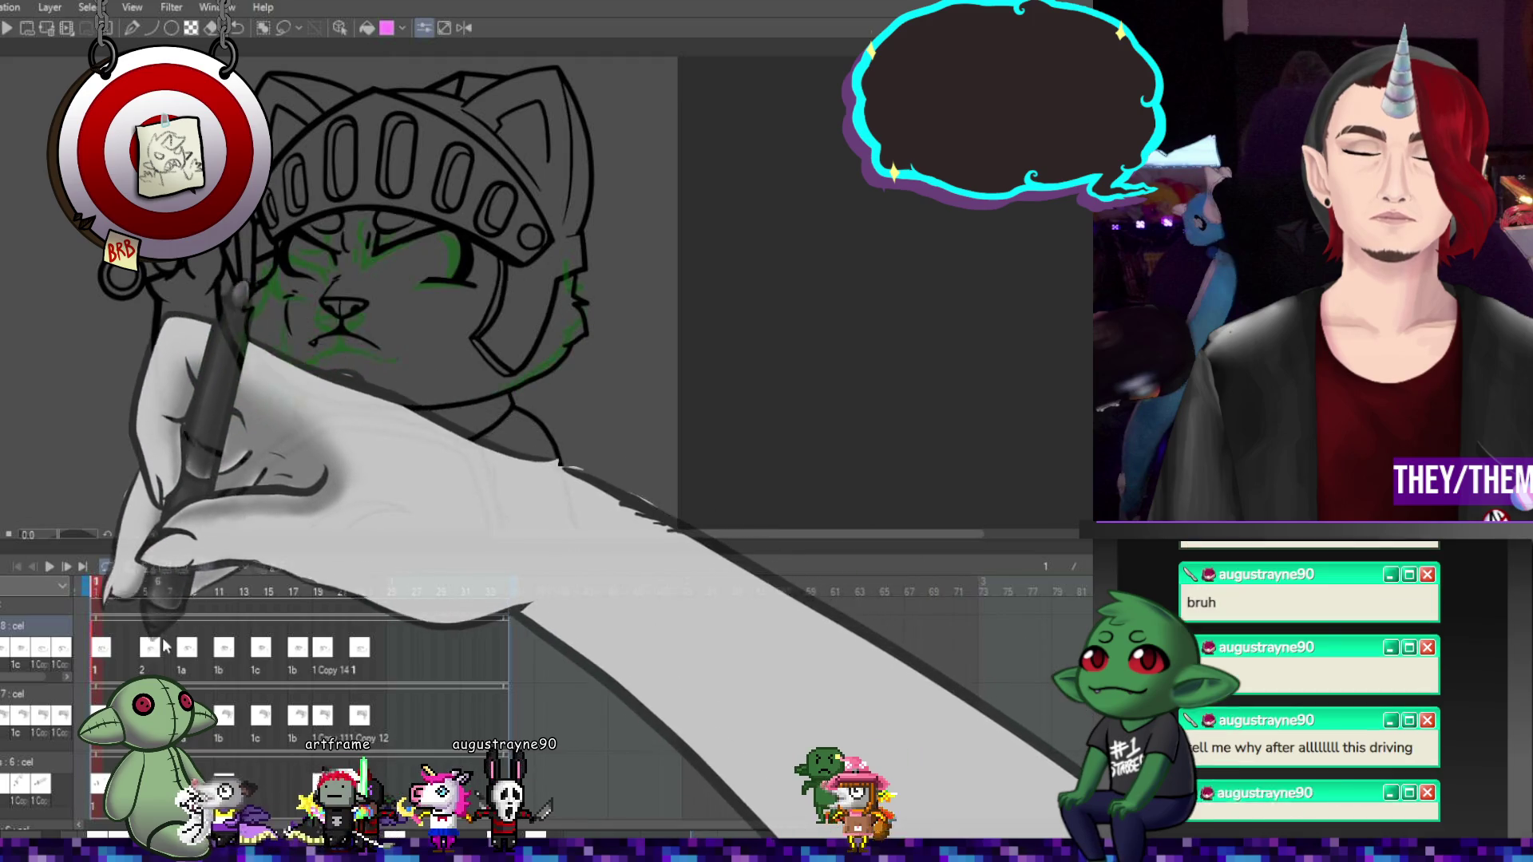
click(261, 647)
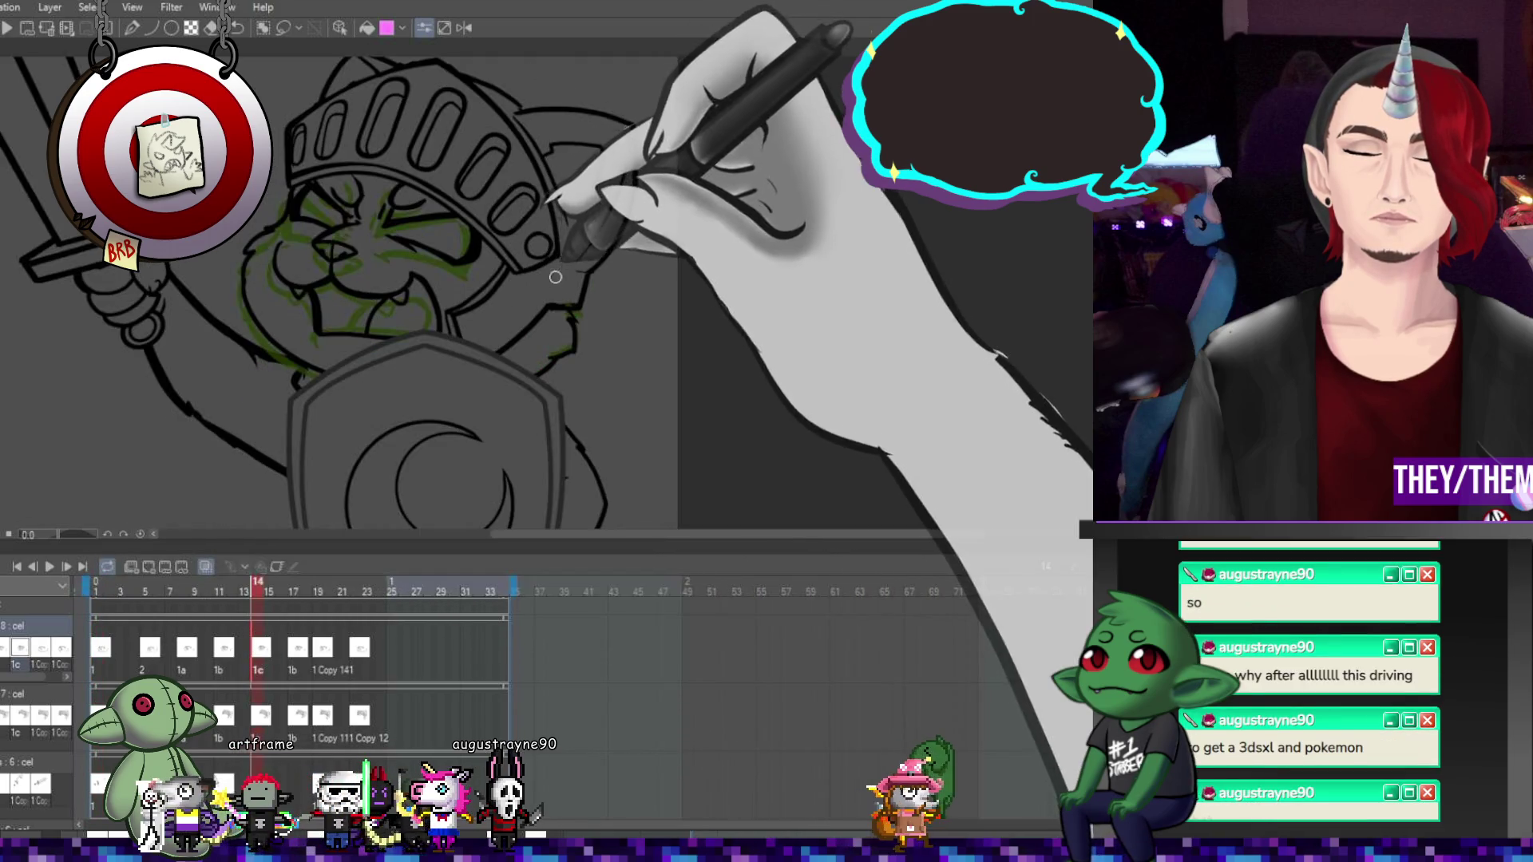
key(Left)
key(Left)
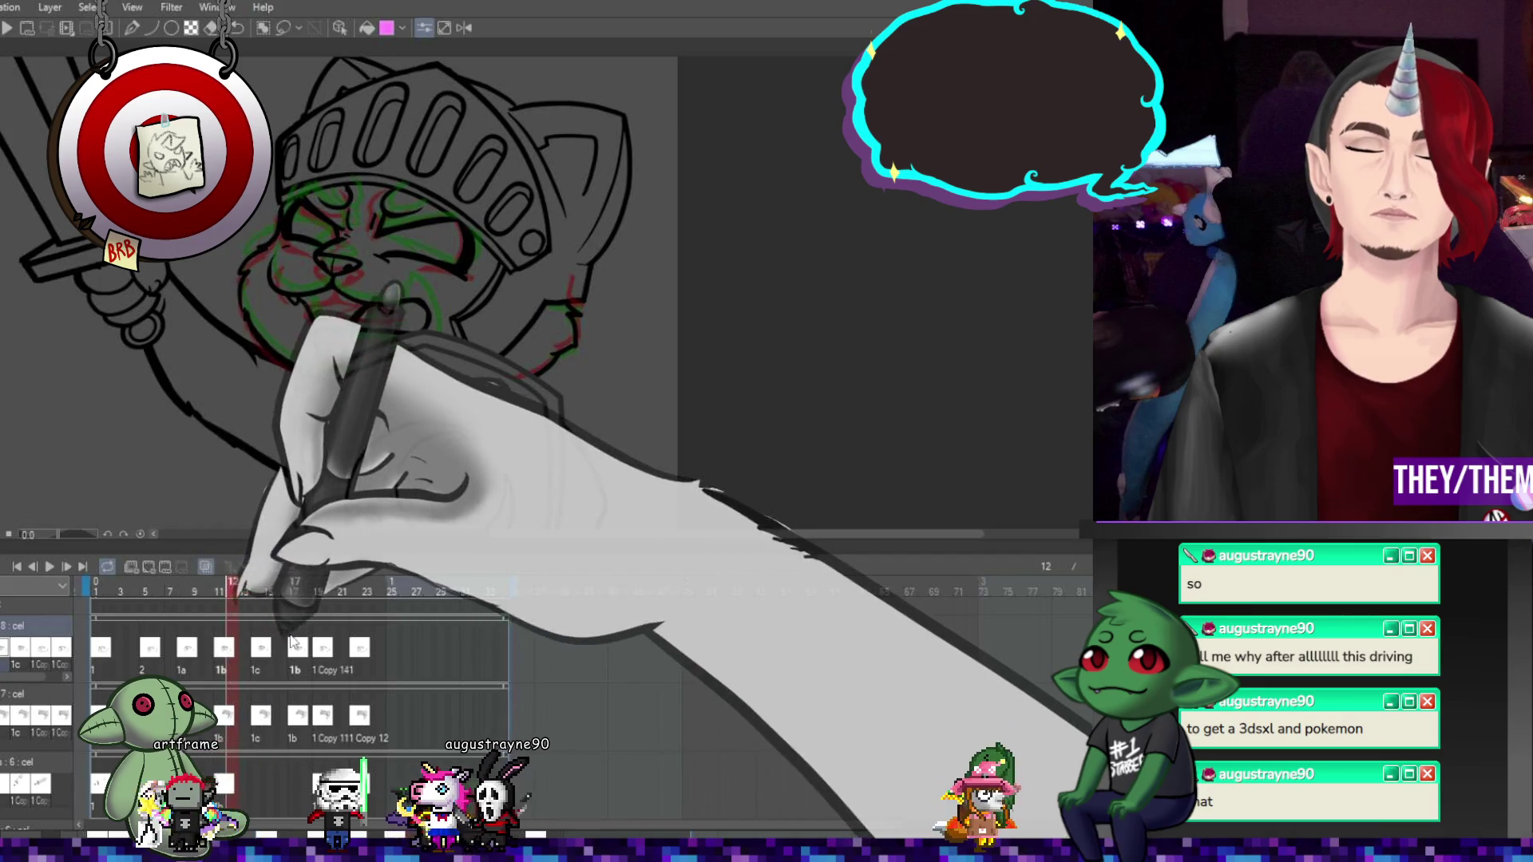
click(326, 649)
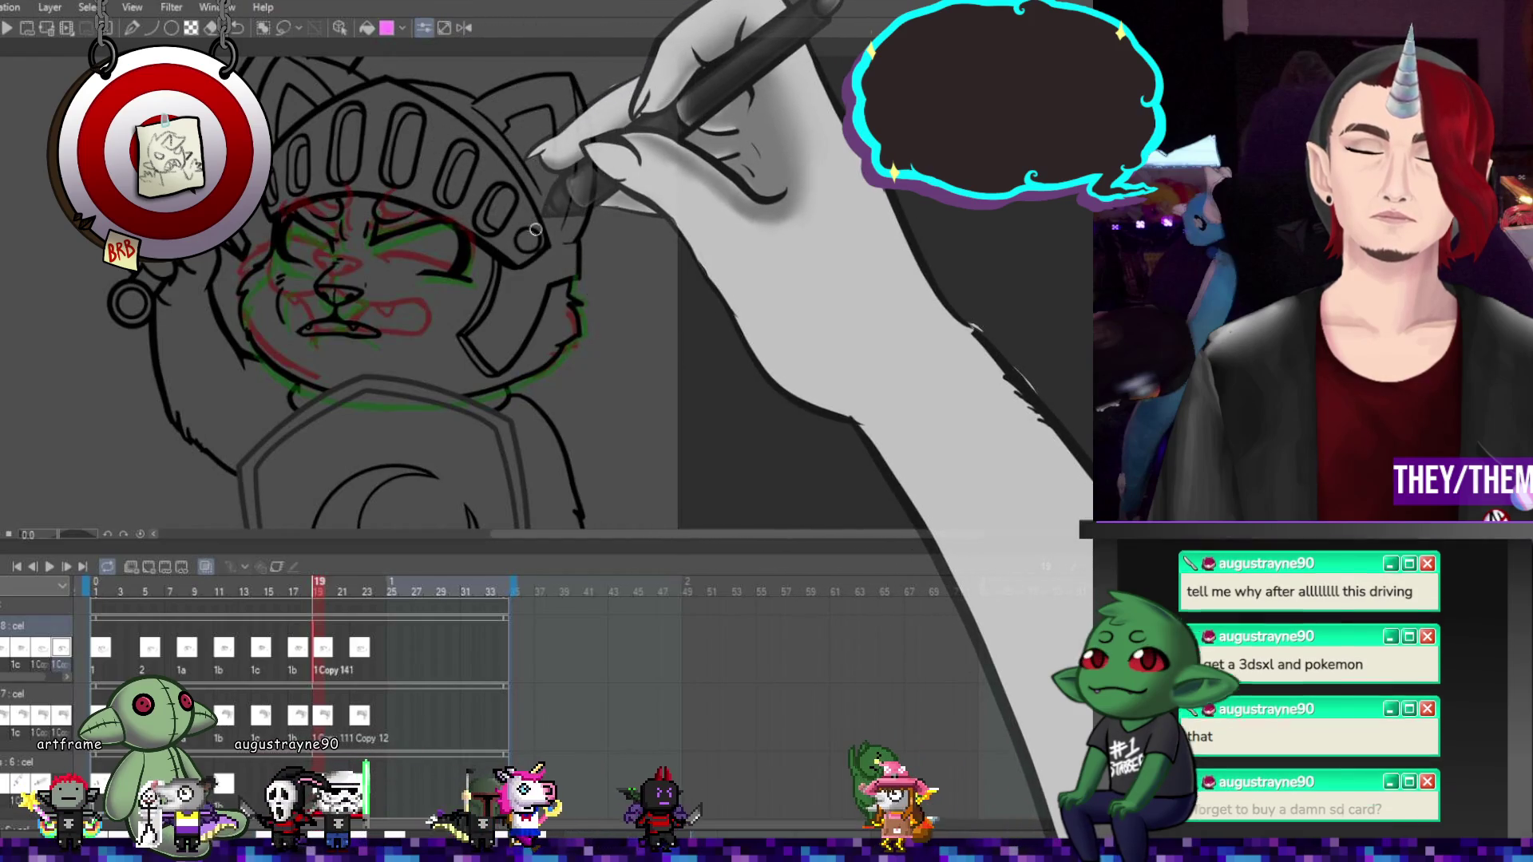
click(364, 645)
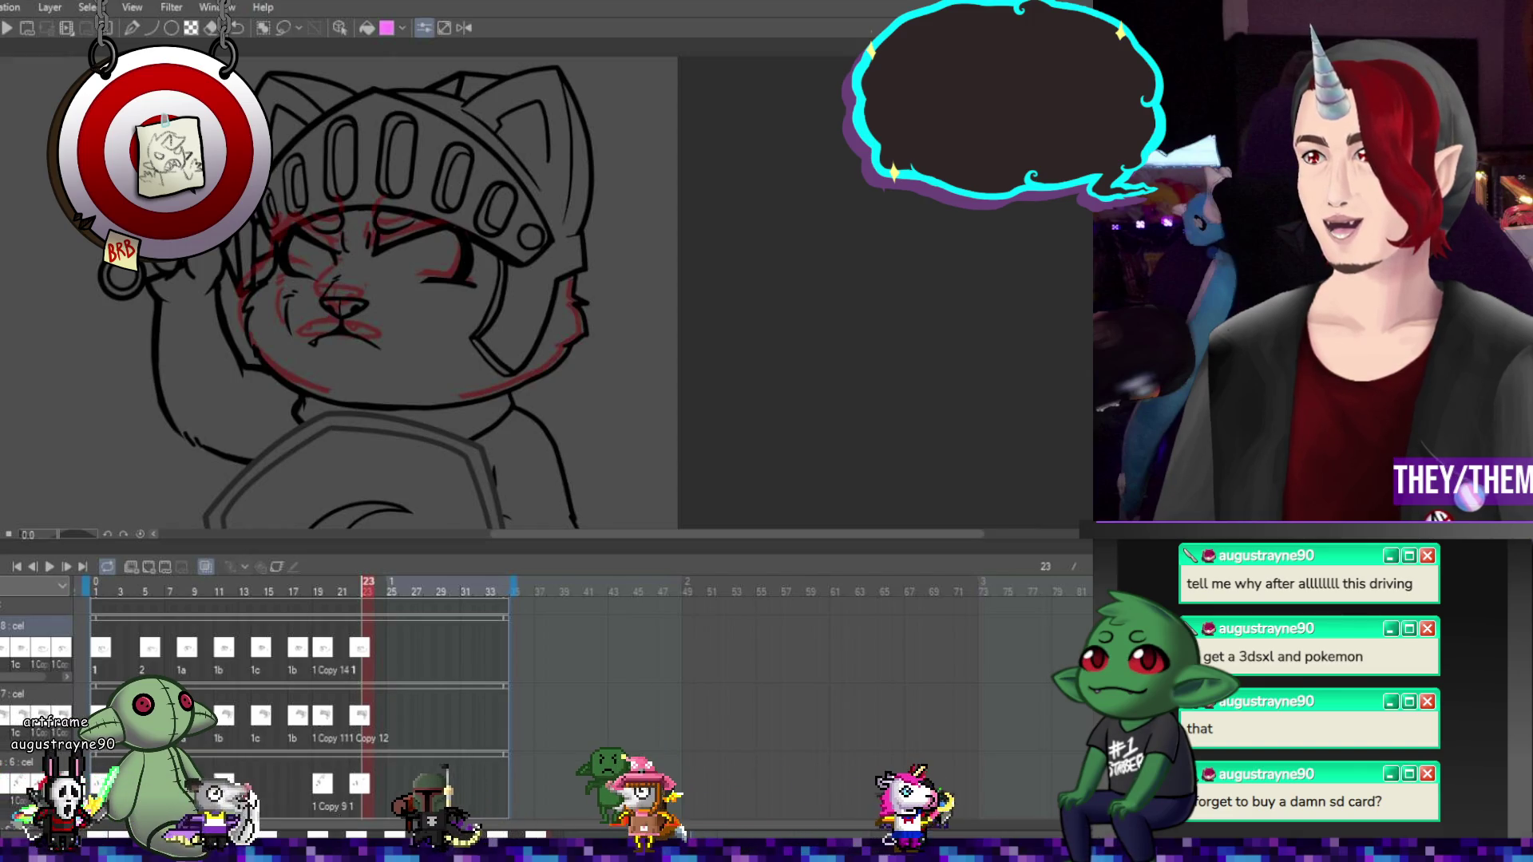
key(space)
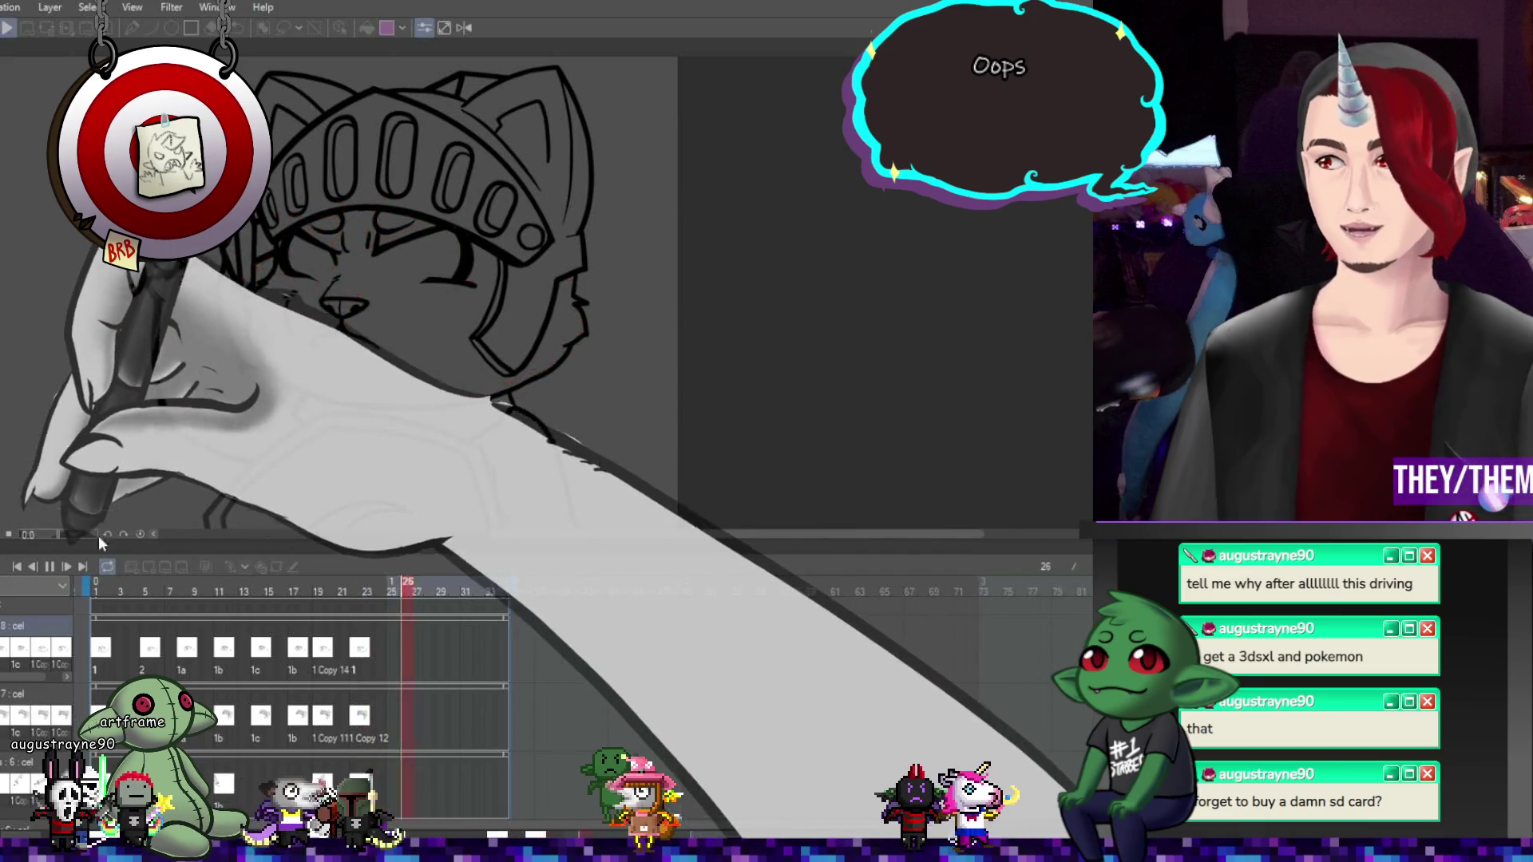
scroll(481, 233, down, 3)
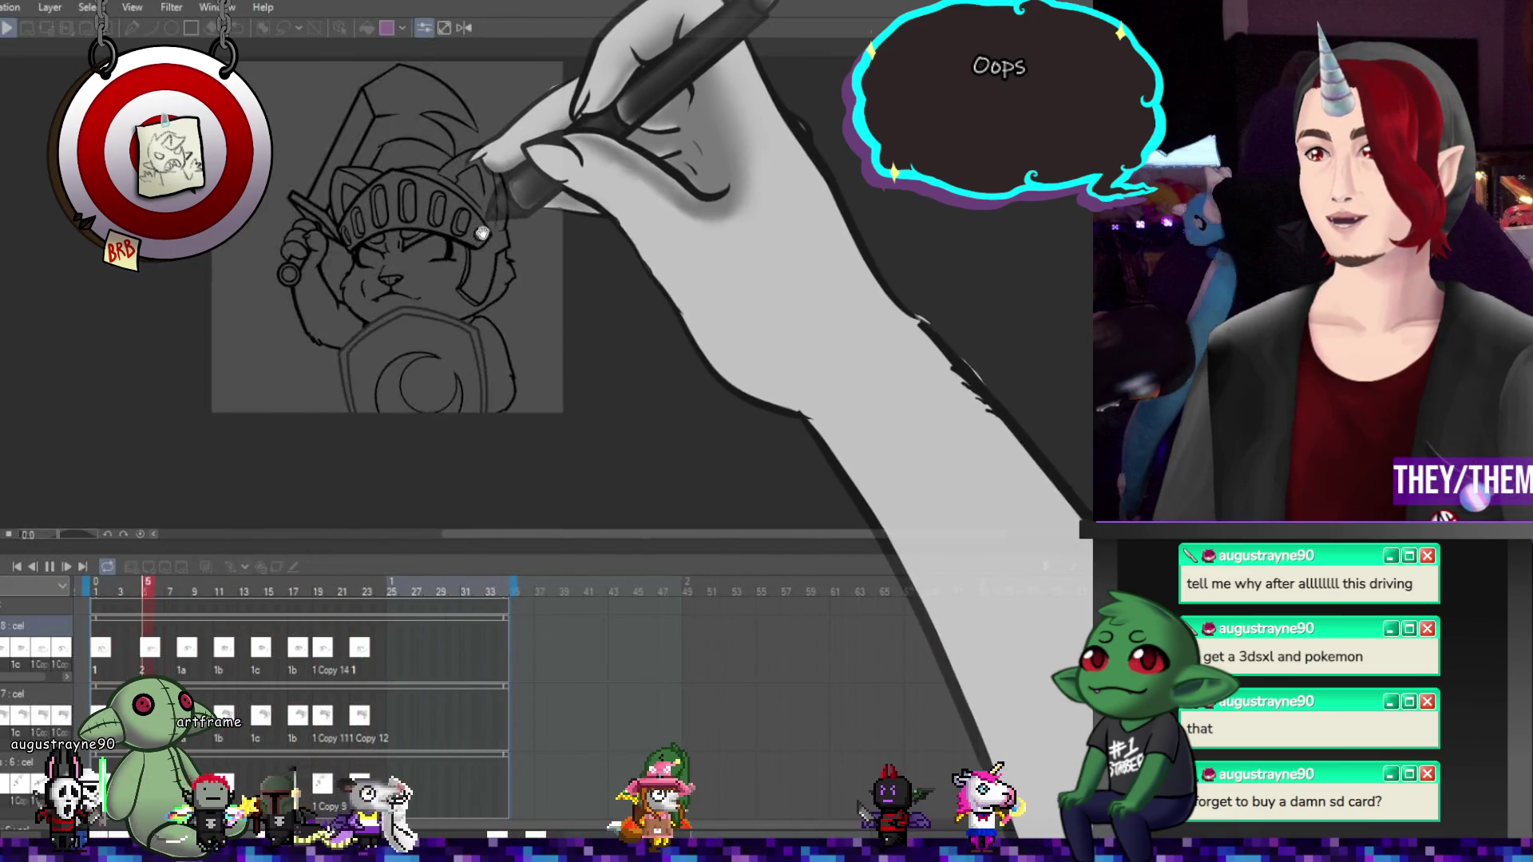
scroll(481, 233, up, 2)
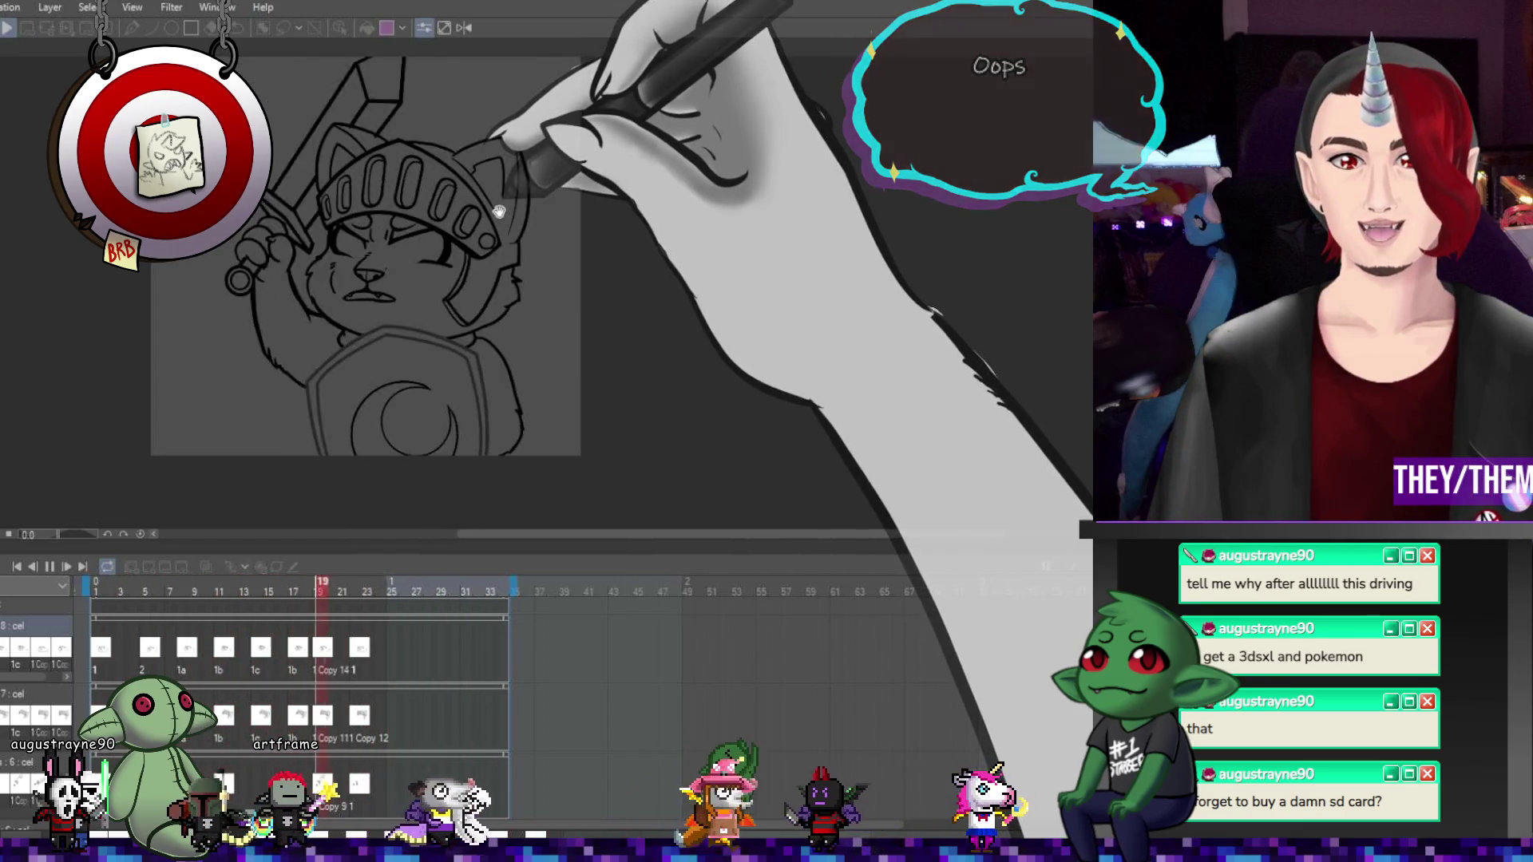
scroll(503, 240, down, 1)
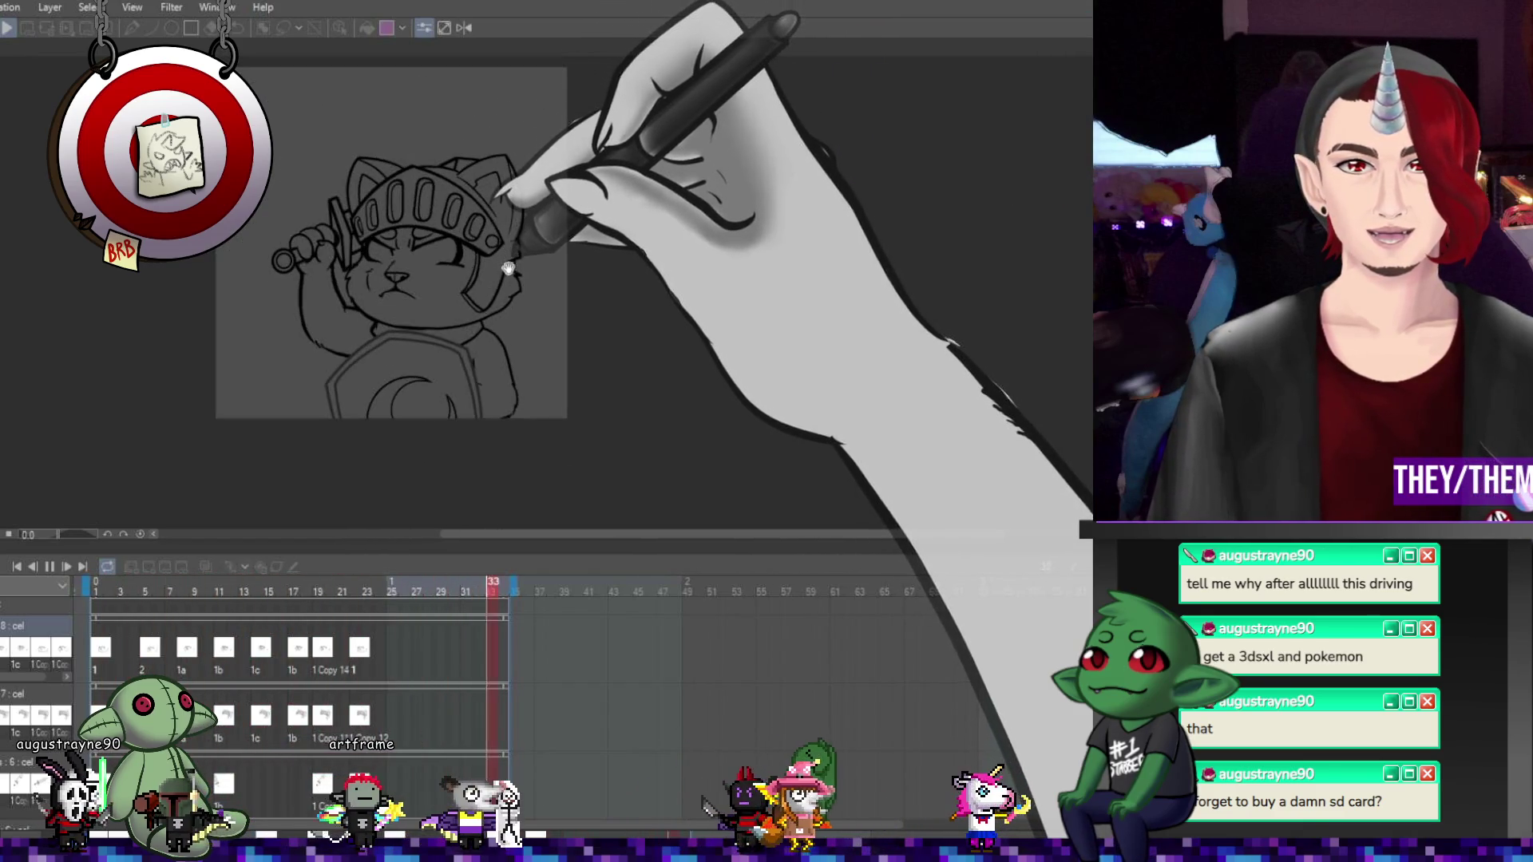
click(68, 566)
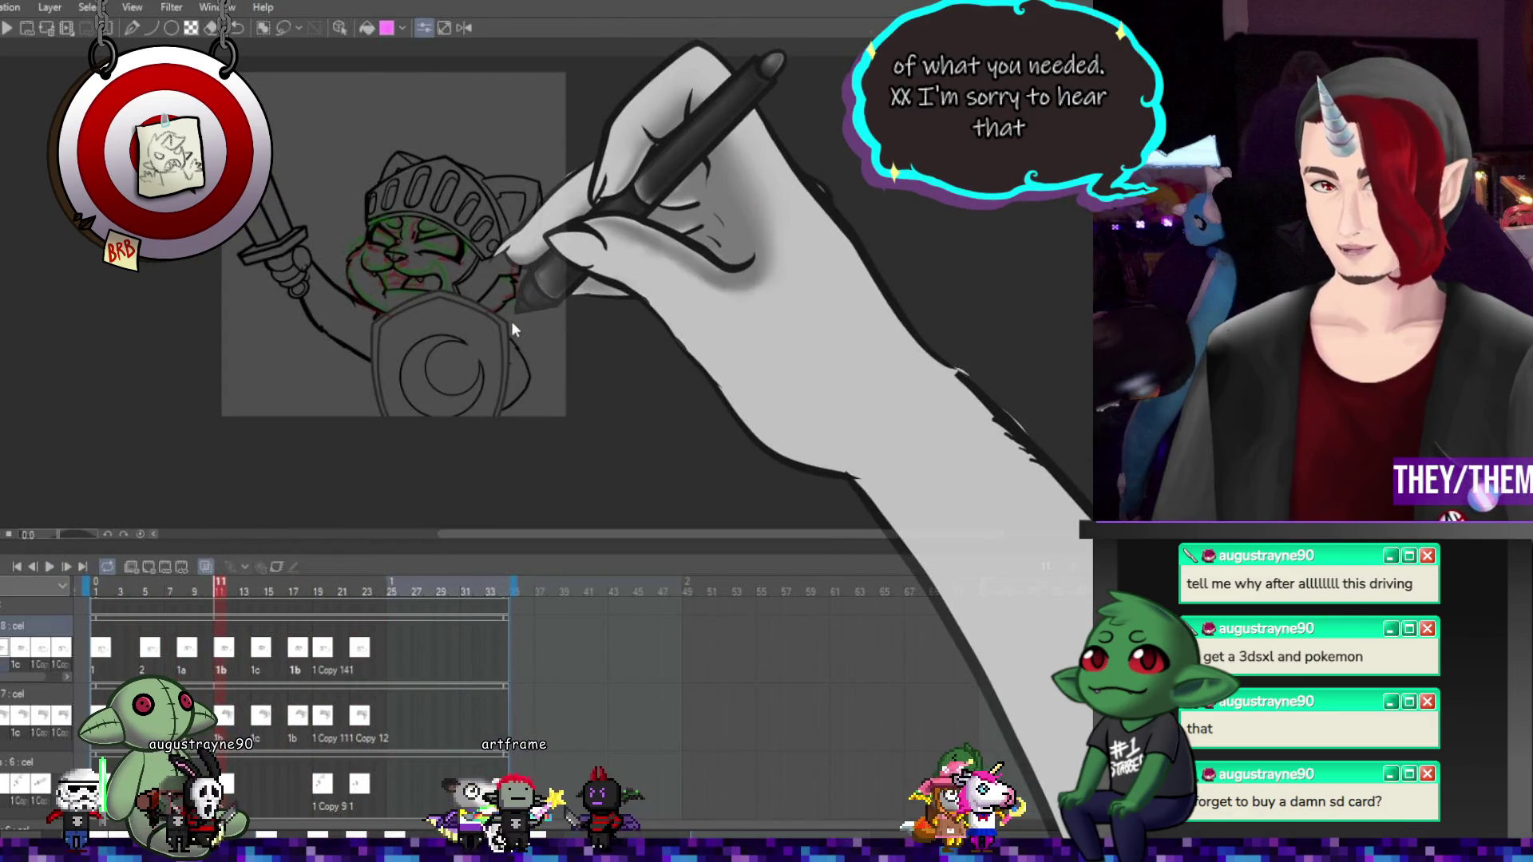
scroll(445, 330, up, 1)
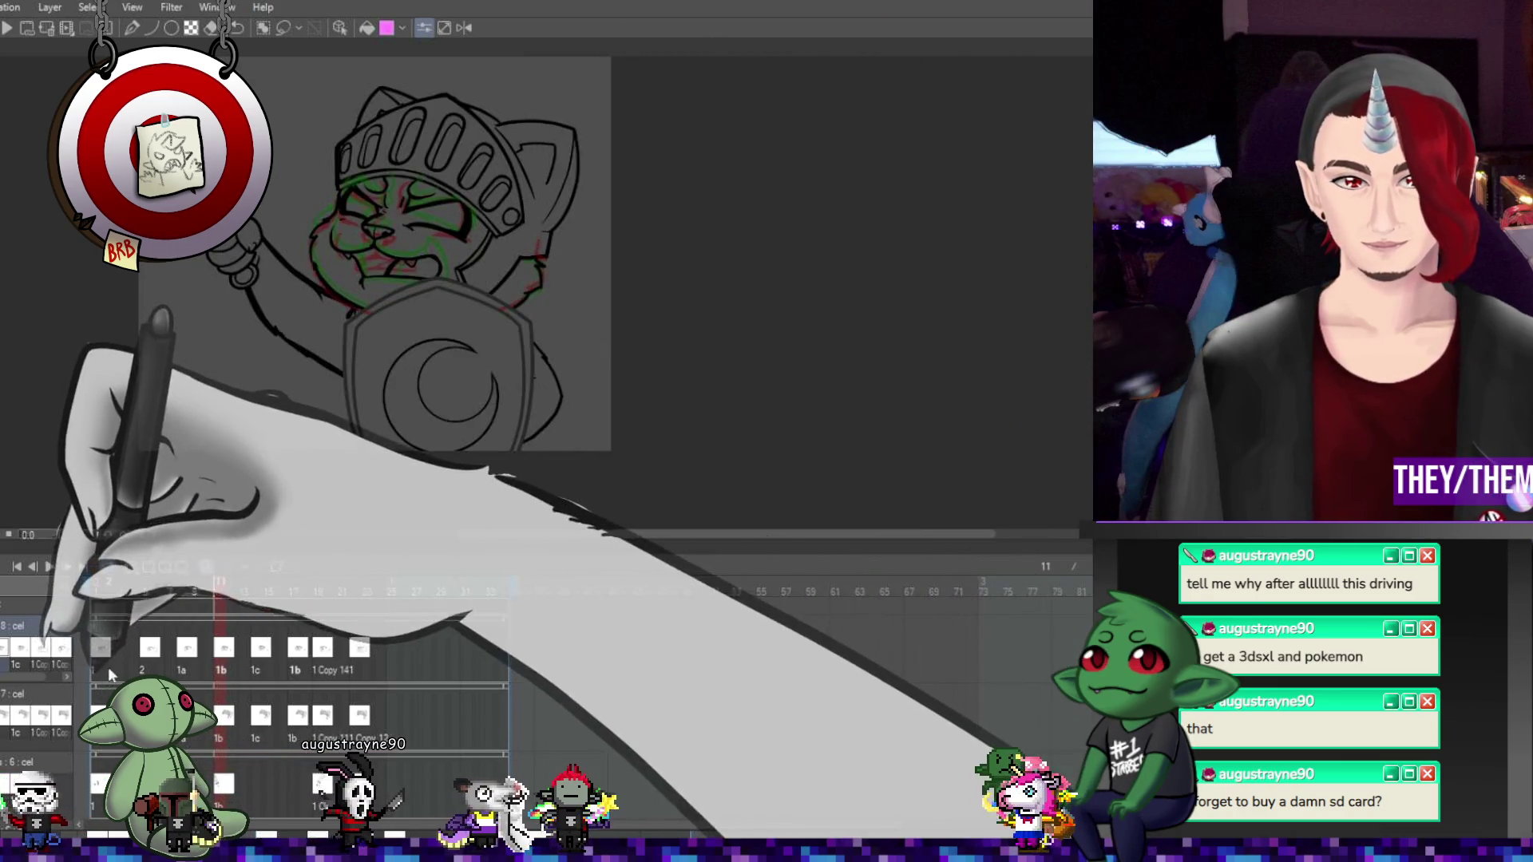
scroll(390, 673, down, 1)
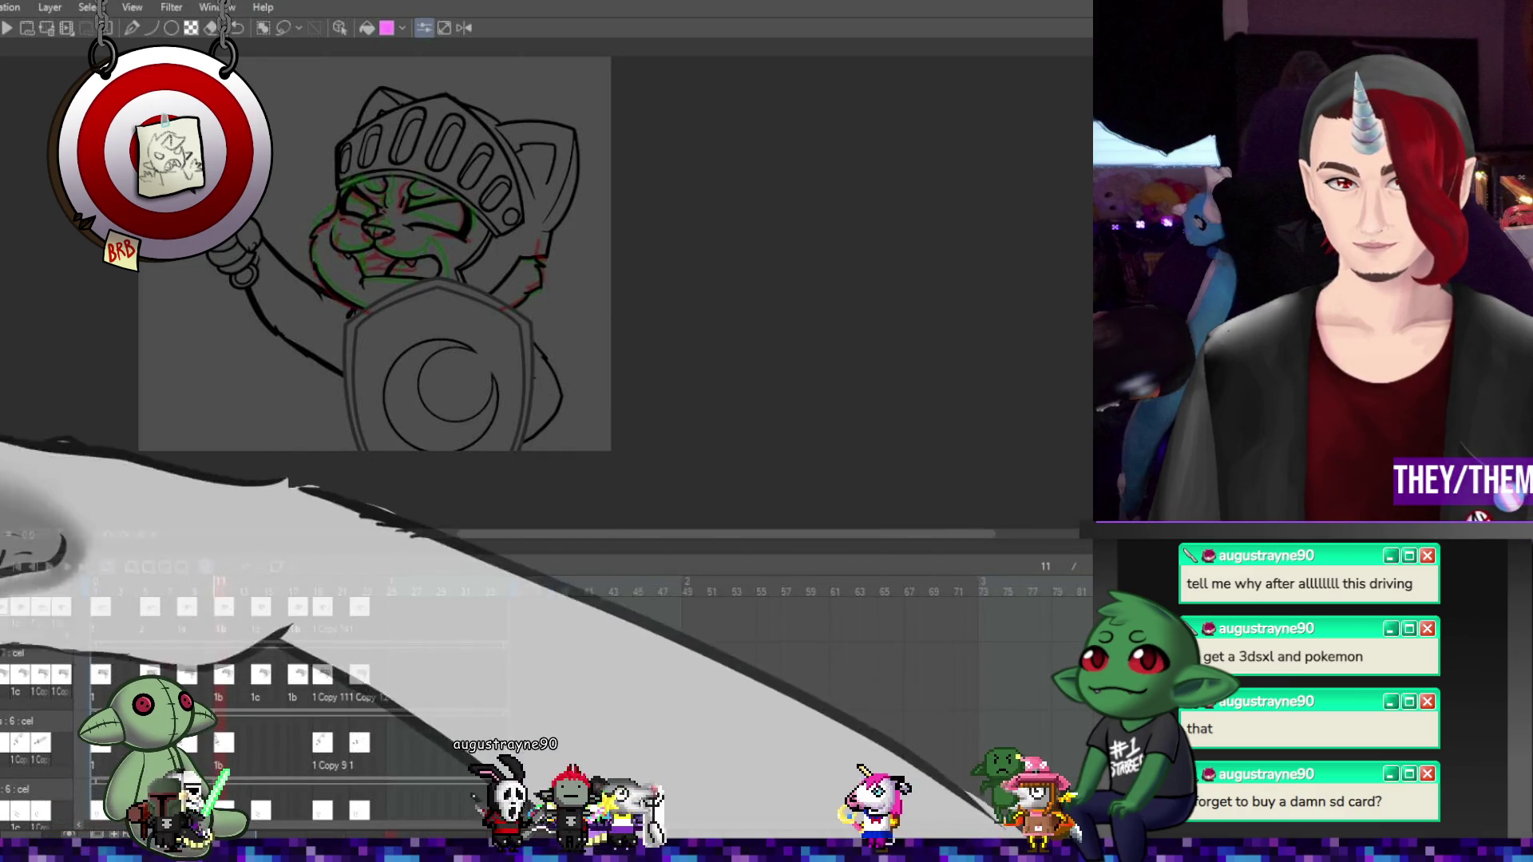
scroll(434, 274, down, 3)
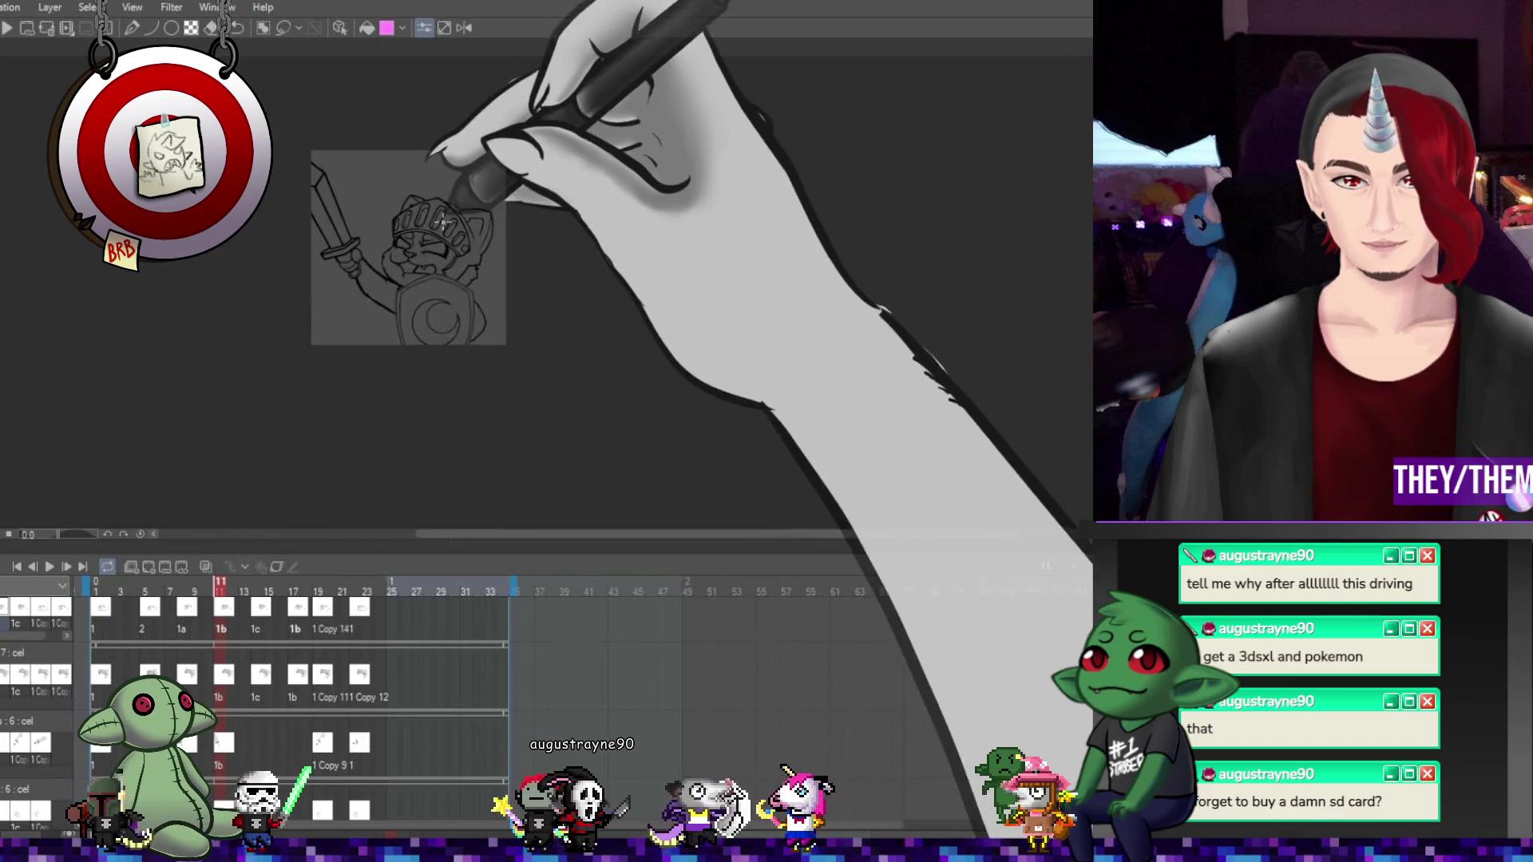
scroll(434, 274, up, 3)
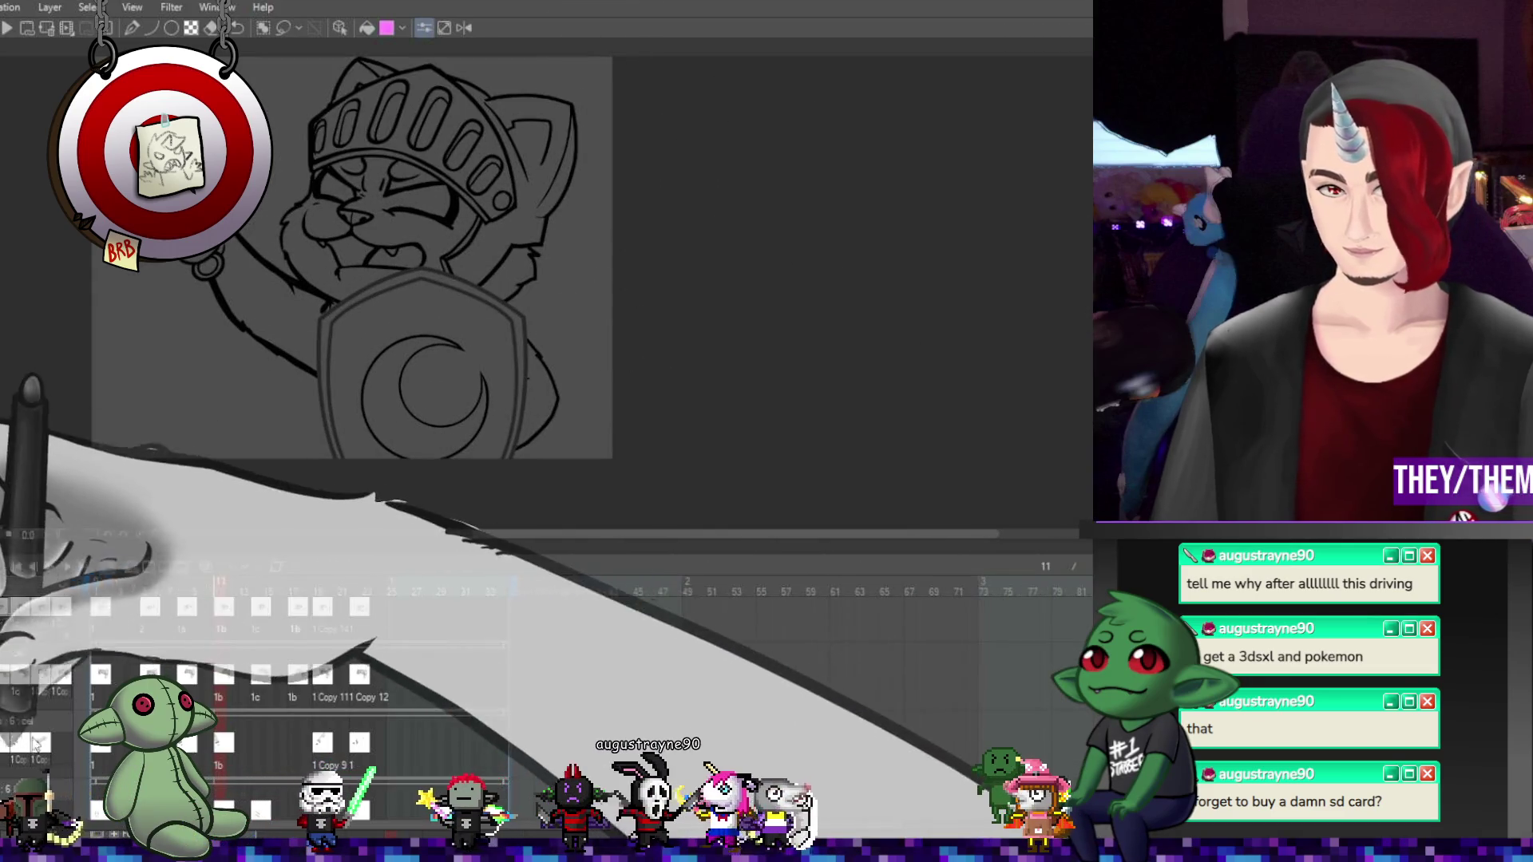
scroll(295, 679, up, 1)
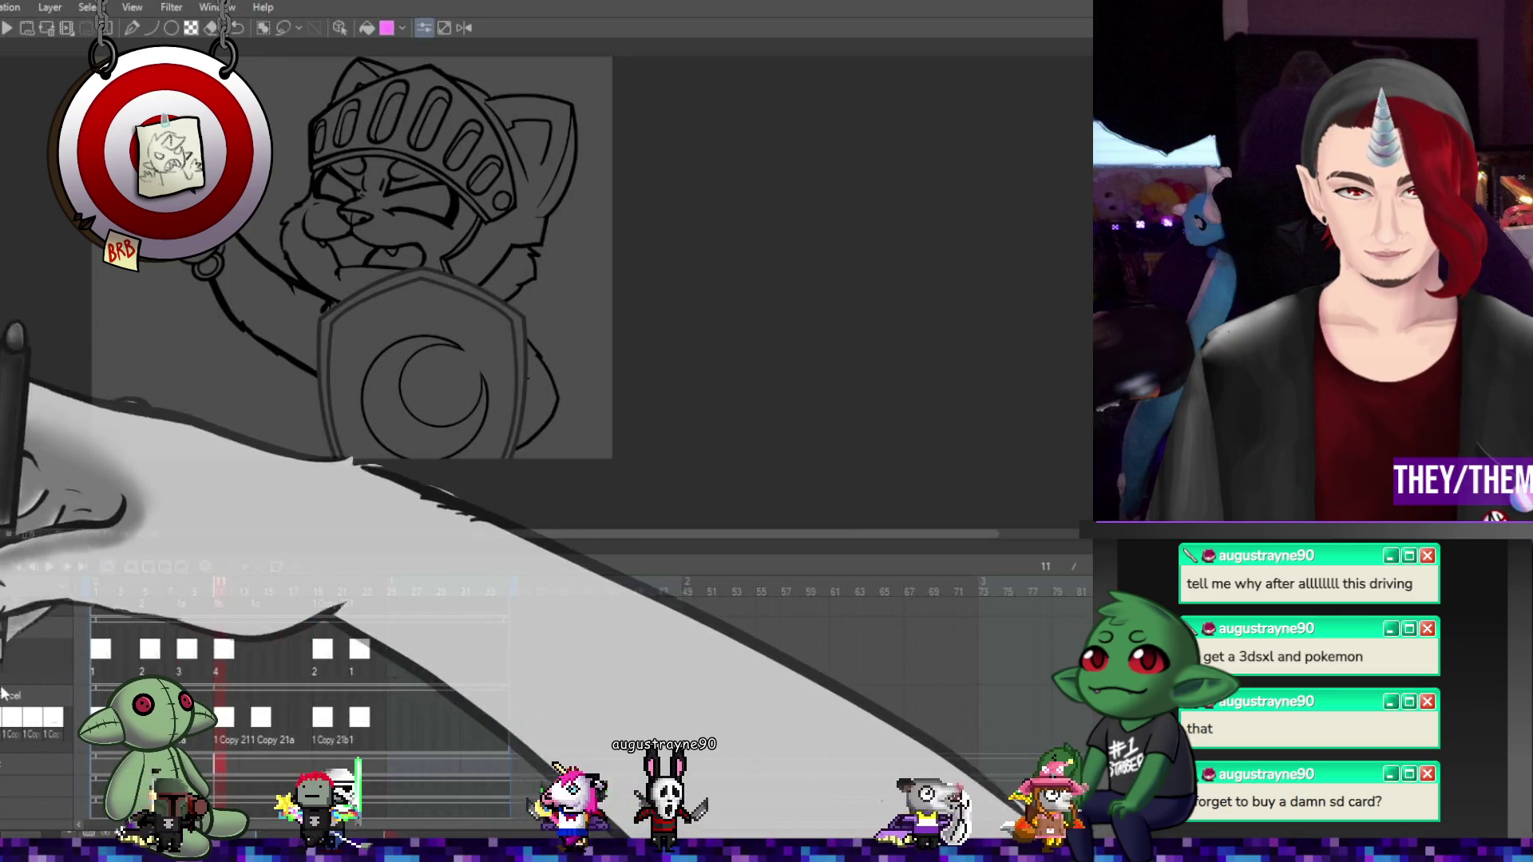
scroll(295, 679, up, 2)
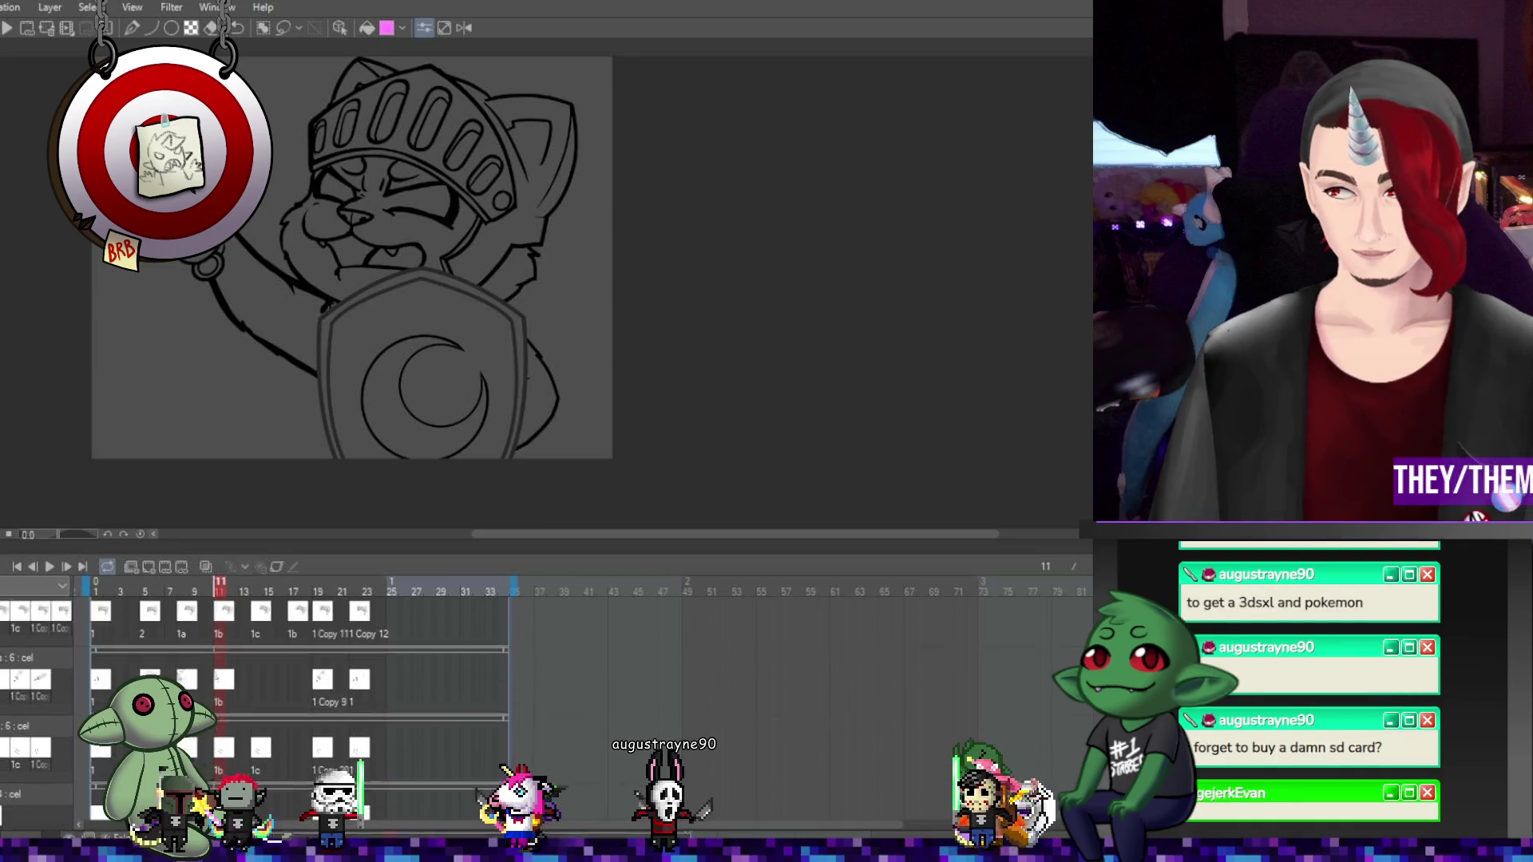
Create an empty animation track under the top track, shift the Copy 16 cels into it, and jump to frame 1
scroll(295, 702, down, 2)
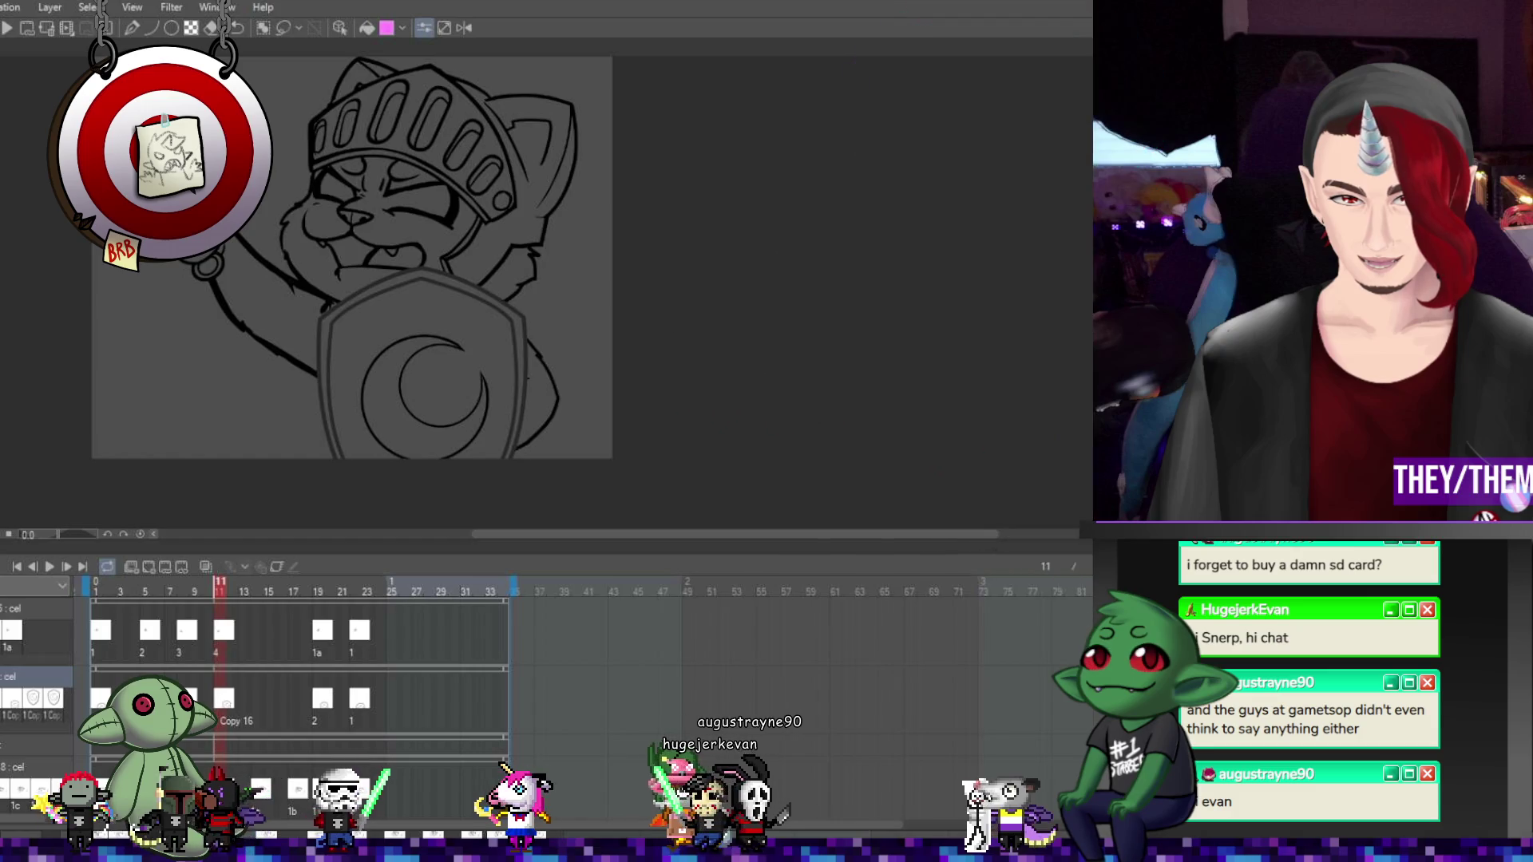
click(137, 572)
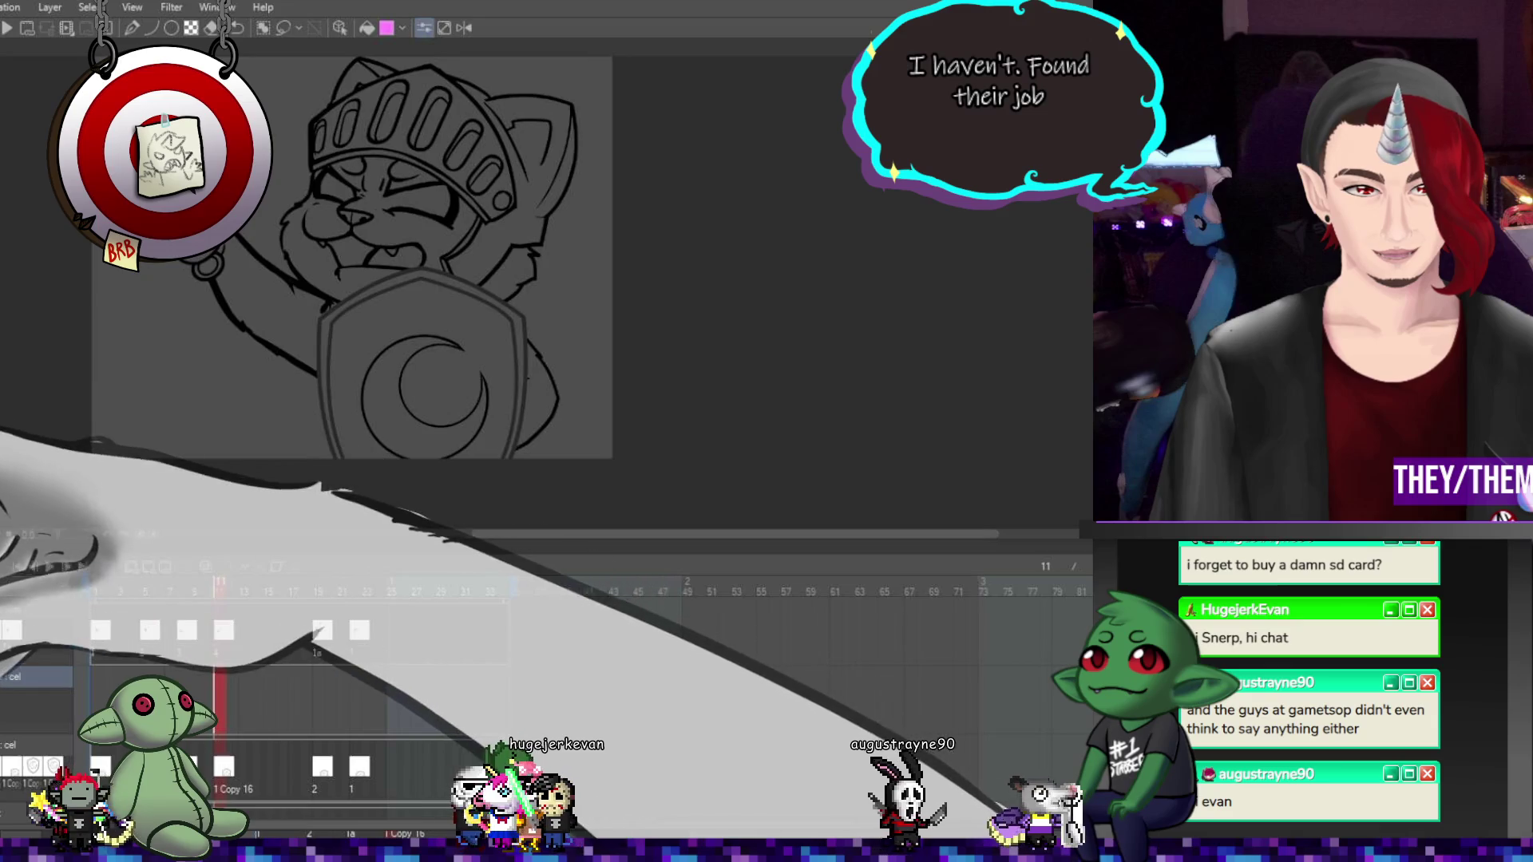
key(ctrl+z)
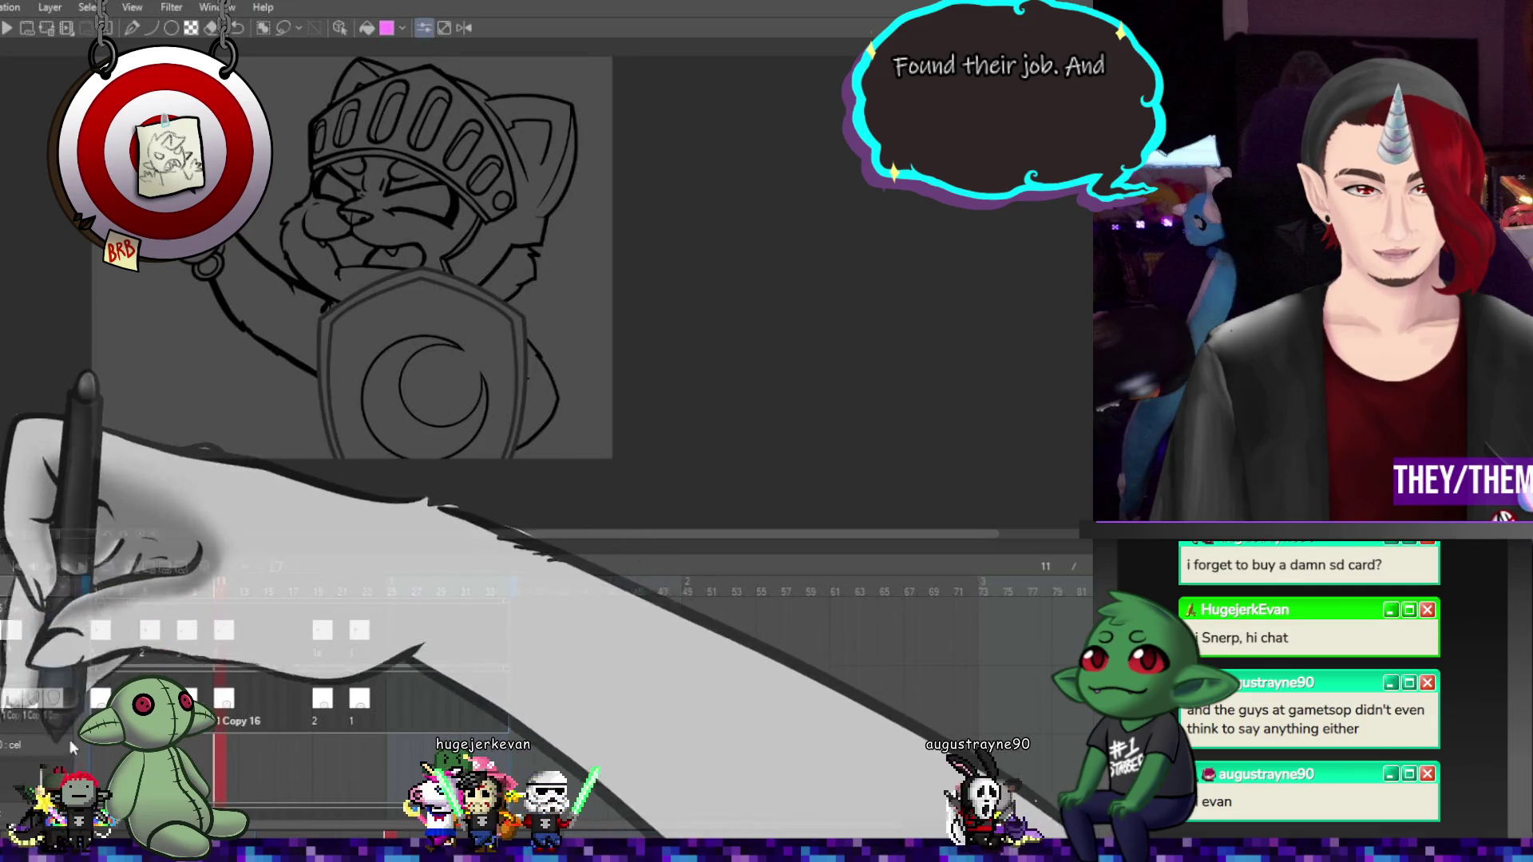
key(Home)
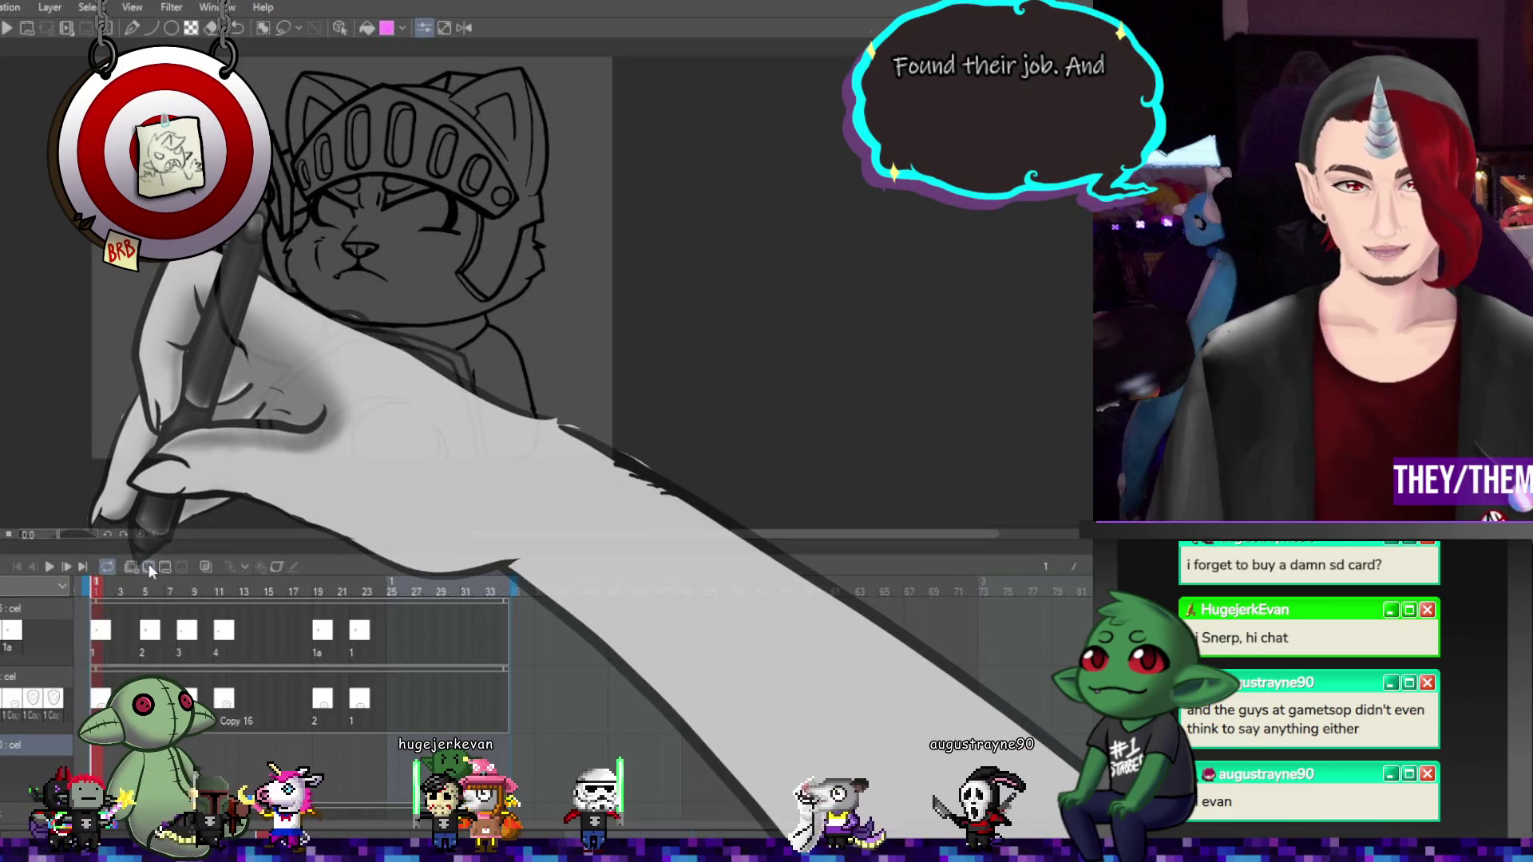
scroll(179, 470, up, 2)
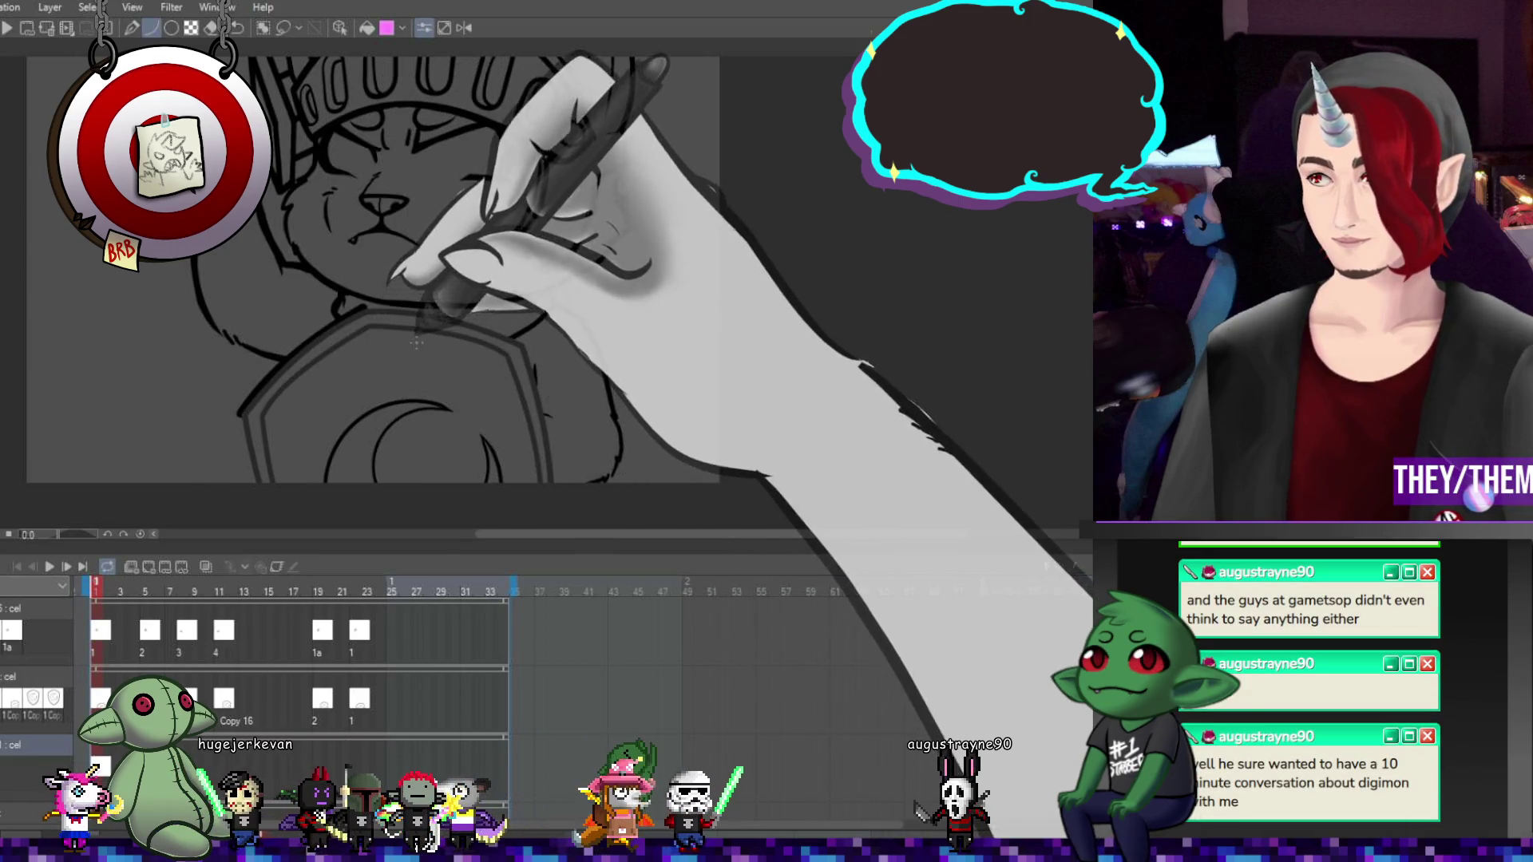
Redraw frame 1's shield edge and right side with clean curve strokes
click(523, 343)
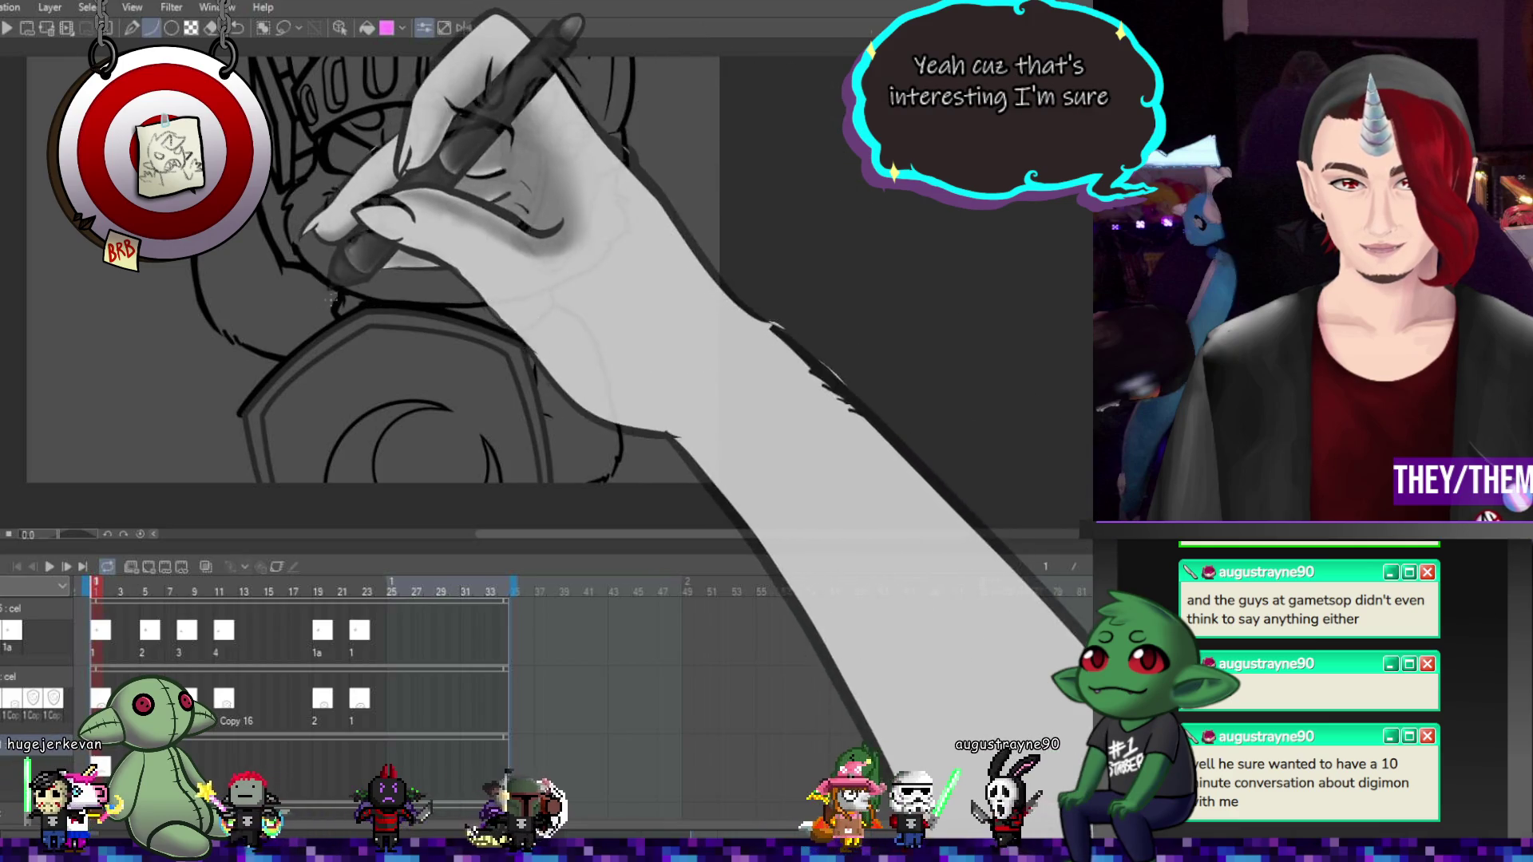
double_click(363, 305)
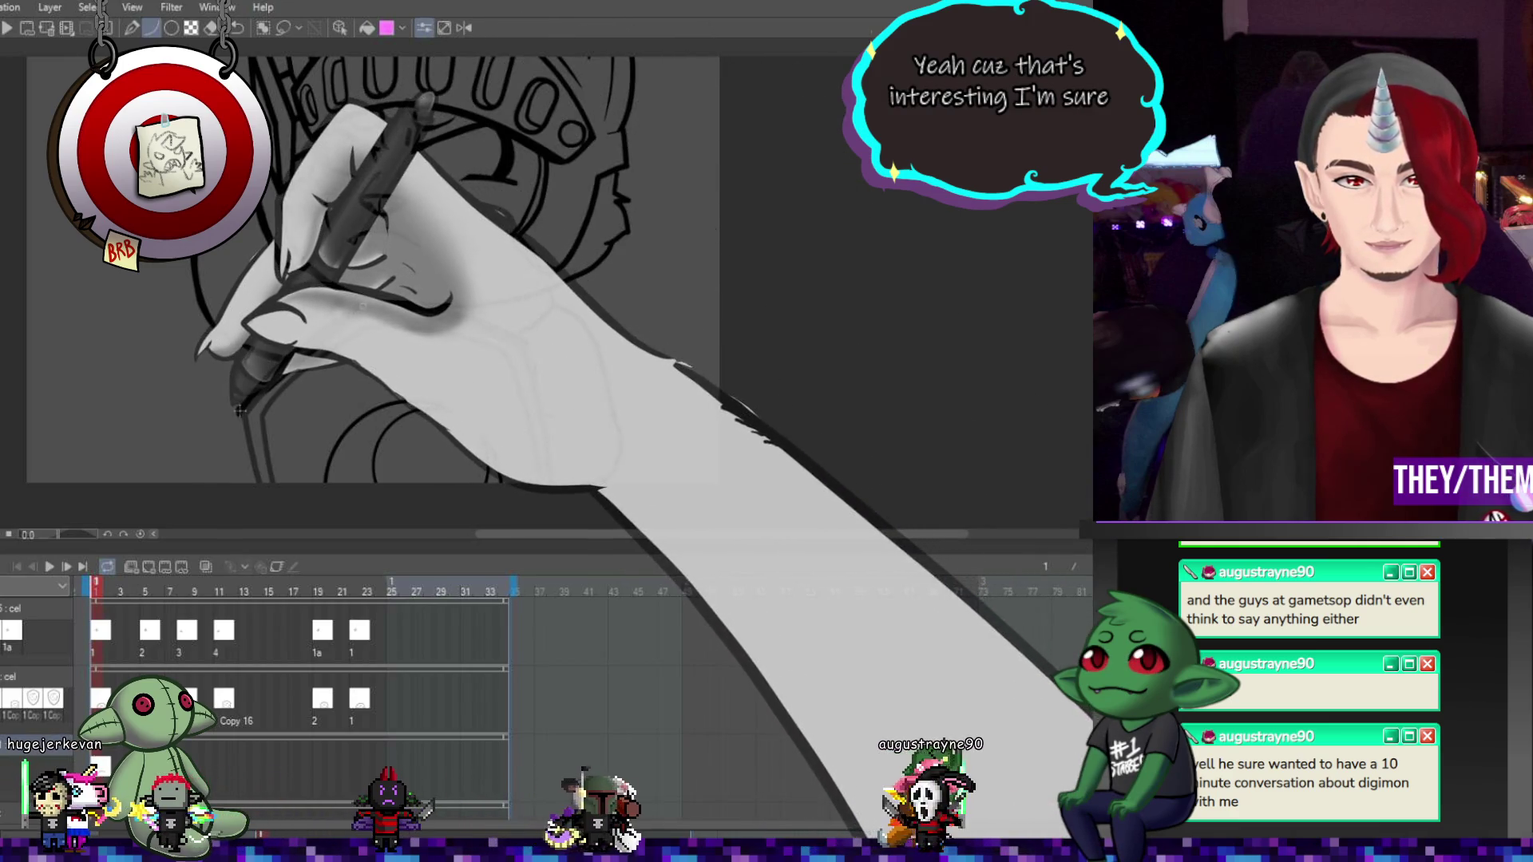
click(239, 412)
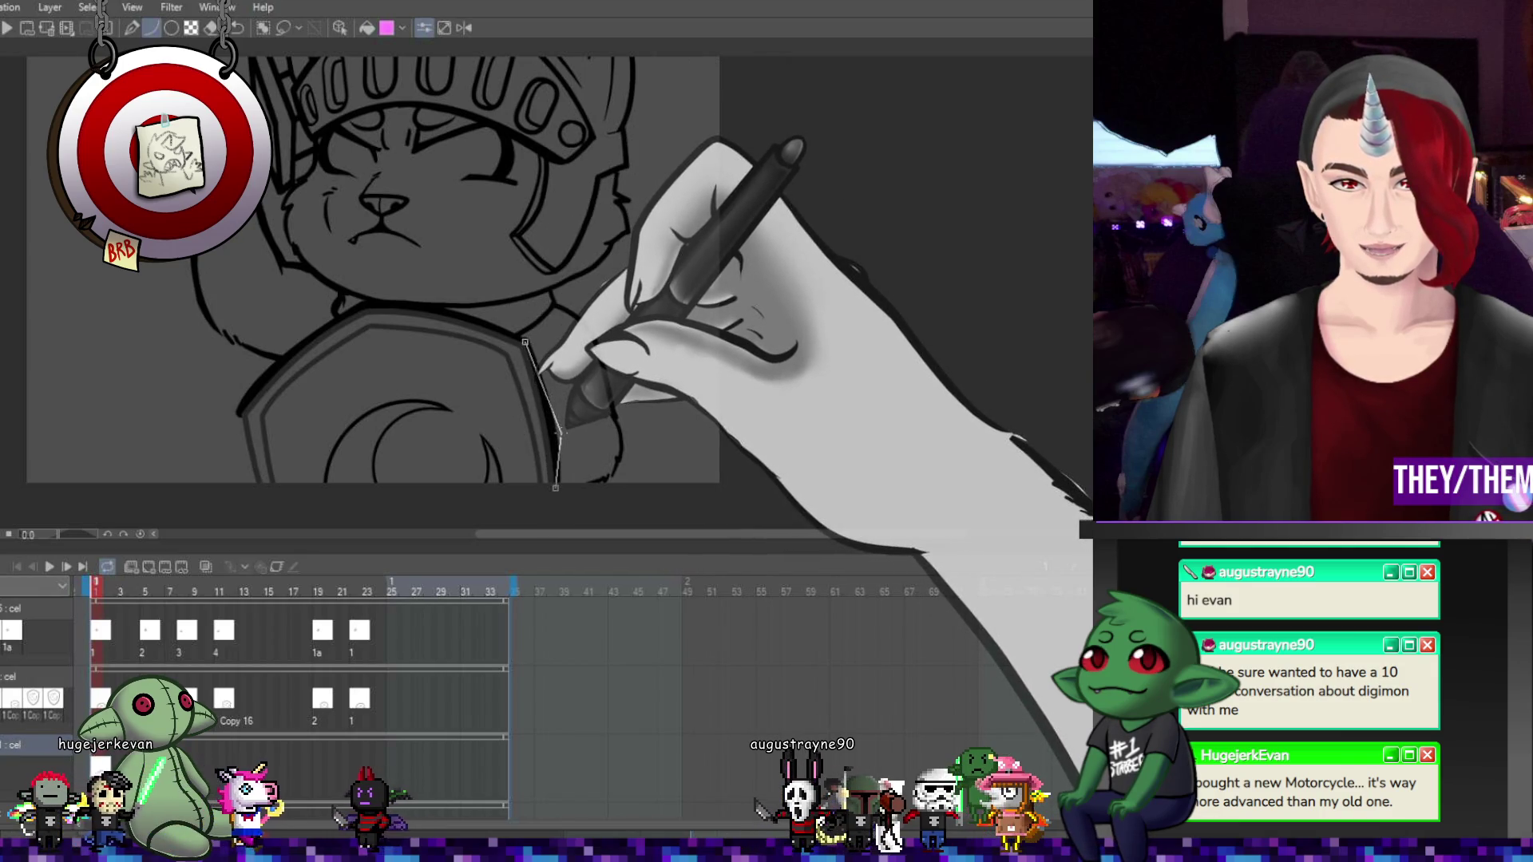
double_click(555, 485)
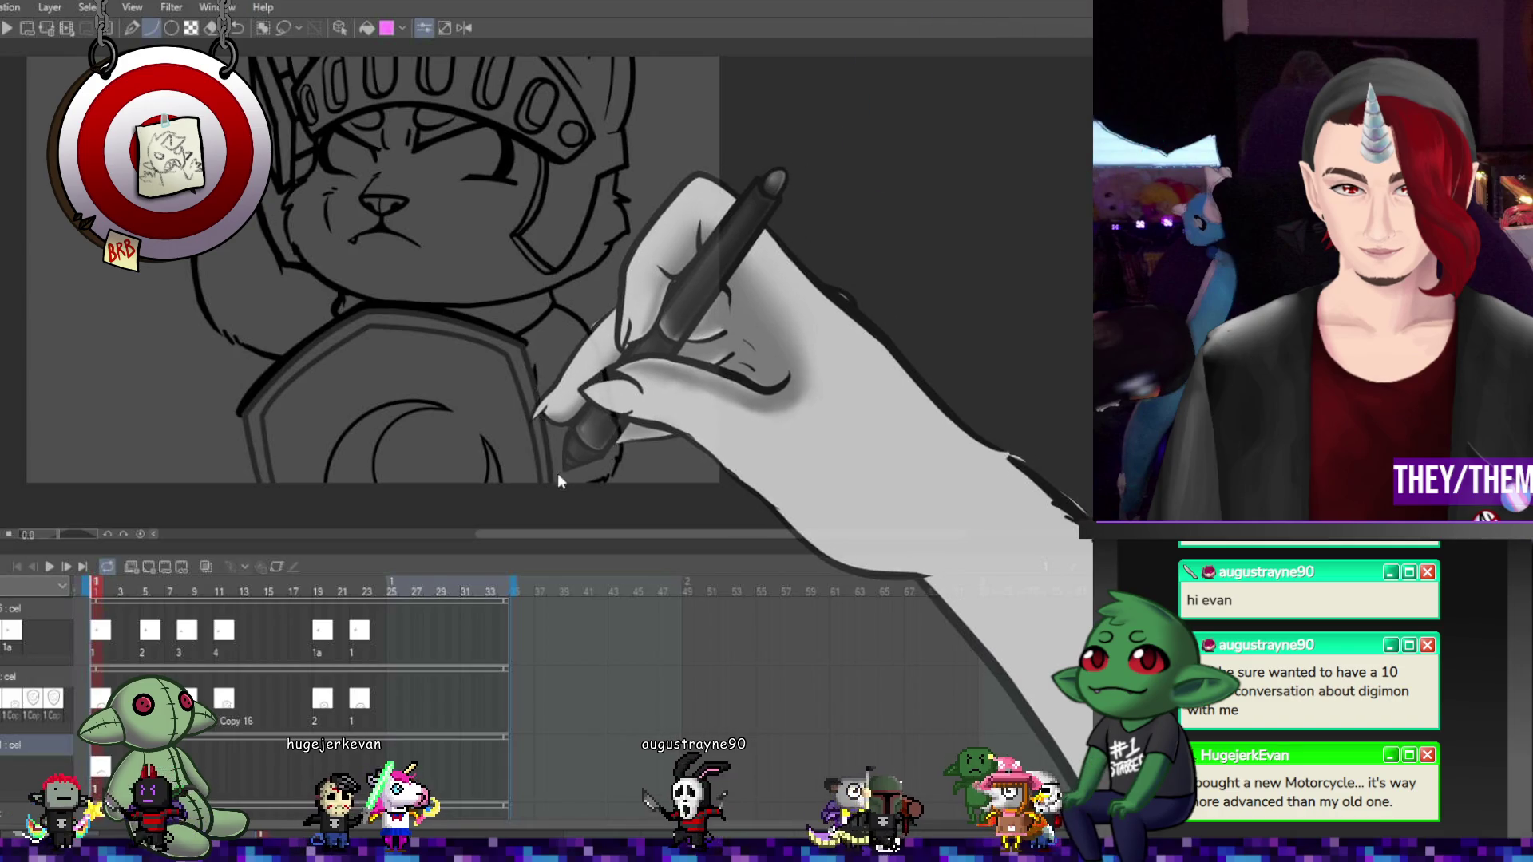
drag(547, 386, 553, 487)
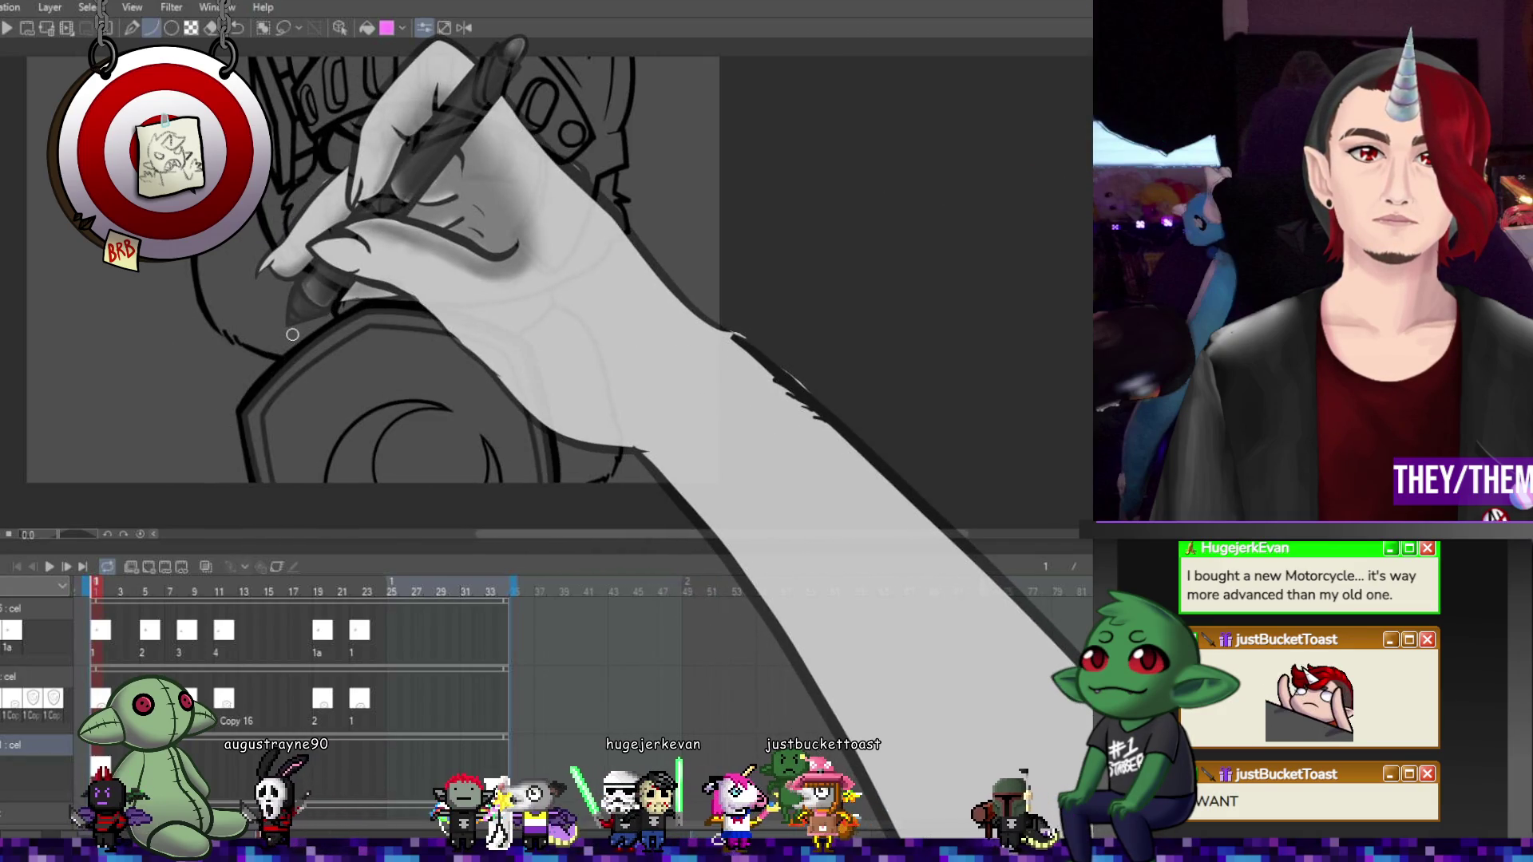
Trace a clean line across the shield's top edge on frame 5
click(146, 591)
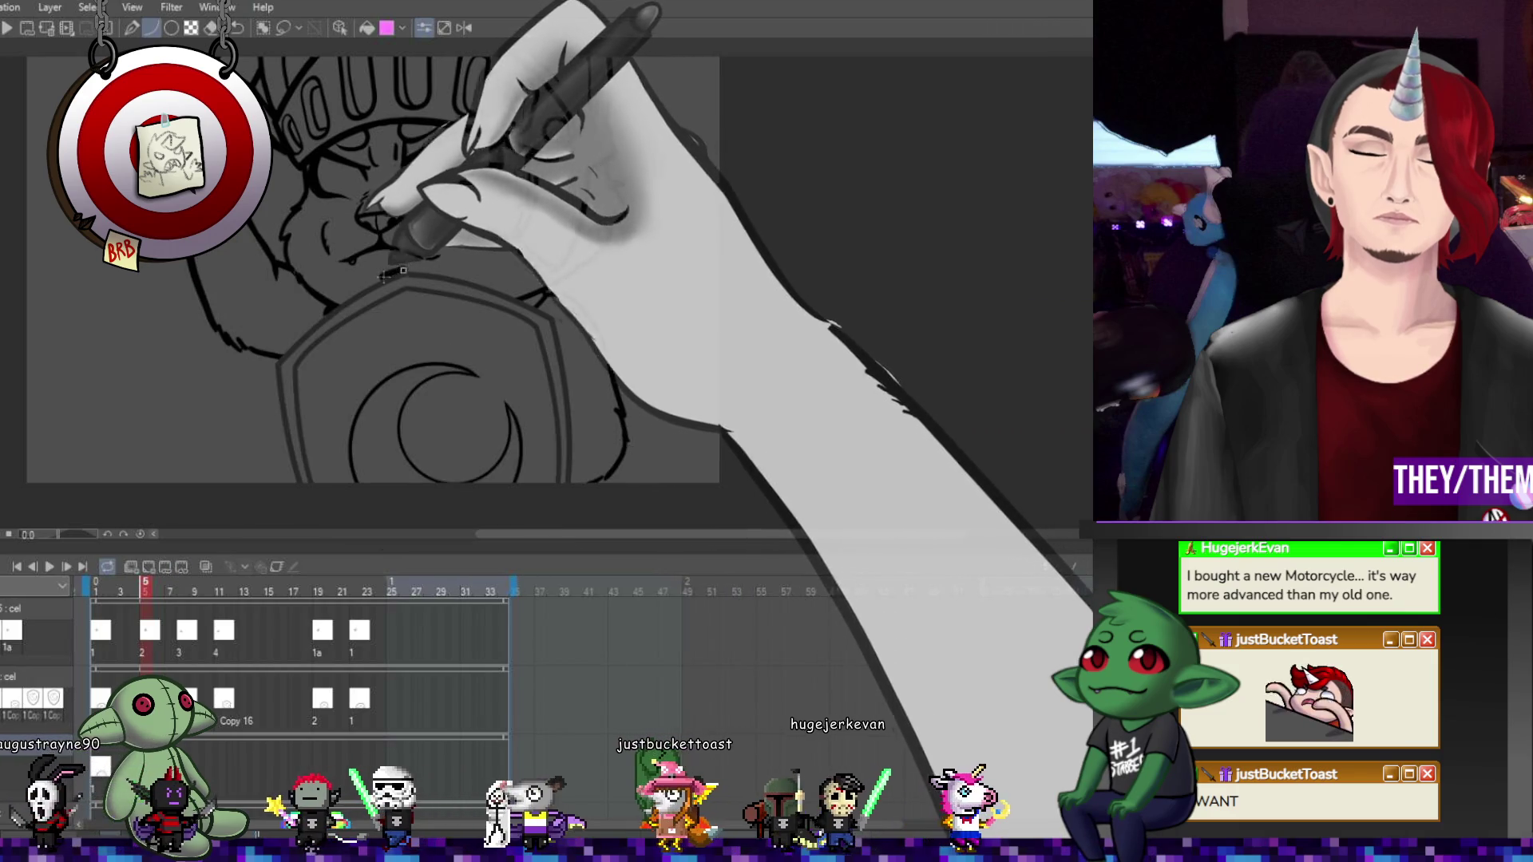
click(276, 366)
click(336, 292)
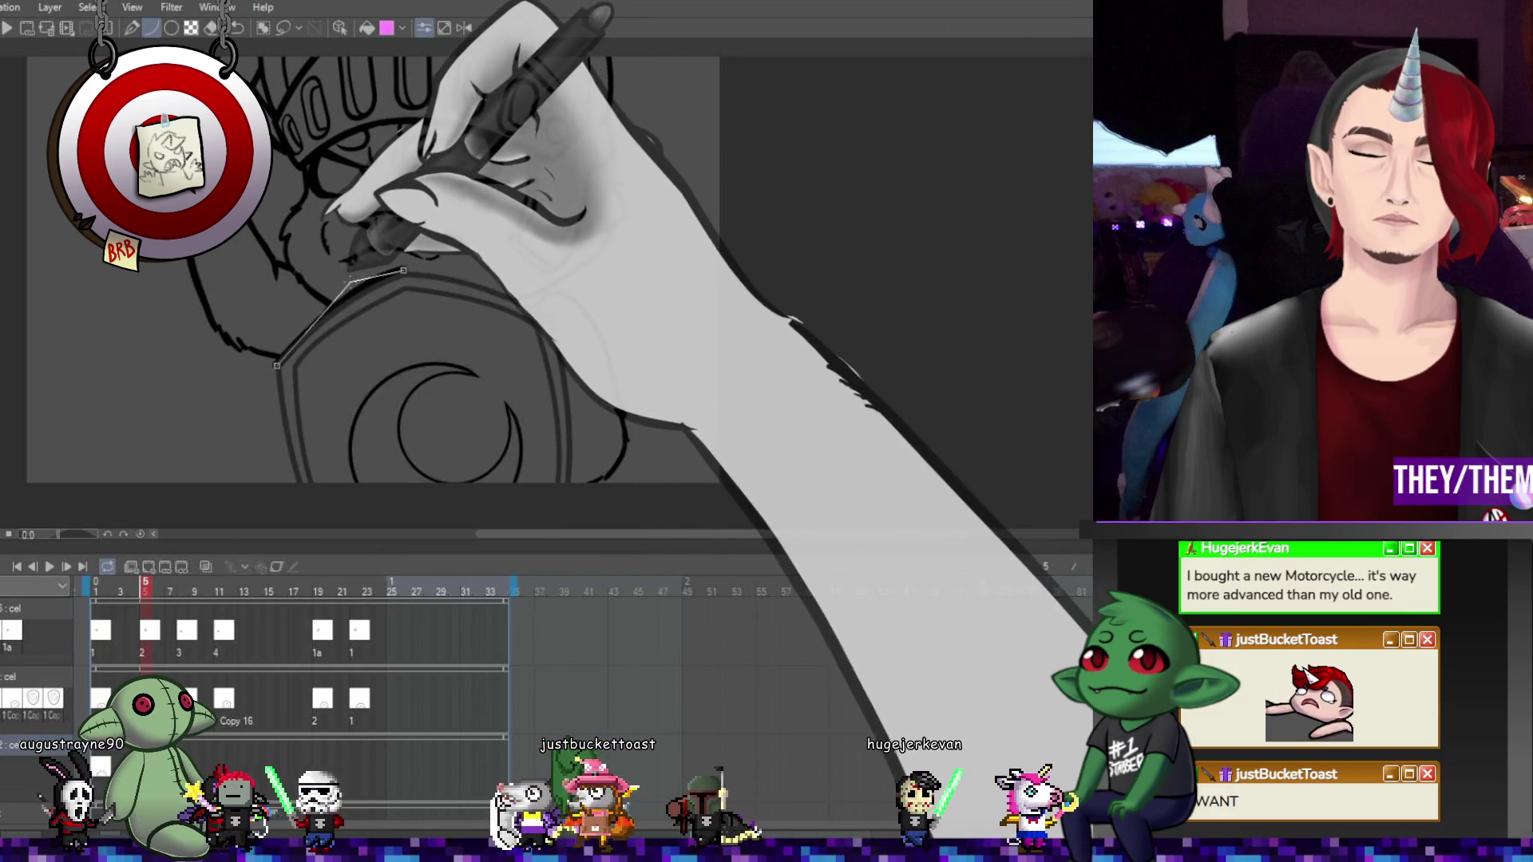
click(403, 271)
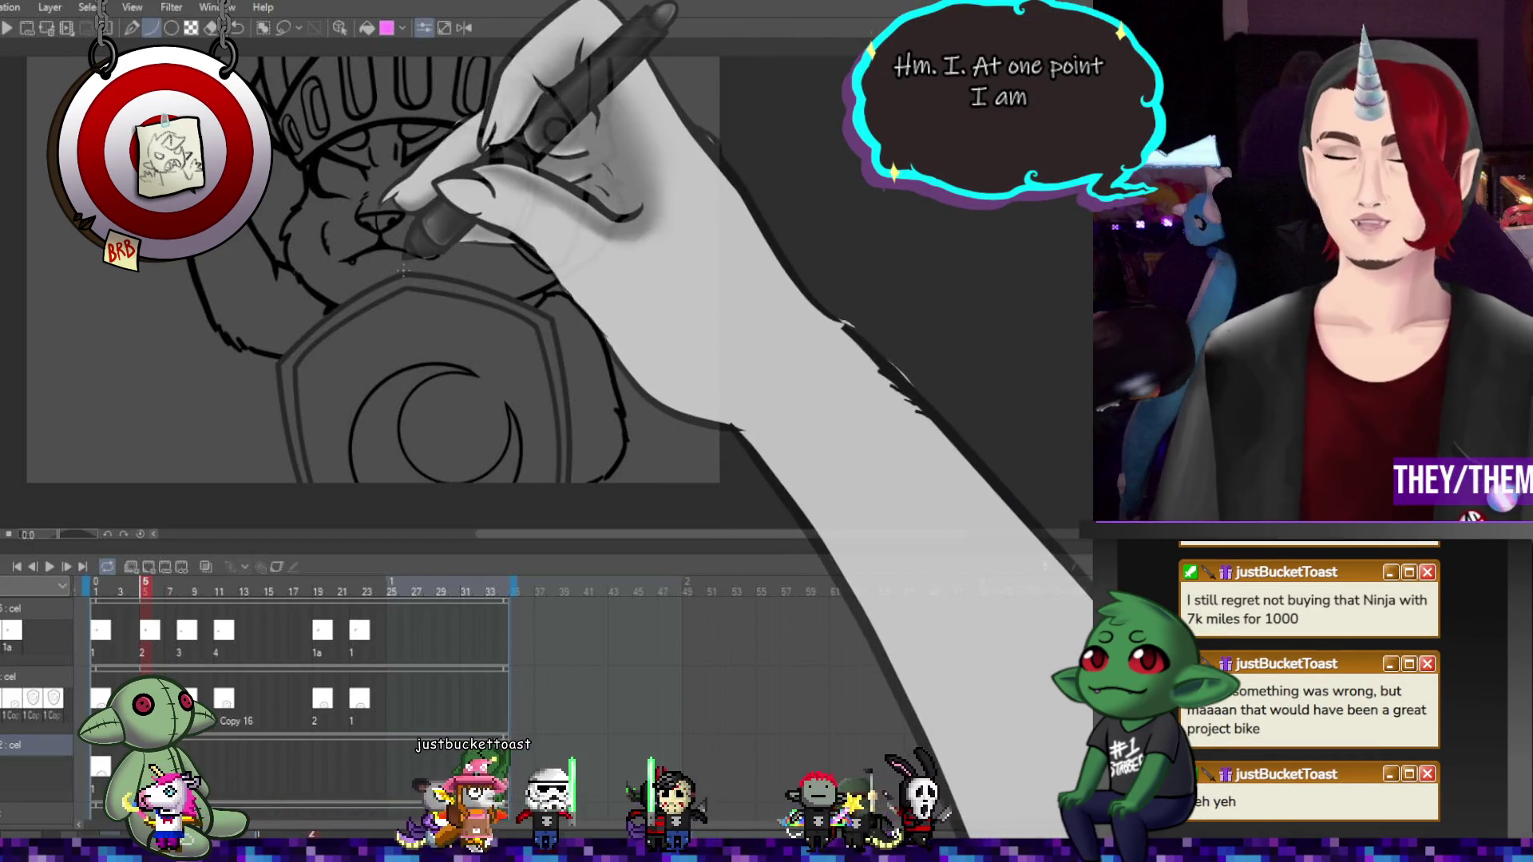
click(557, 316)
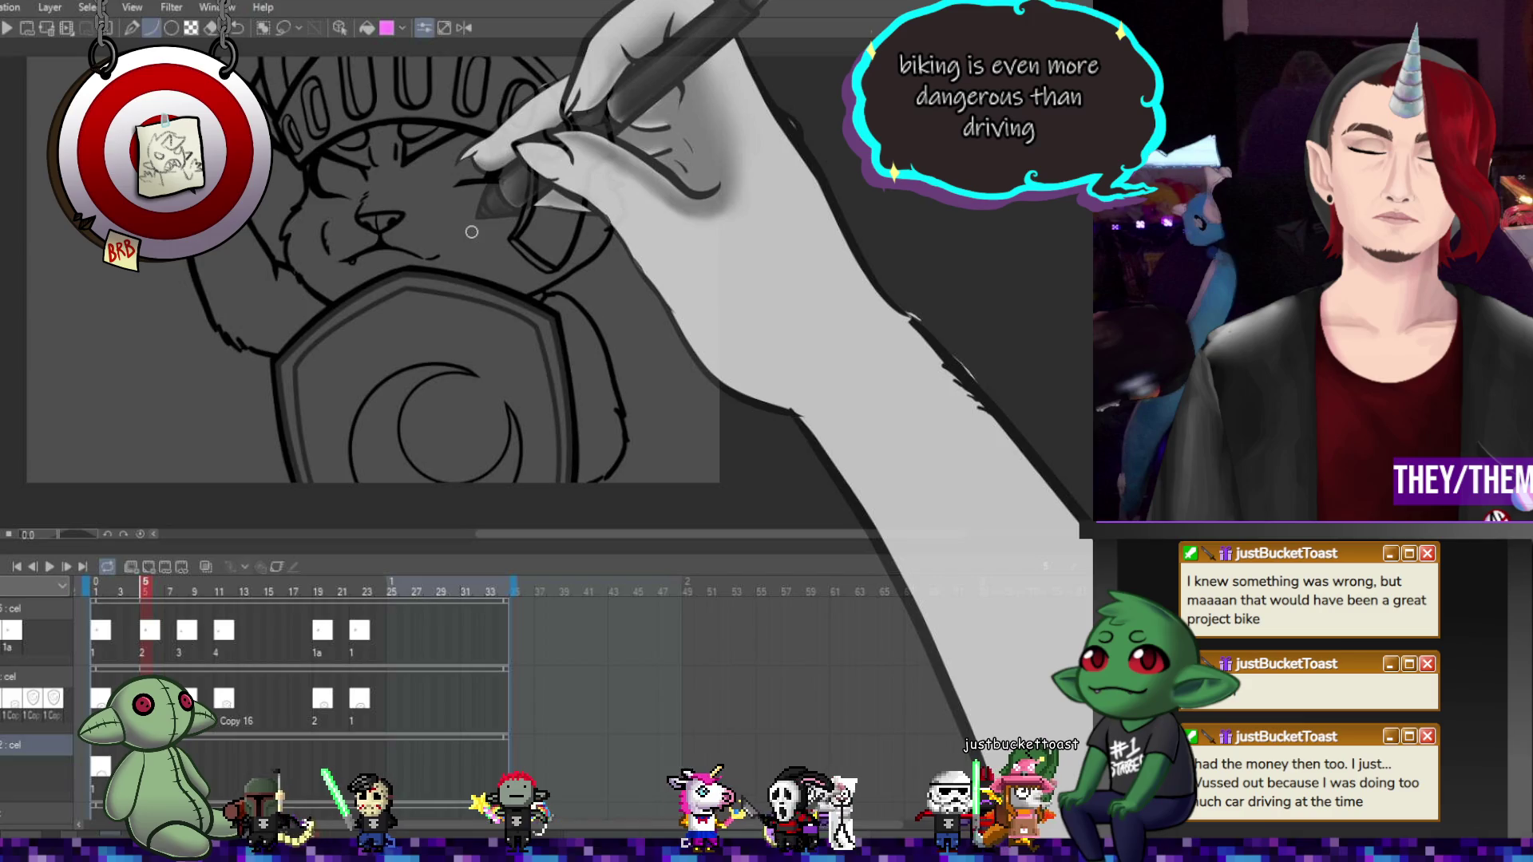
click(191, 595)
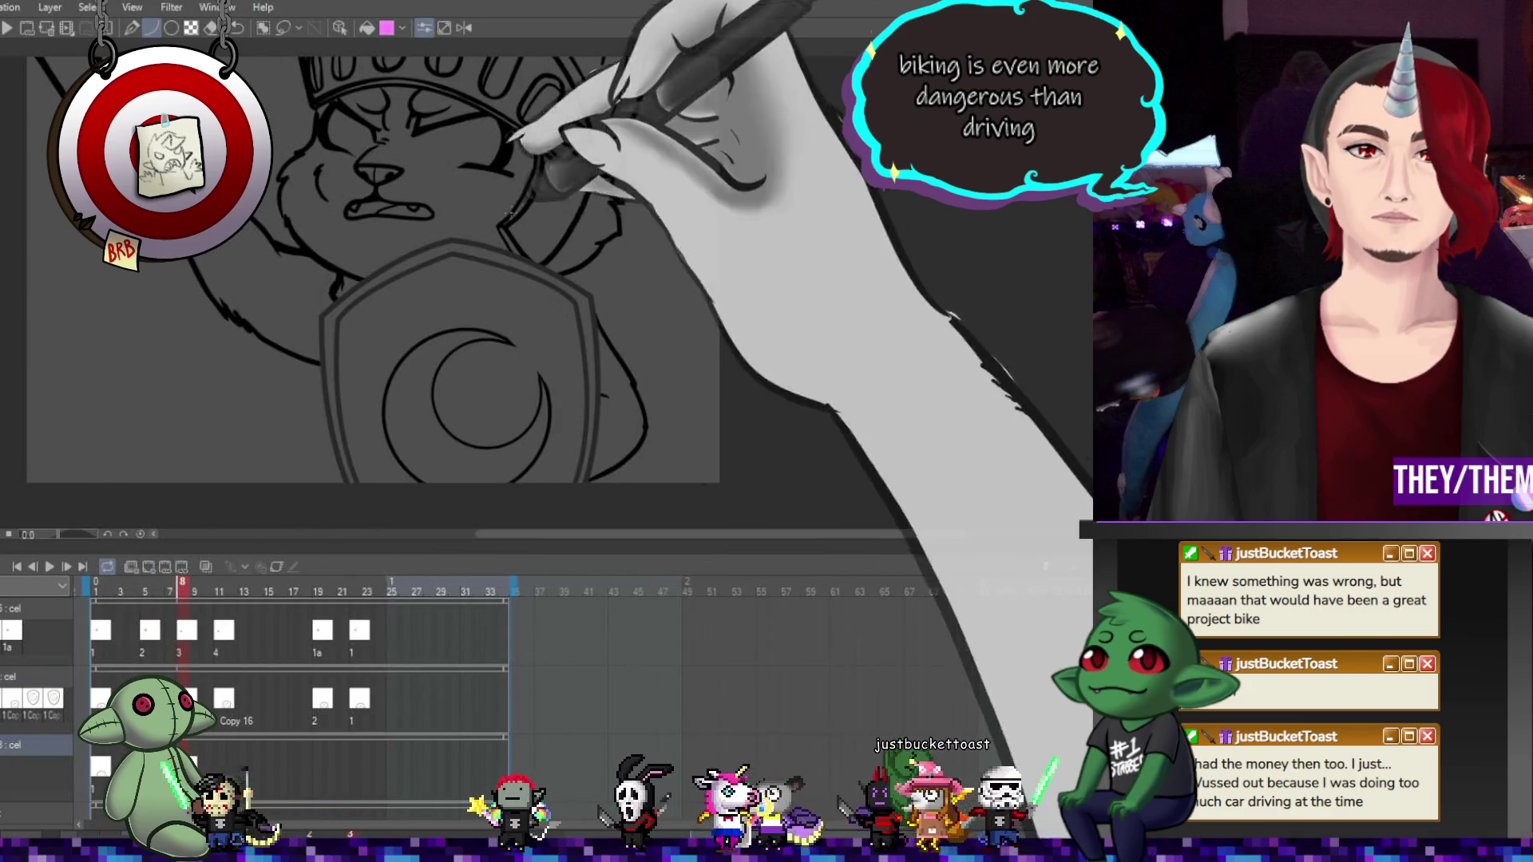
Lay and bend new curves along frame 8's shield top, right edge and left edge
drag(451, 235, 318, 314)
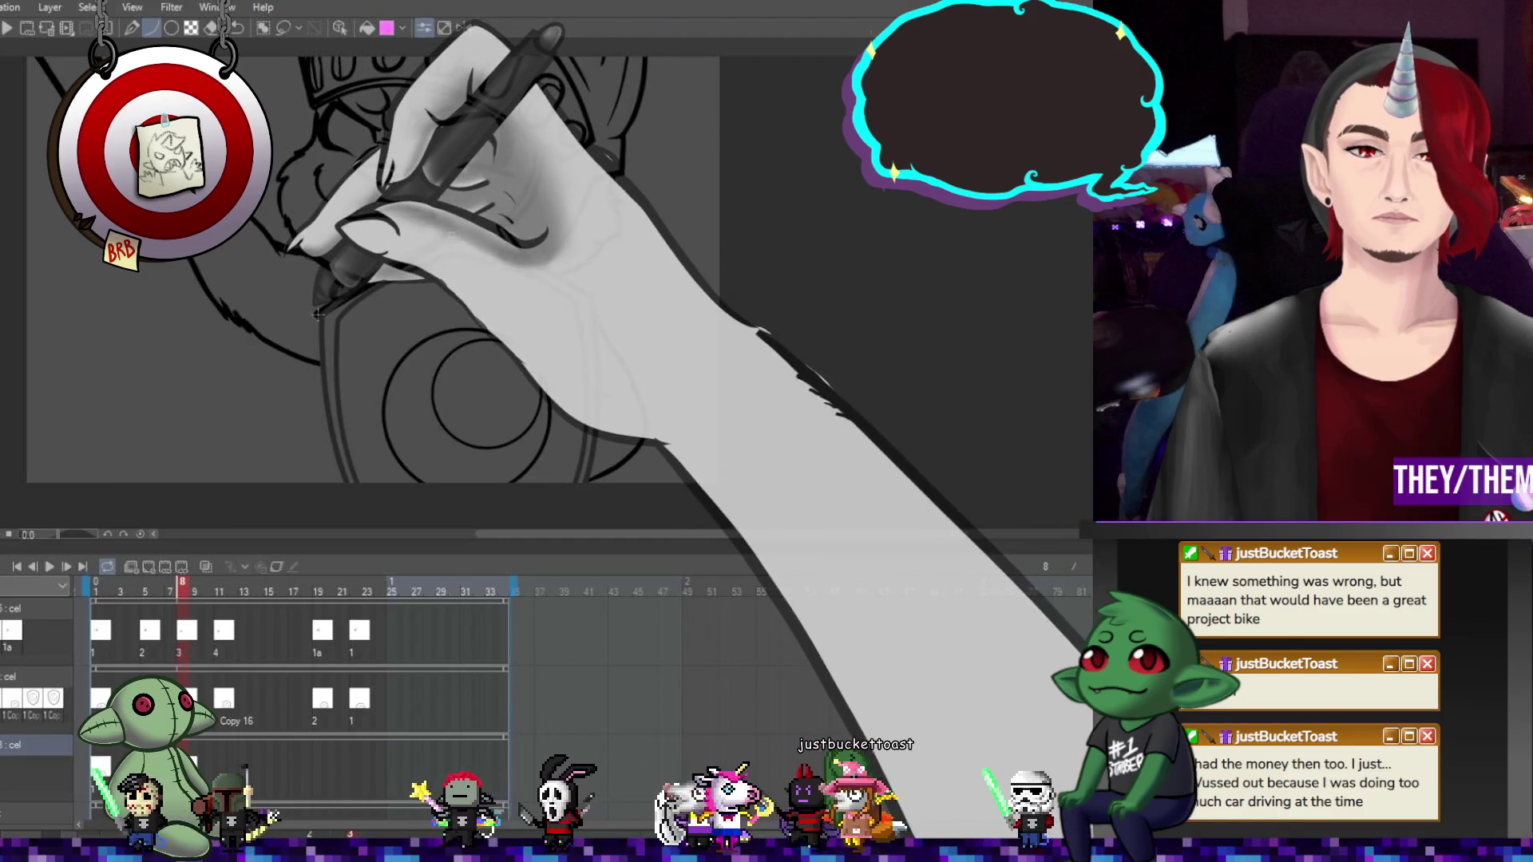
click(380, 257)
mouse_move(452, 234)
mouse_down()
mouse_move(594, 289)
mouse_move(588, 487)
mouse_up()
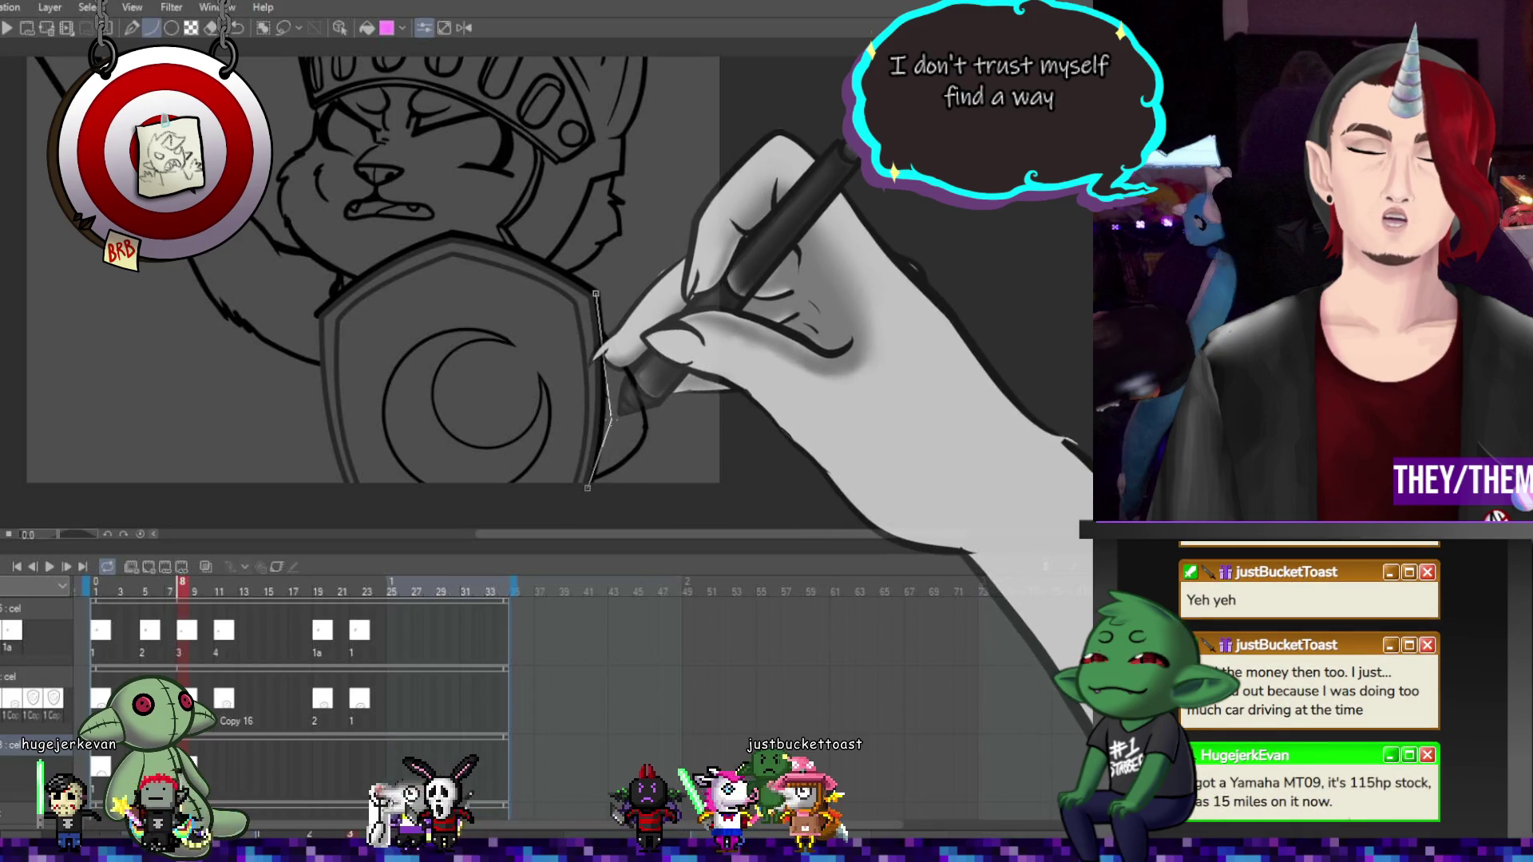
click(651, 384)
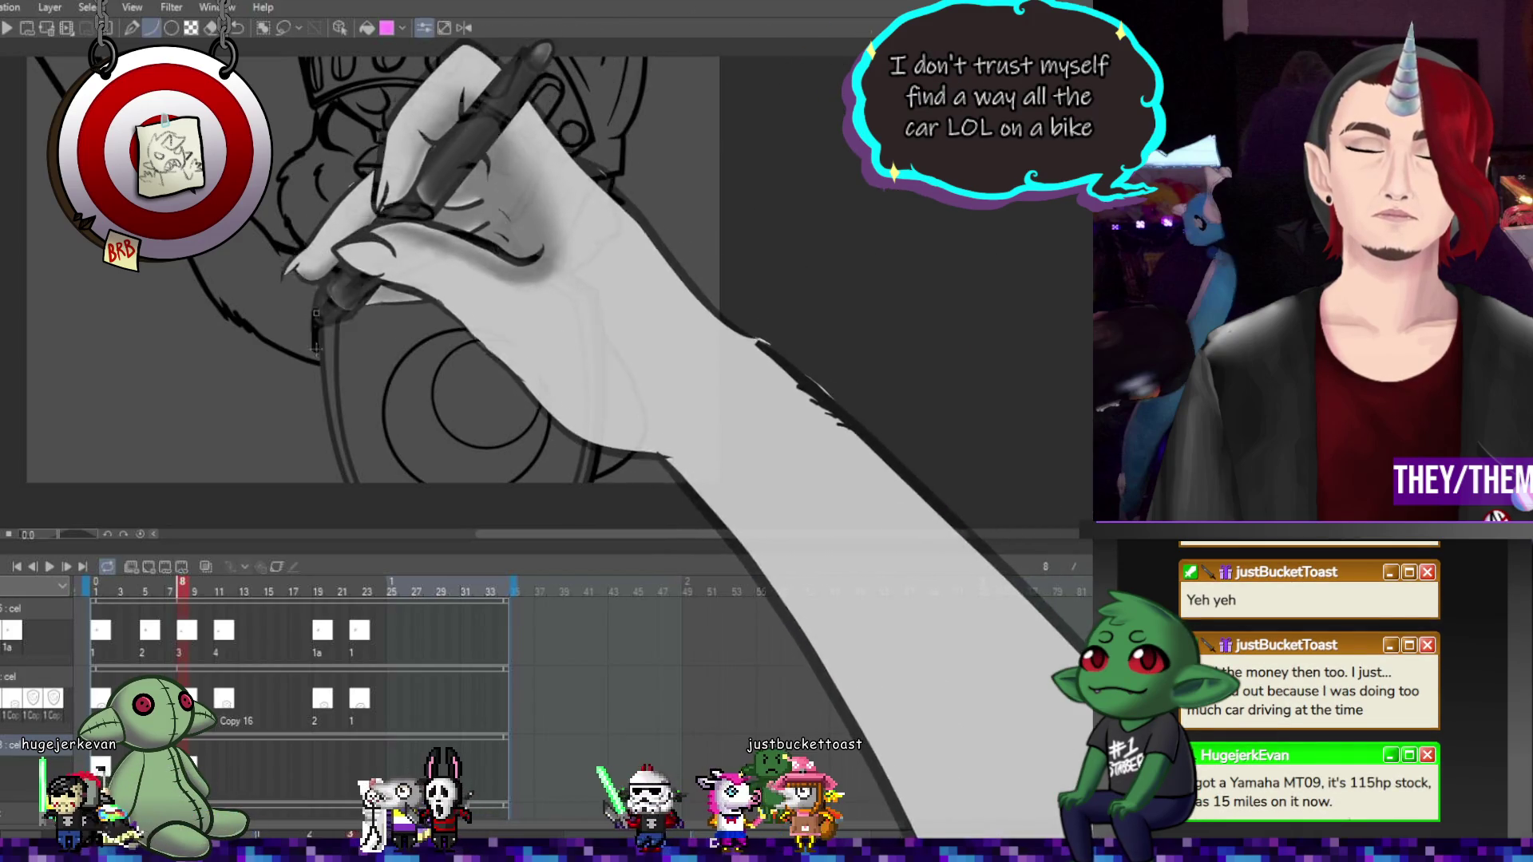
drag(316, 314, 348, 495)
click(317, 383)
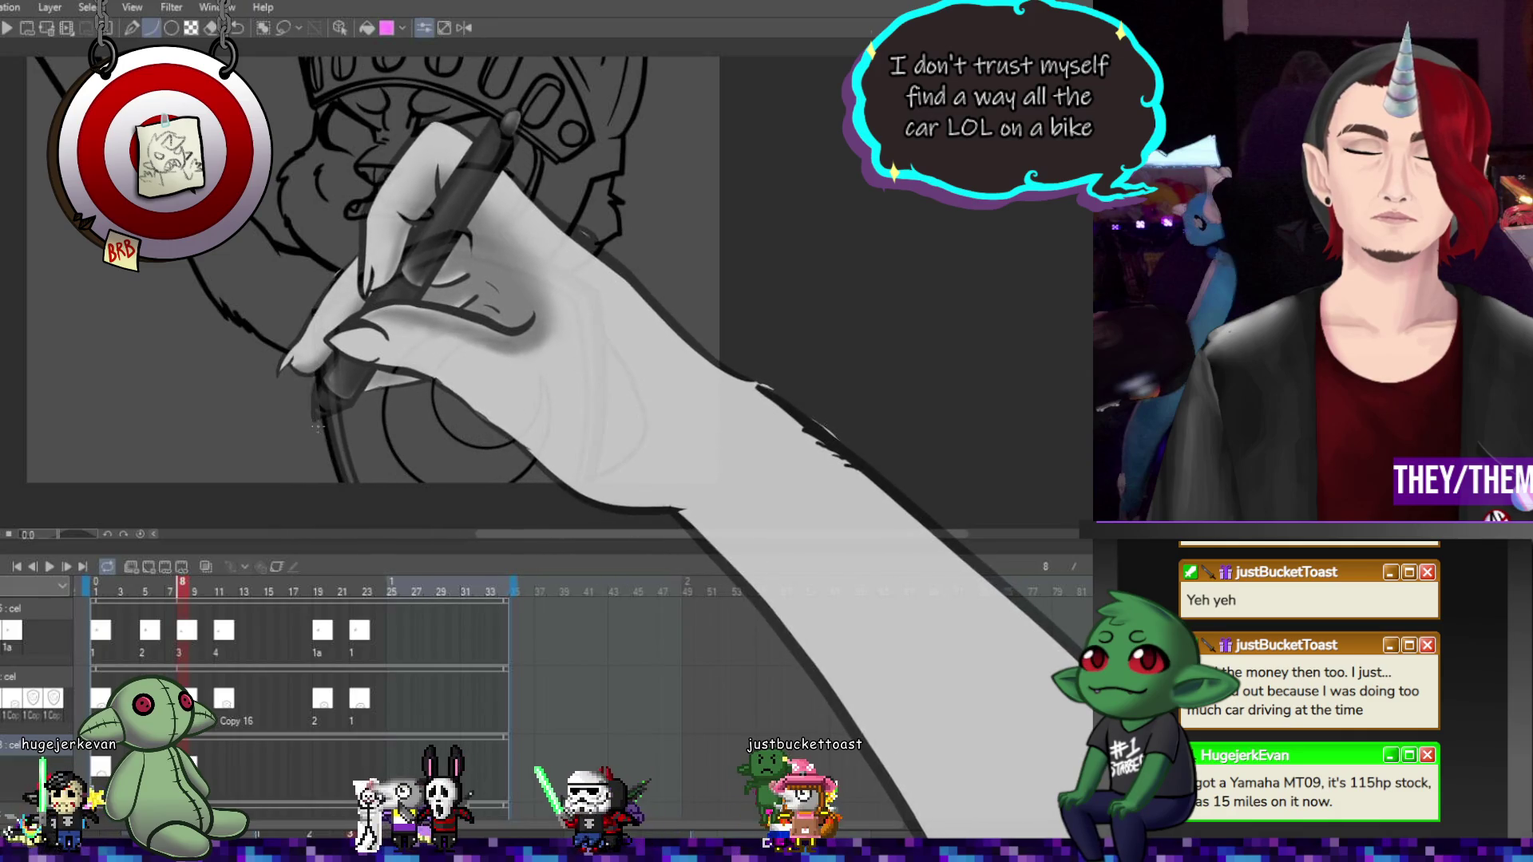
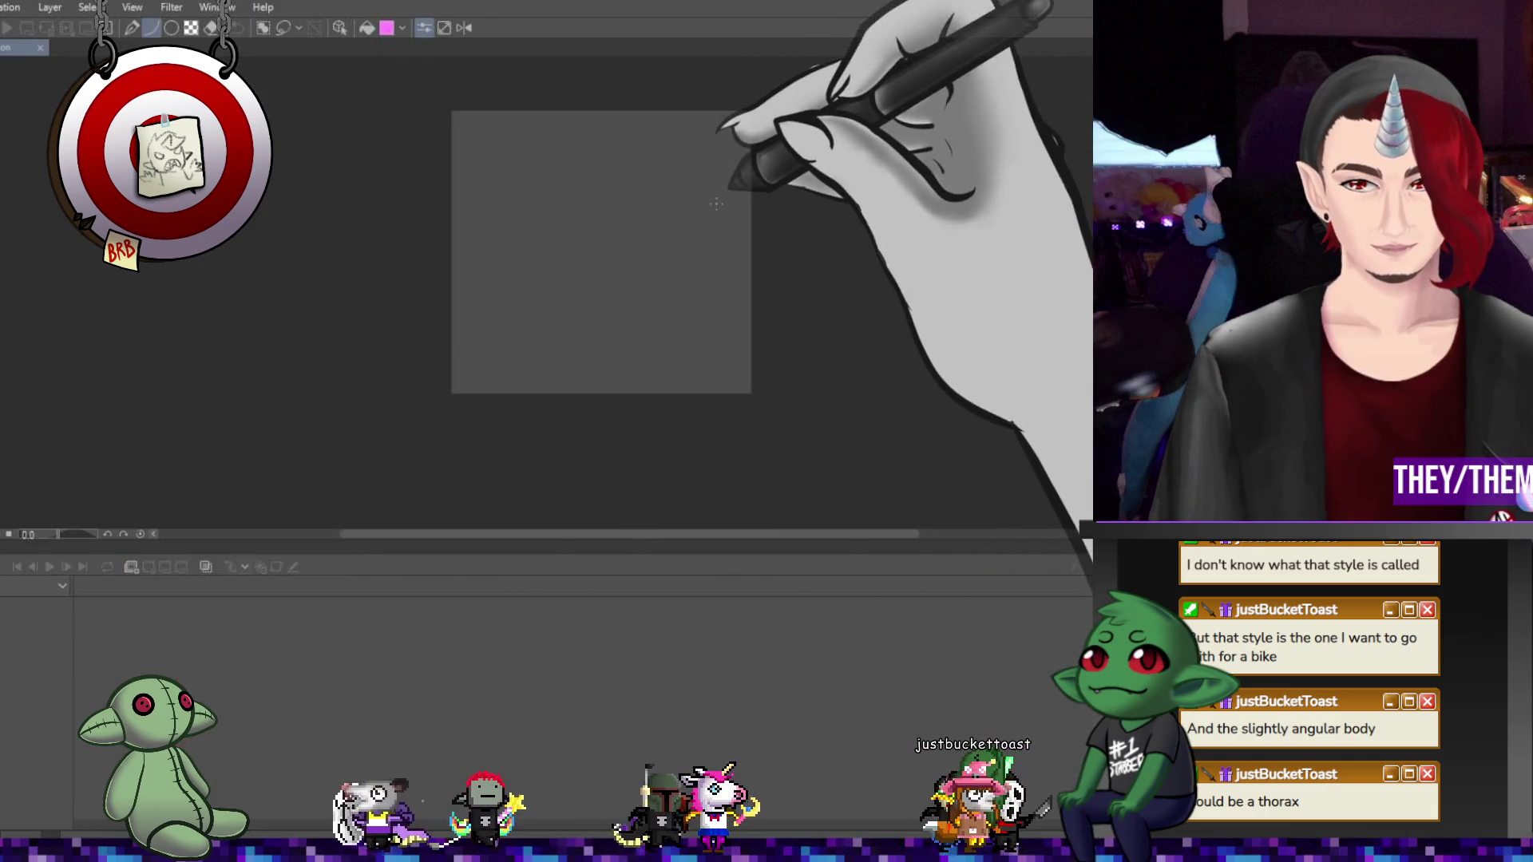
Paste the motorcycle reference photo and scale it up to nearly fill the canvas
key(ctrl+v)
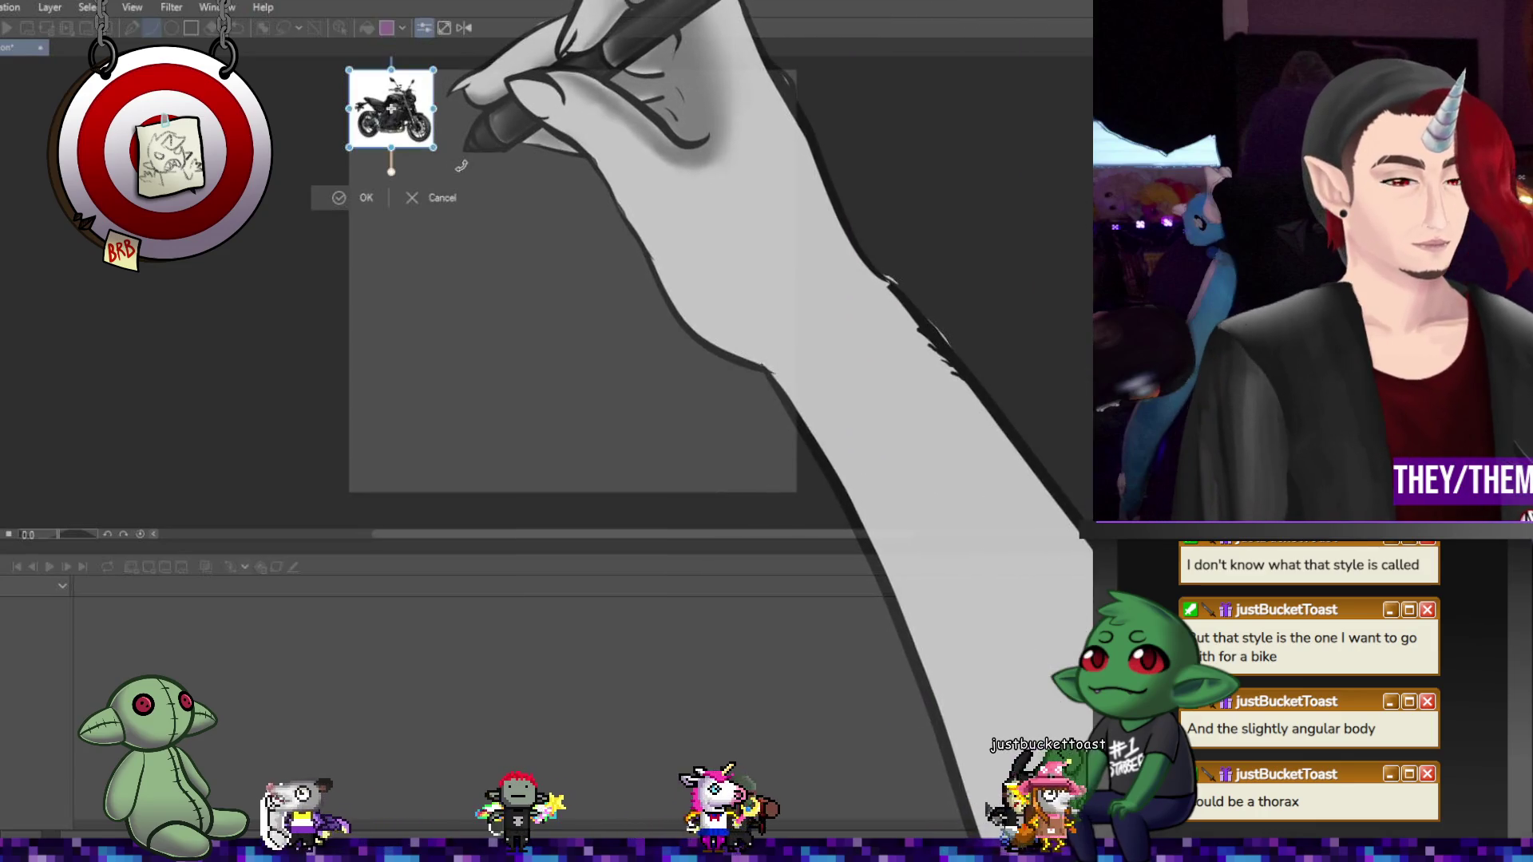
drag(434, 148, 702, 400)
drag(559, 239, 603, 263)
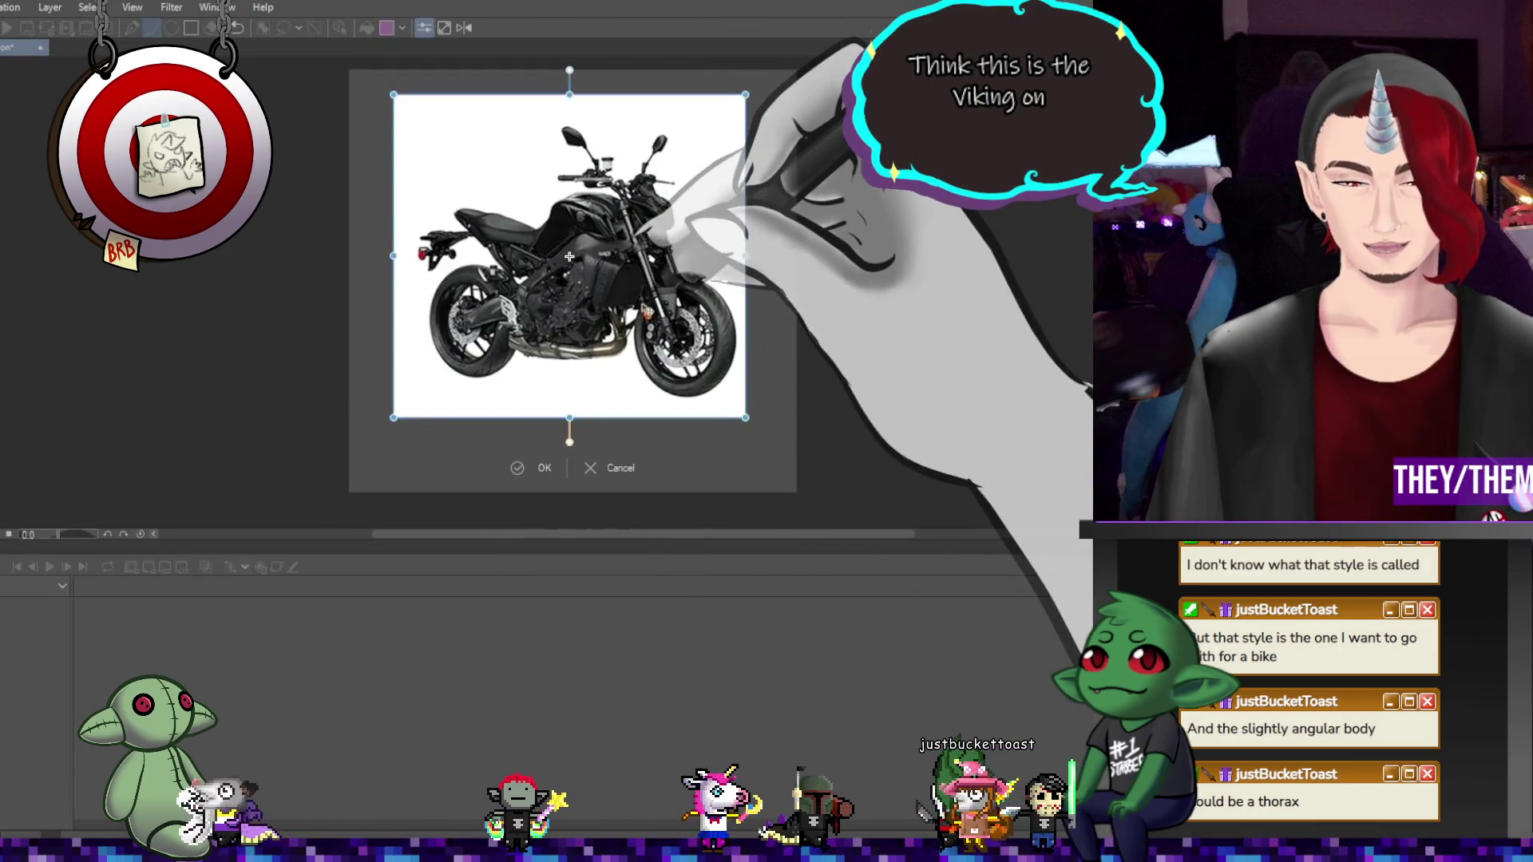
key(Return)
scroll(559, 240, up, 2)
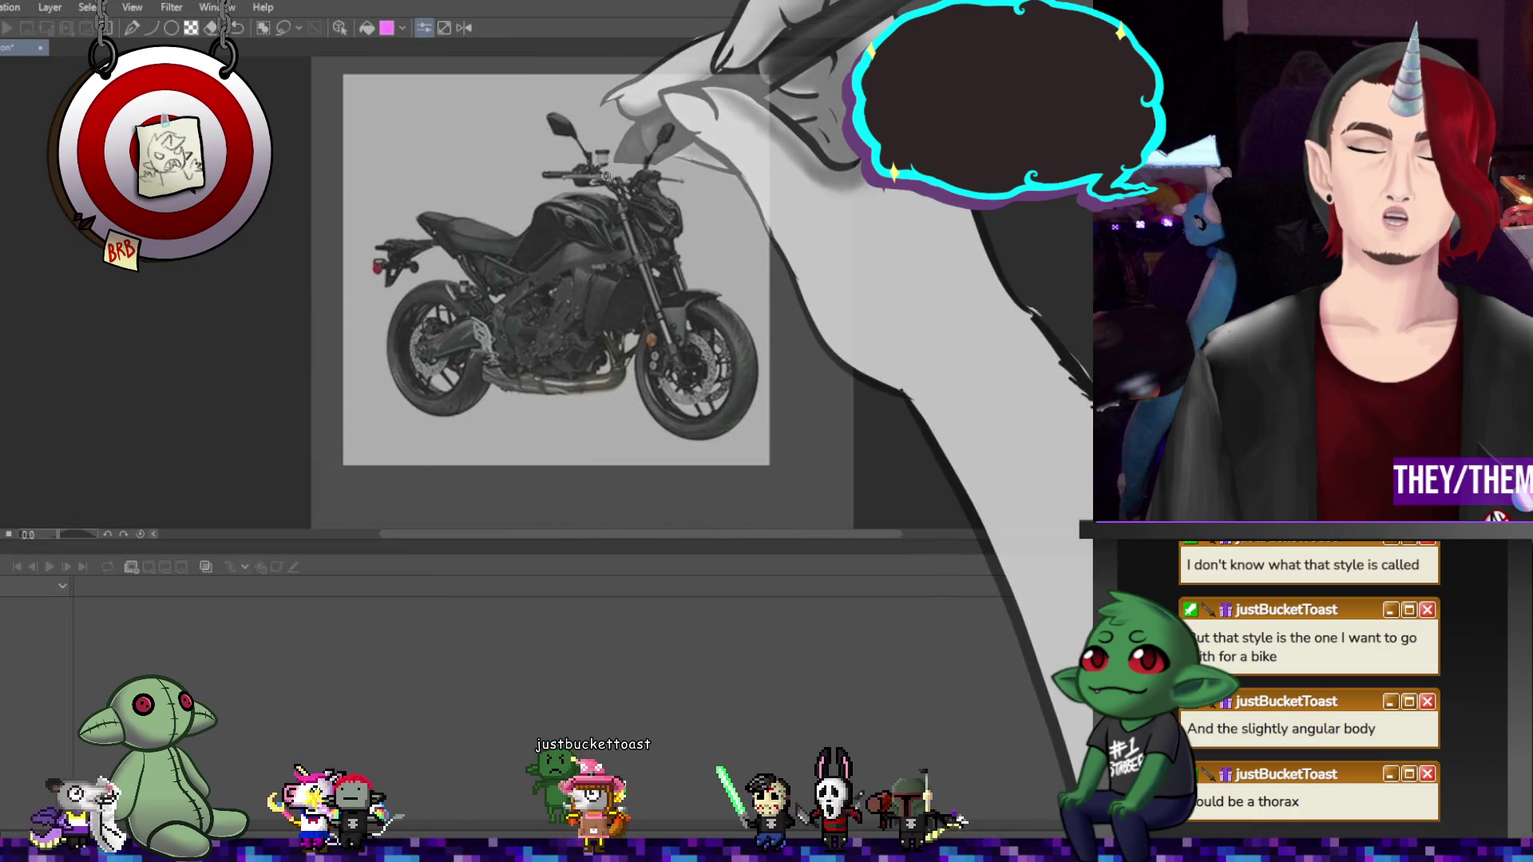
Sketch black antennae over the mirrors, a head around the headlight, and body and wing strokes
mouse_move(558, 142)
mouse_down()
mouse_move(607, 172)
mouse_move(671, 119)
mouse_move(679, 140)
mouse_move(653, 174)
mouse_up()
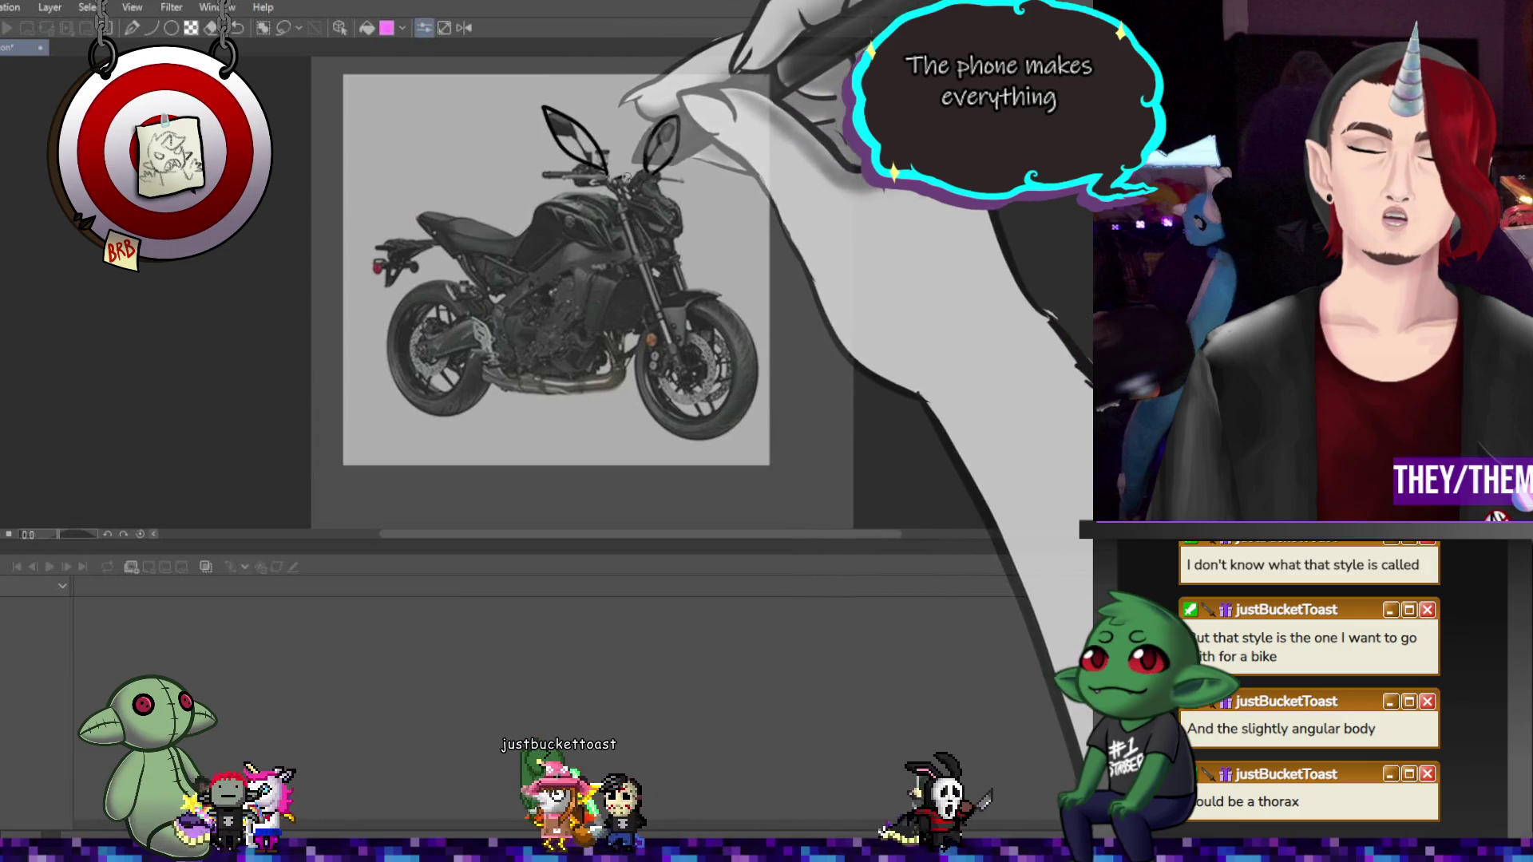
drag(631, 182, 677, 232)
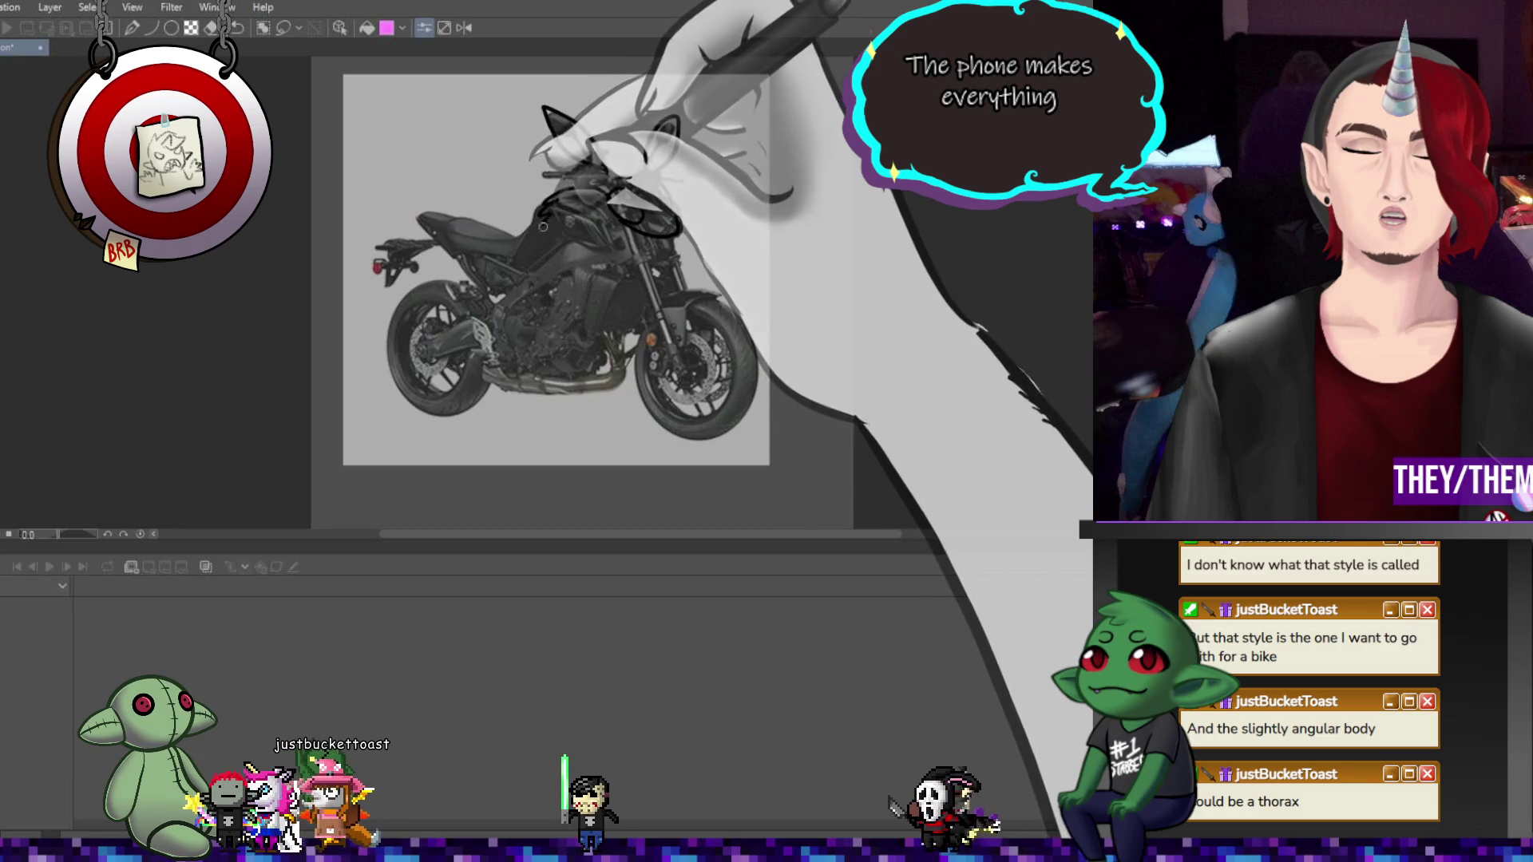
drag(540, 206, 641, 329)
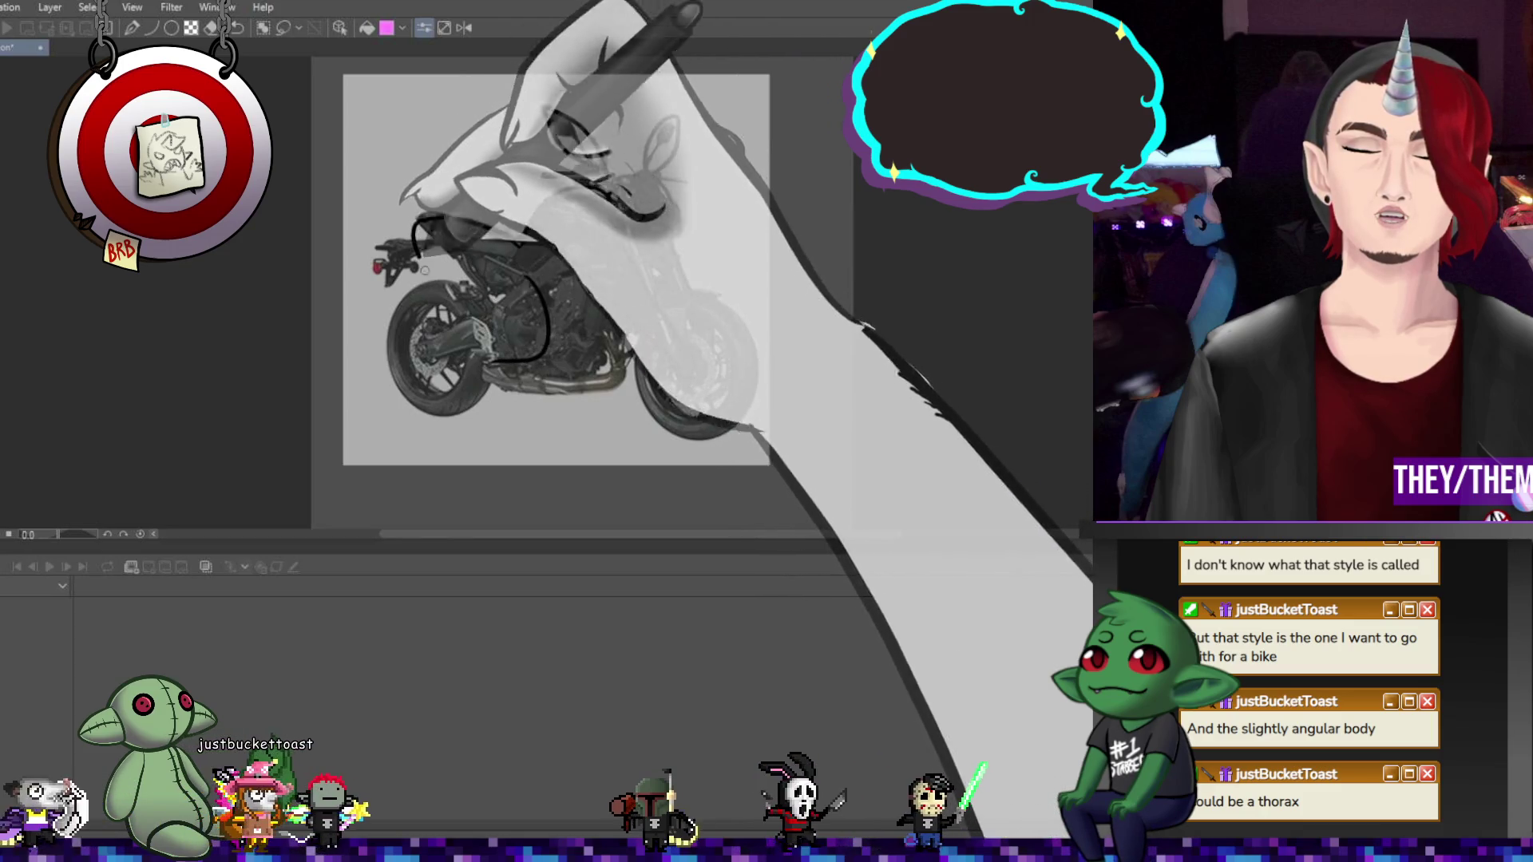
drag(563, 240, 685, 374)
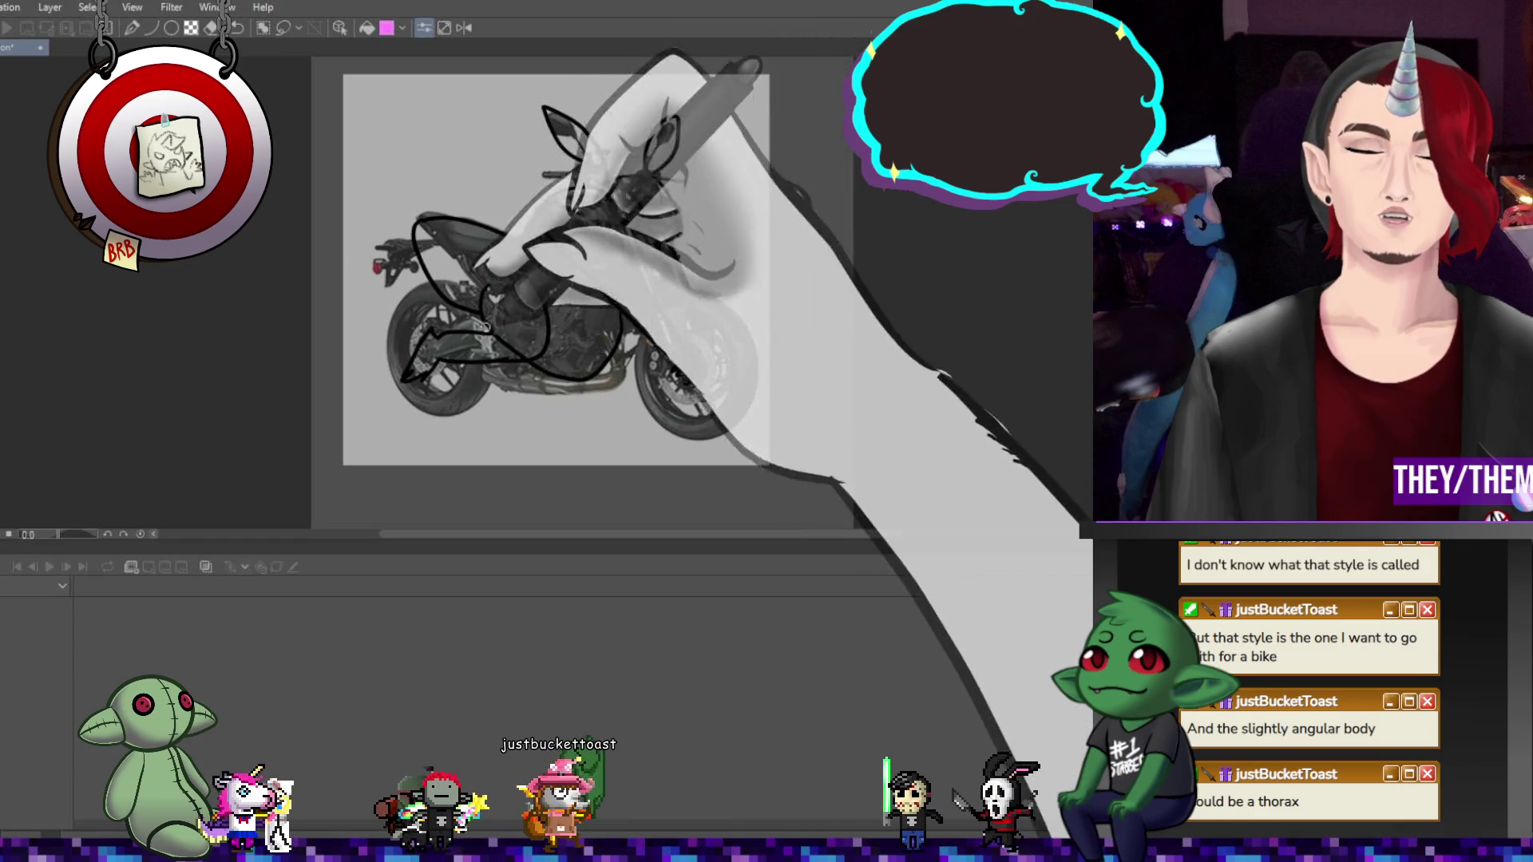
drag(615, 351, 498, 261)
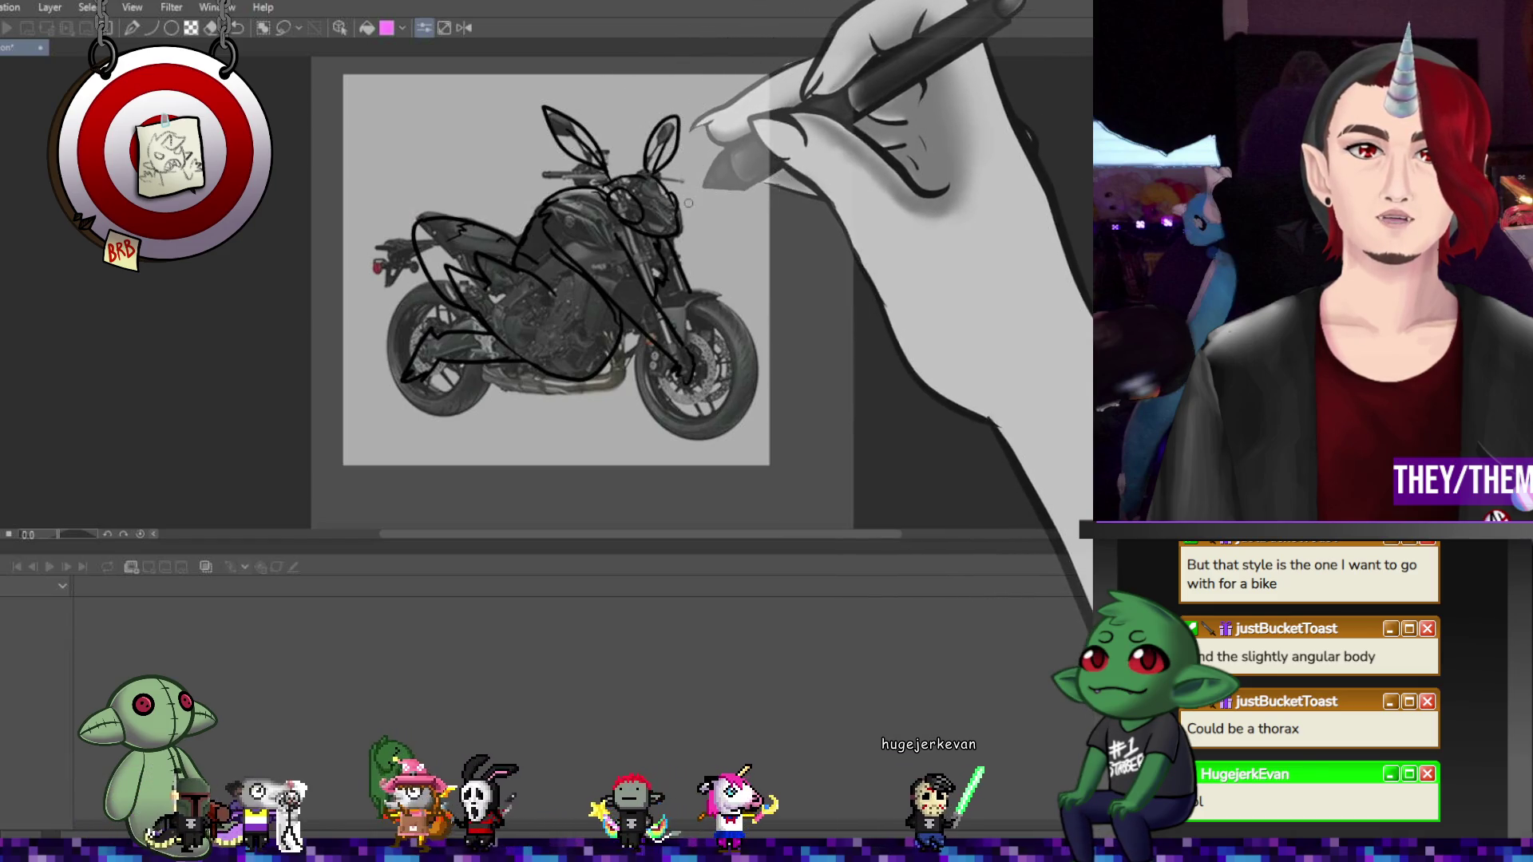
Paint two filled red eye dots on the motorcycle's headlight
mouse_move(629, 193)
mouse_down()
mouse_move(628, 212)
mouse_move(619, 200)
mouse_up()
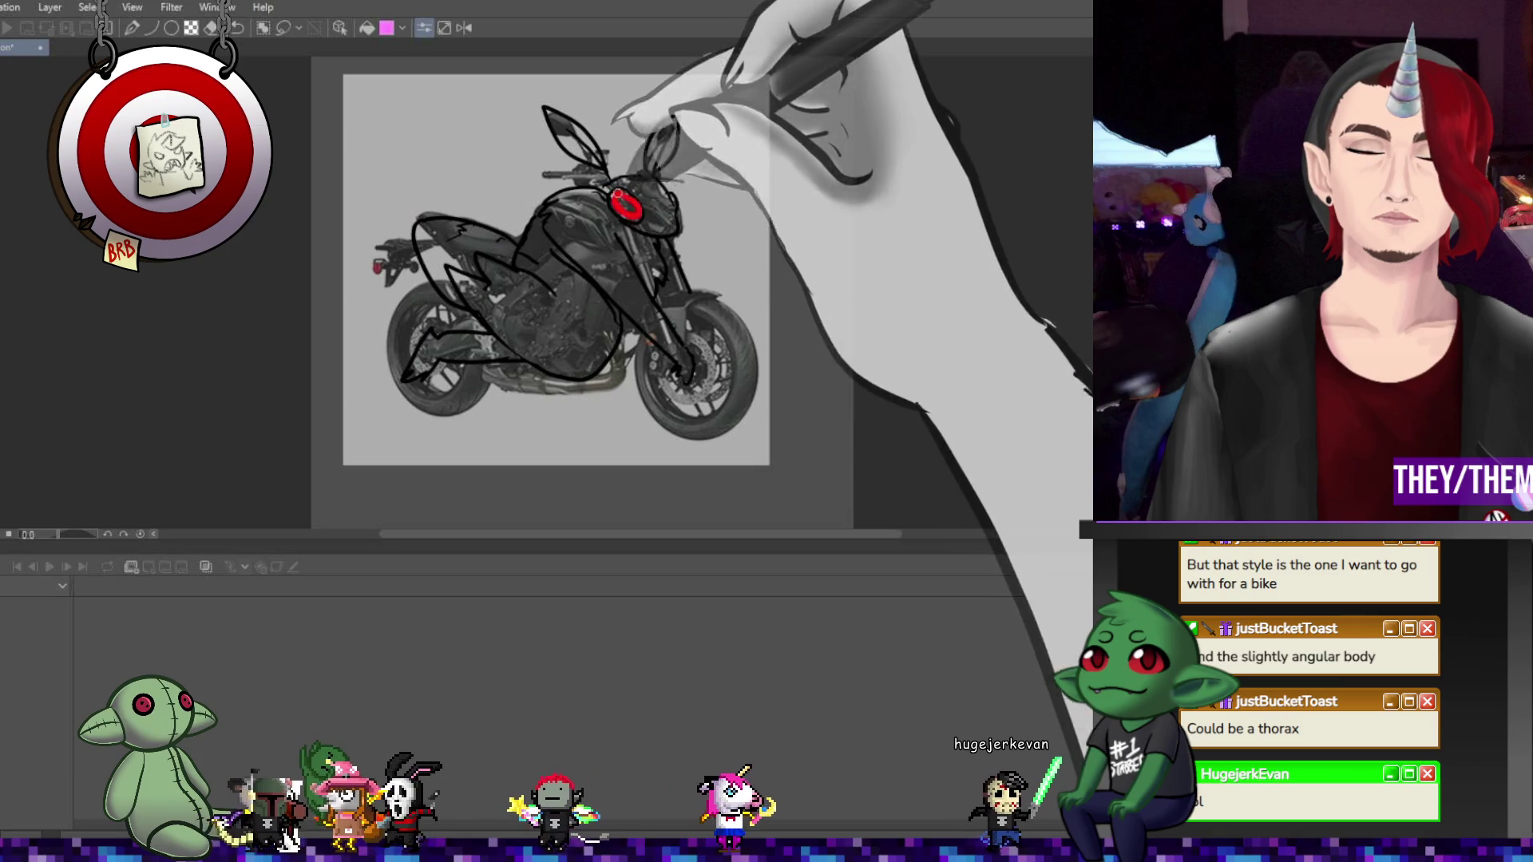
drag(564, 334, 520, 320)
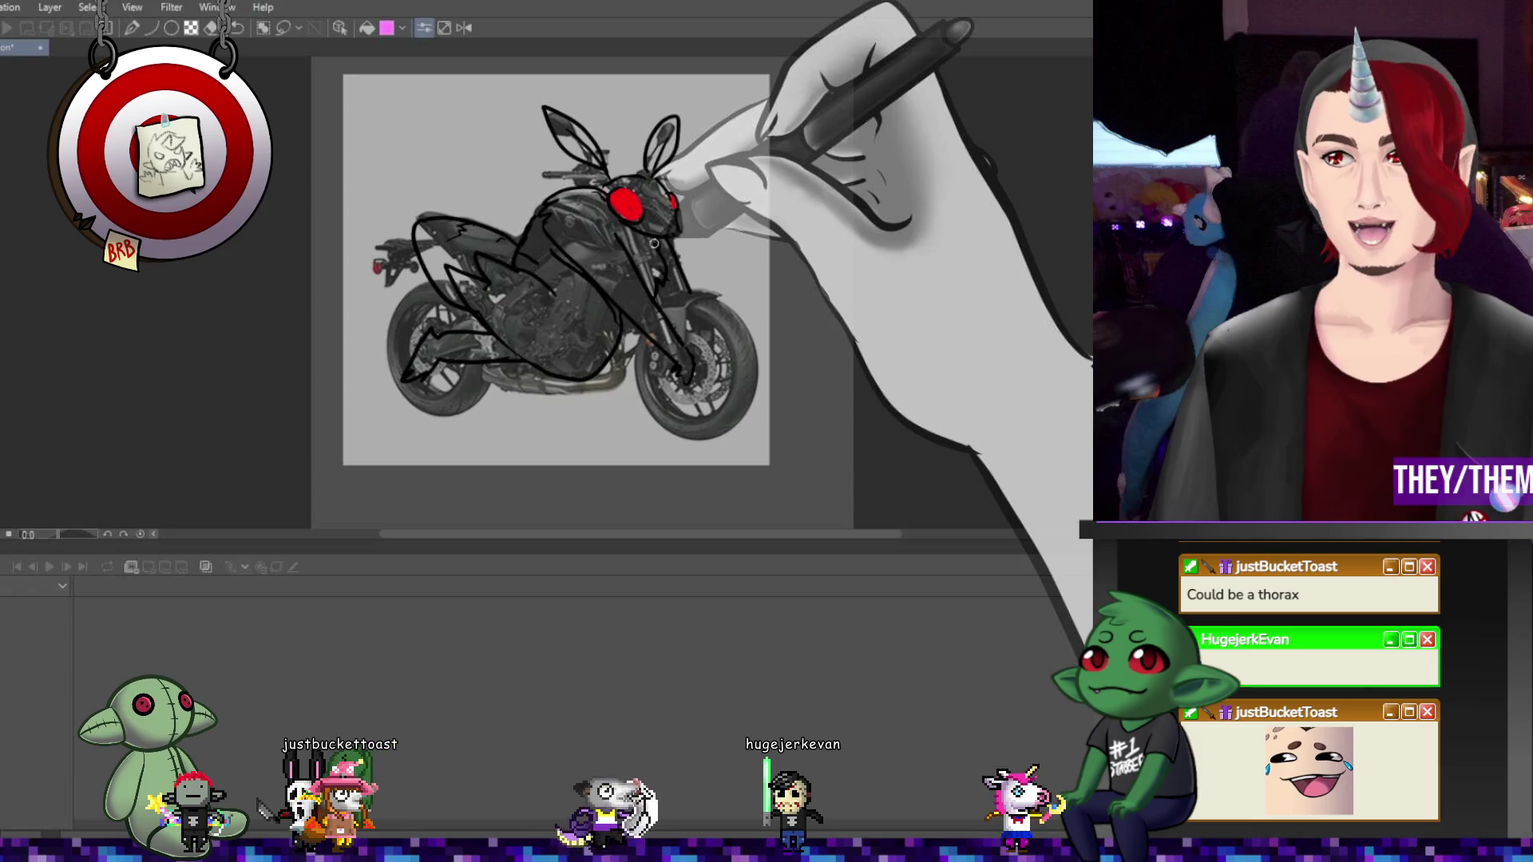
scroll(653, 231, down, 3)
scroll(654, 218, up, 3)
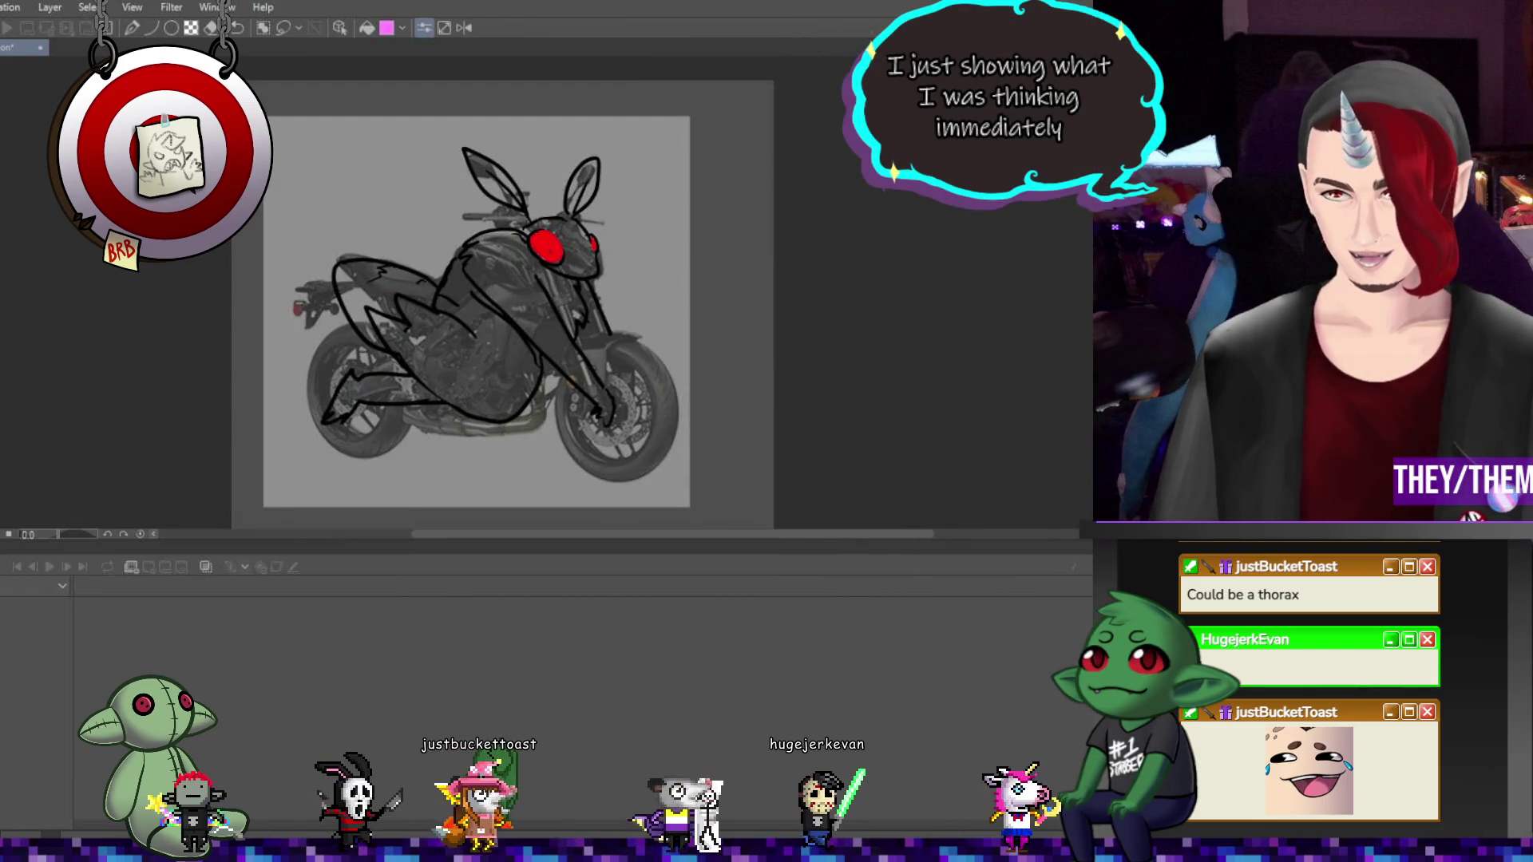
scroll(650, 352, down, 2)
scroll(650, 352, up, 2)
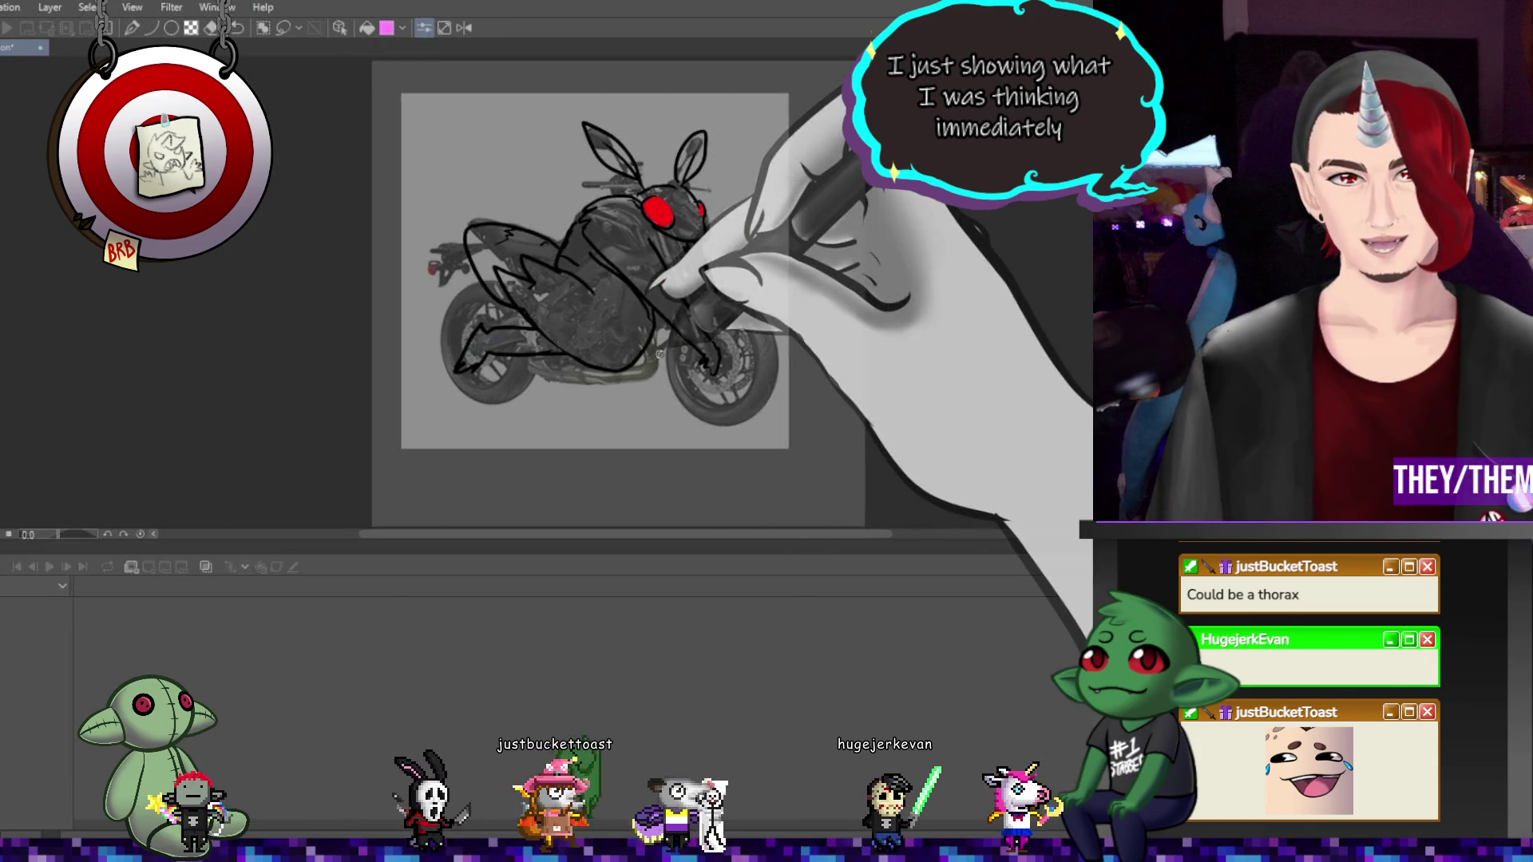
scroll(650, 353, down, 2)
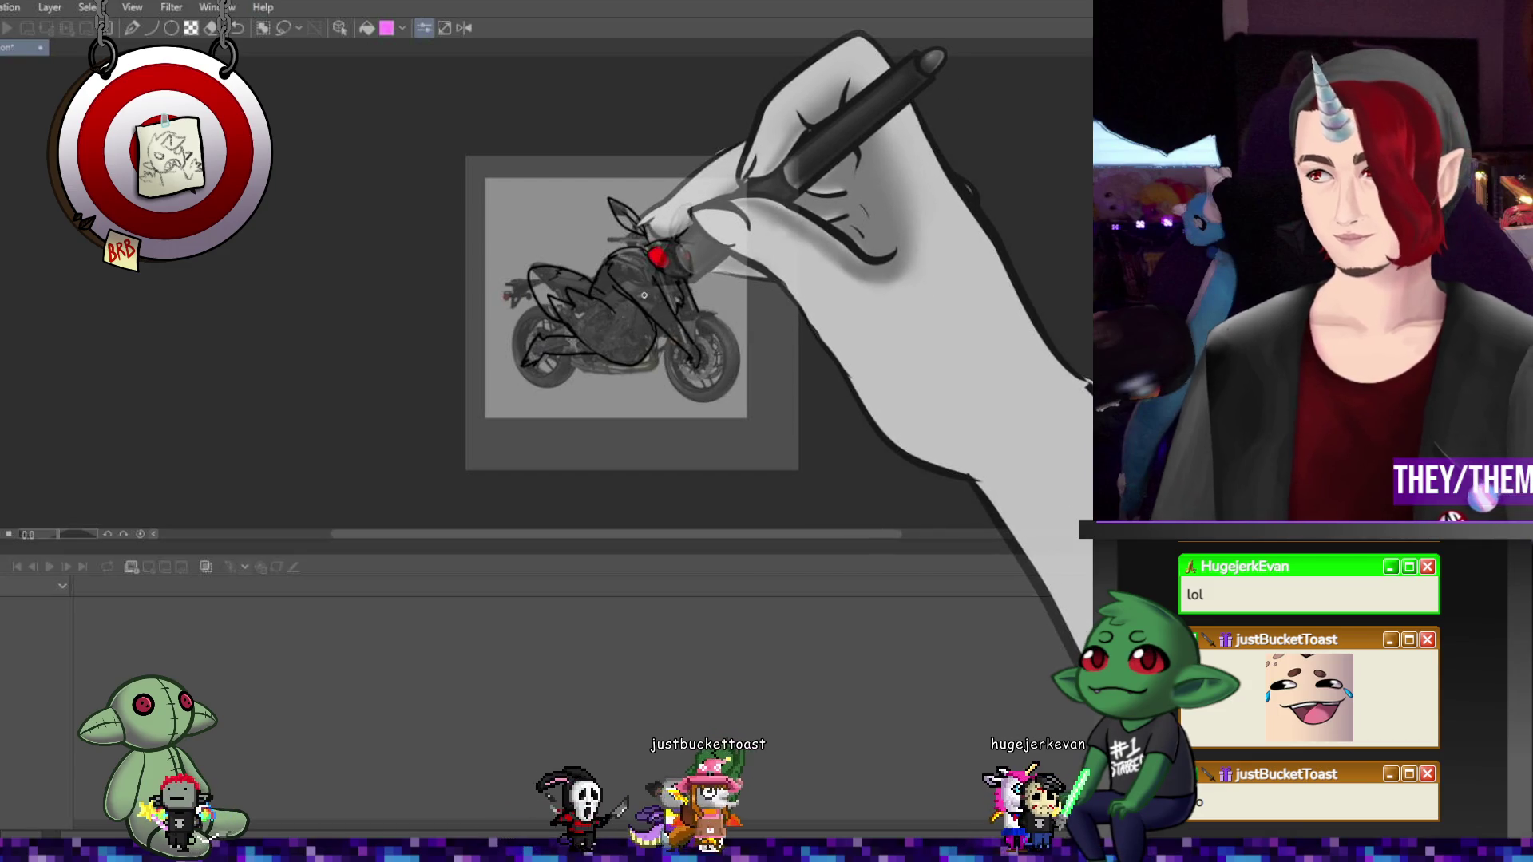
scroll(614, 296, down, 2)
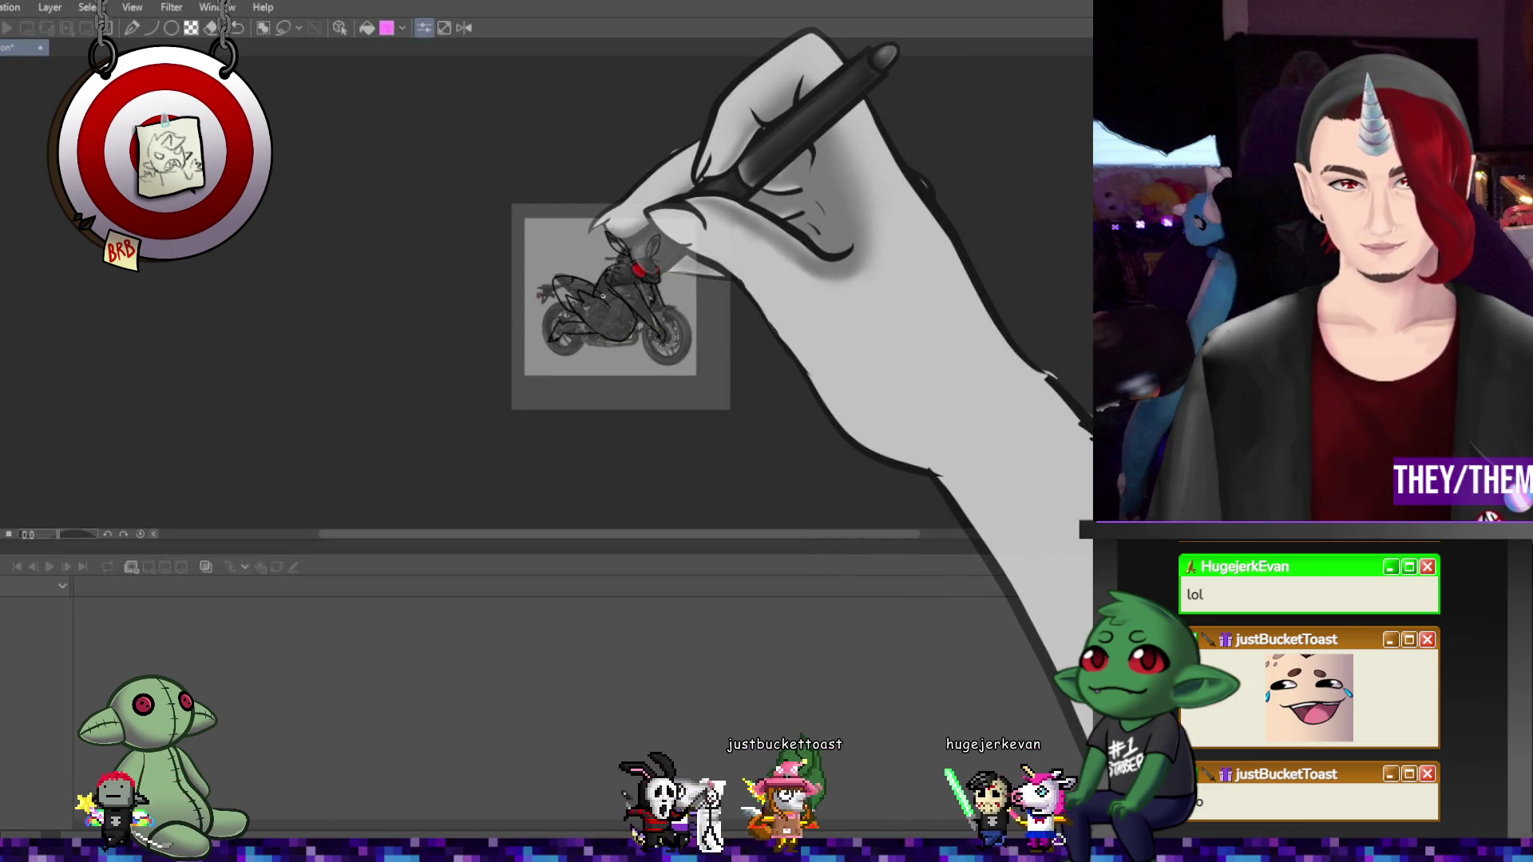
scroll(603, 295, up, 3)
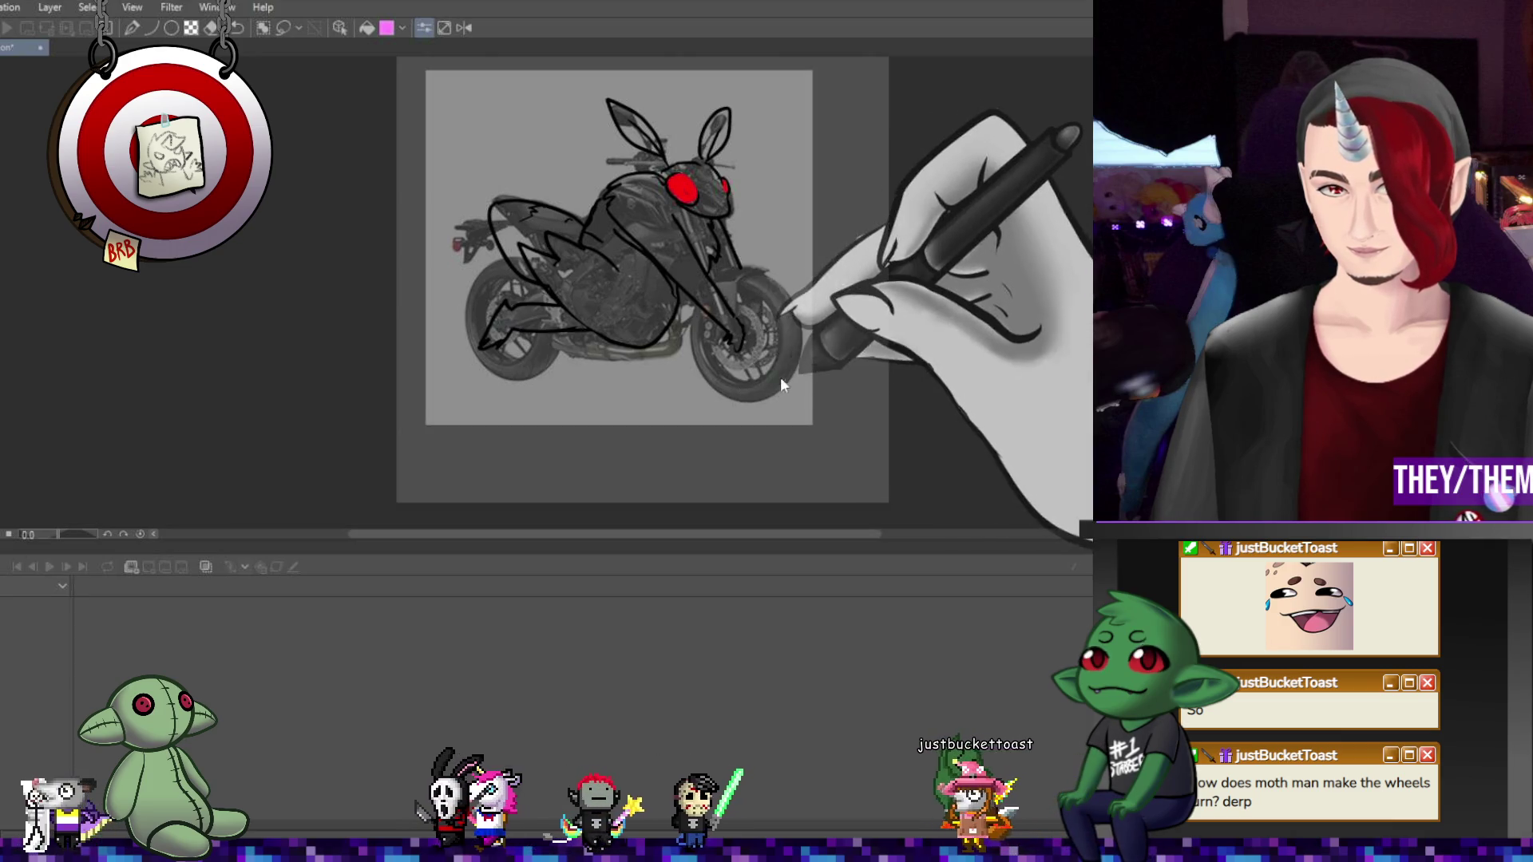
Sketch a rough red circle below the bike
scroll(719, 351, down, 1)
scroll(662, 327, up, 1)
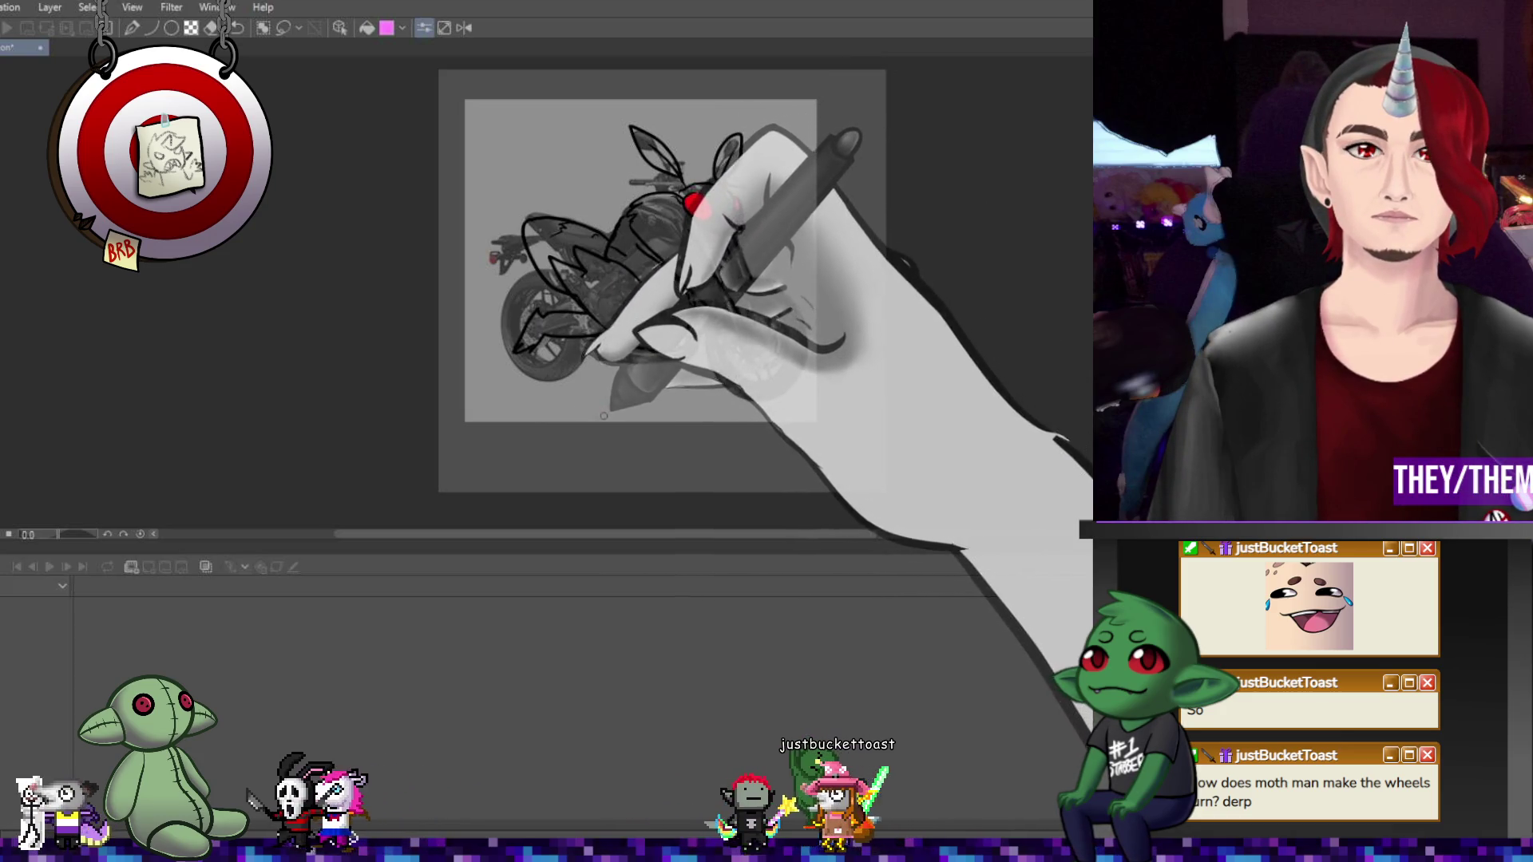
mouse_move(605, 408)
mouse_down()
mouse_move(663, 463)
mouse_move(599, 384)
mouse_up()
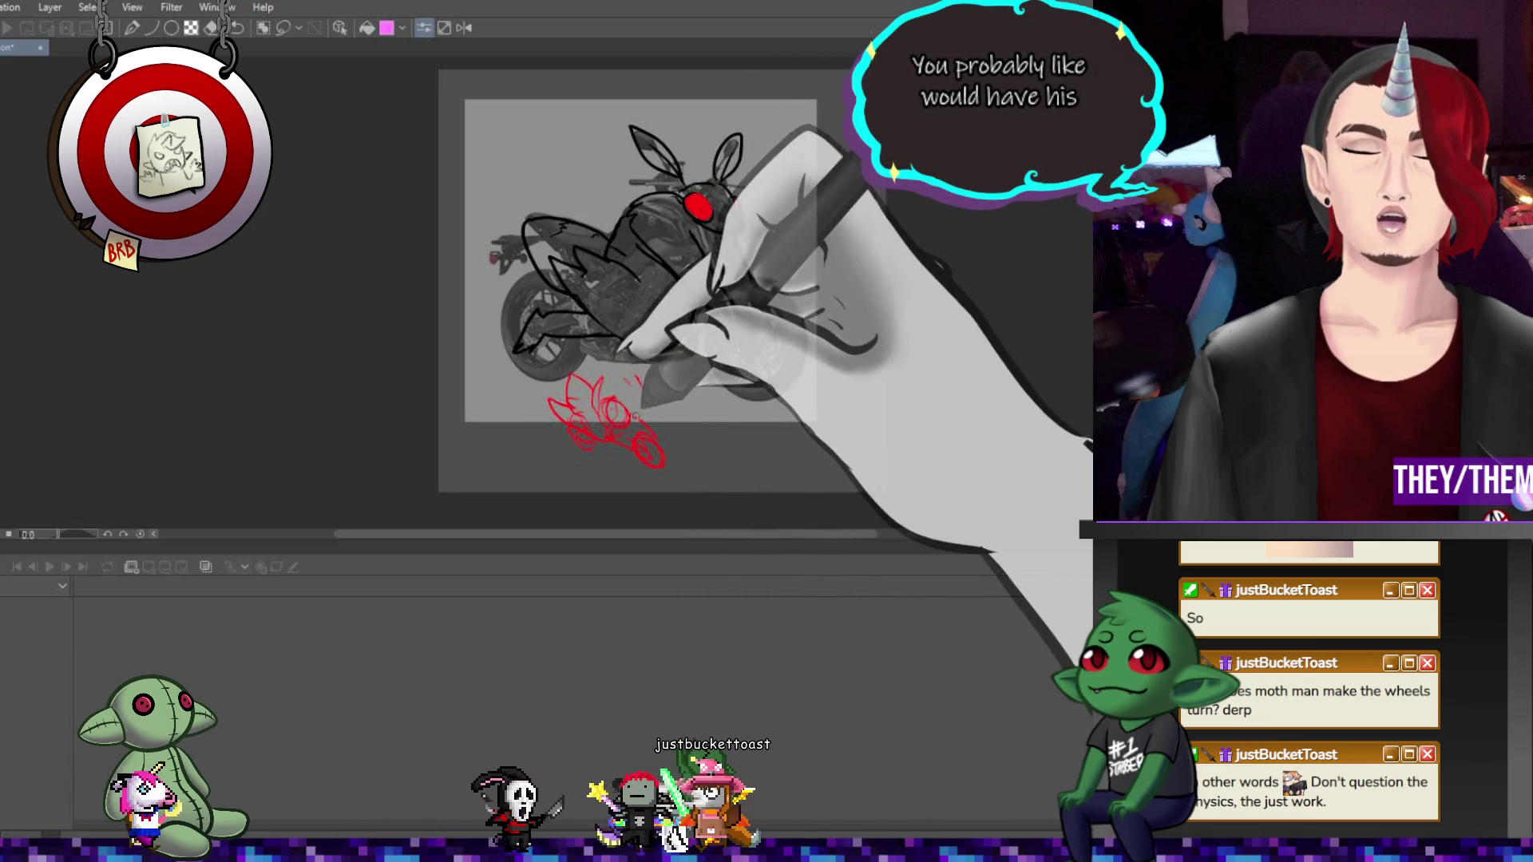
Extend the red sketch to the upper right, add a small oval eye, and begin free transform
drag(619, 411, 685, 375)
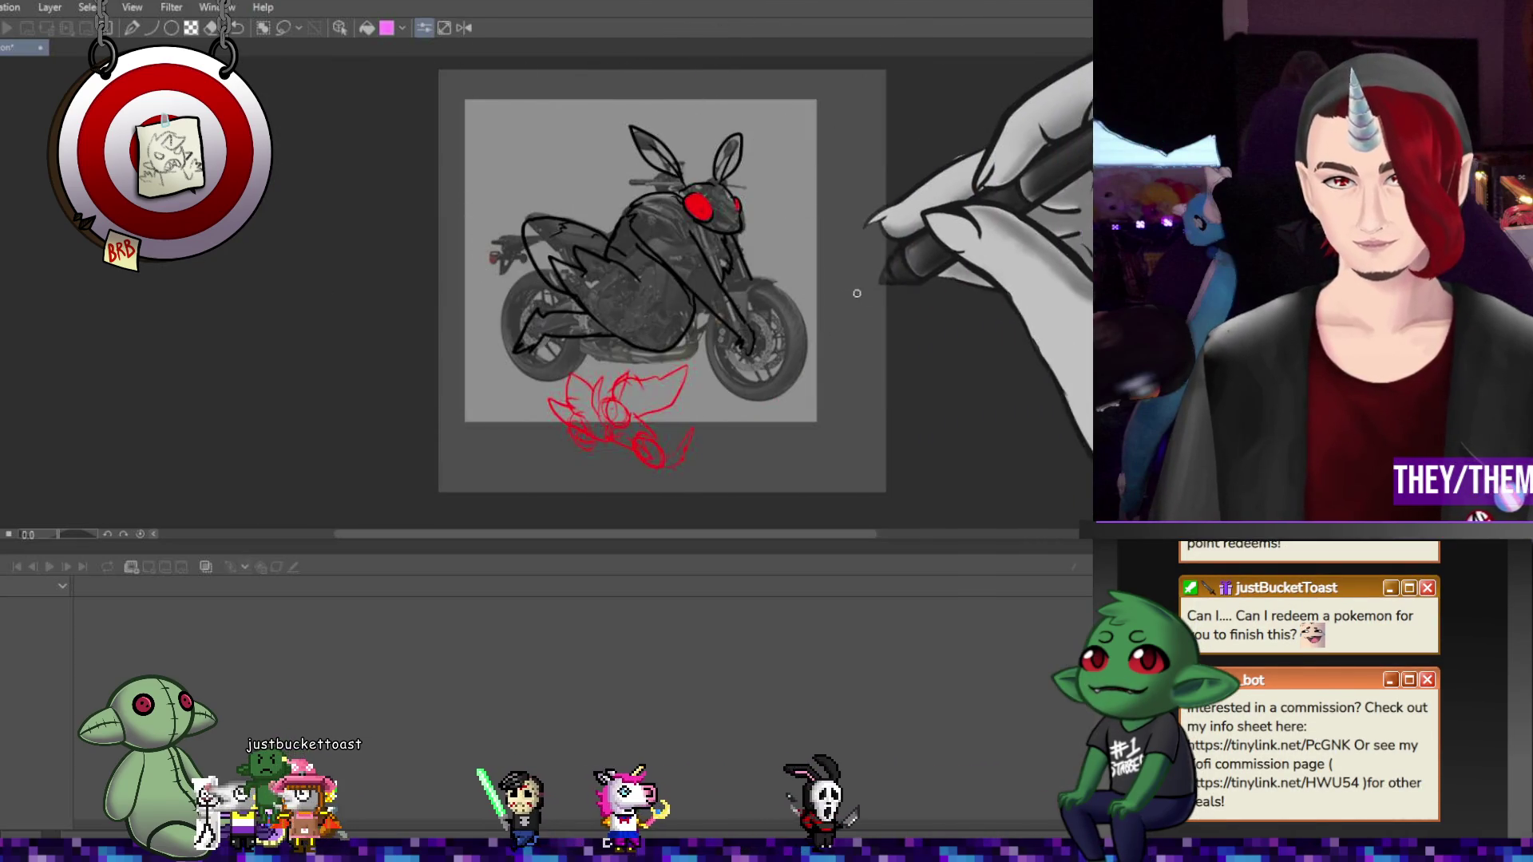
scroll(735, 315, down, 1)
scroll(787, 376, up, 3)
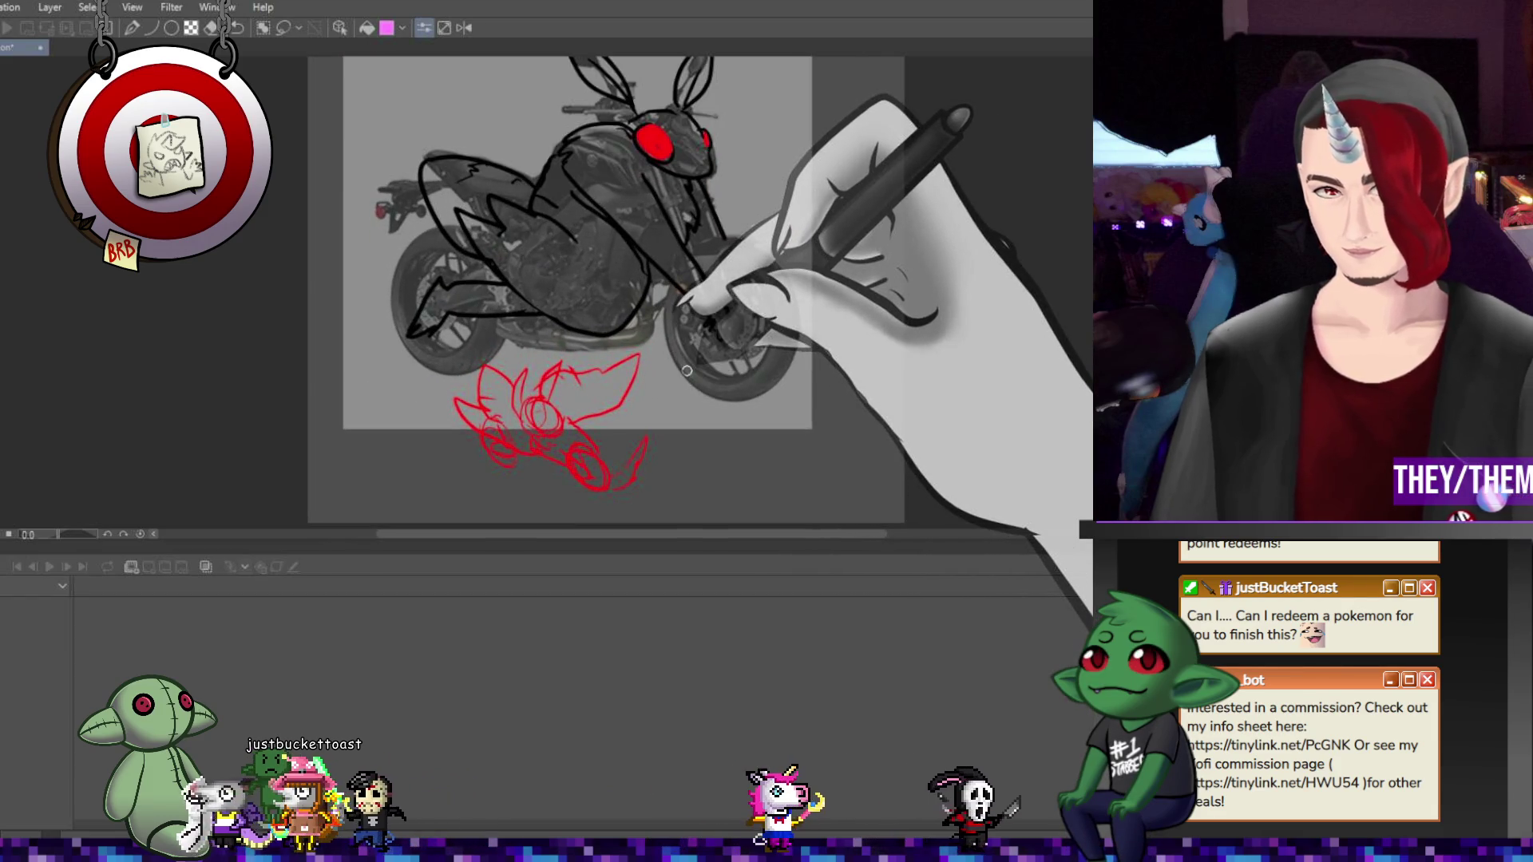
drag(593, 391, 610, 390)
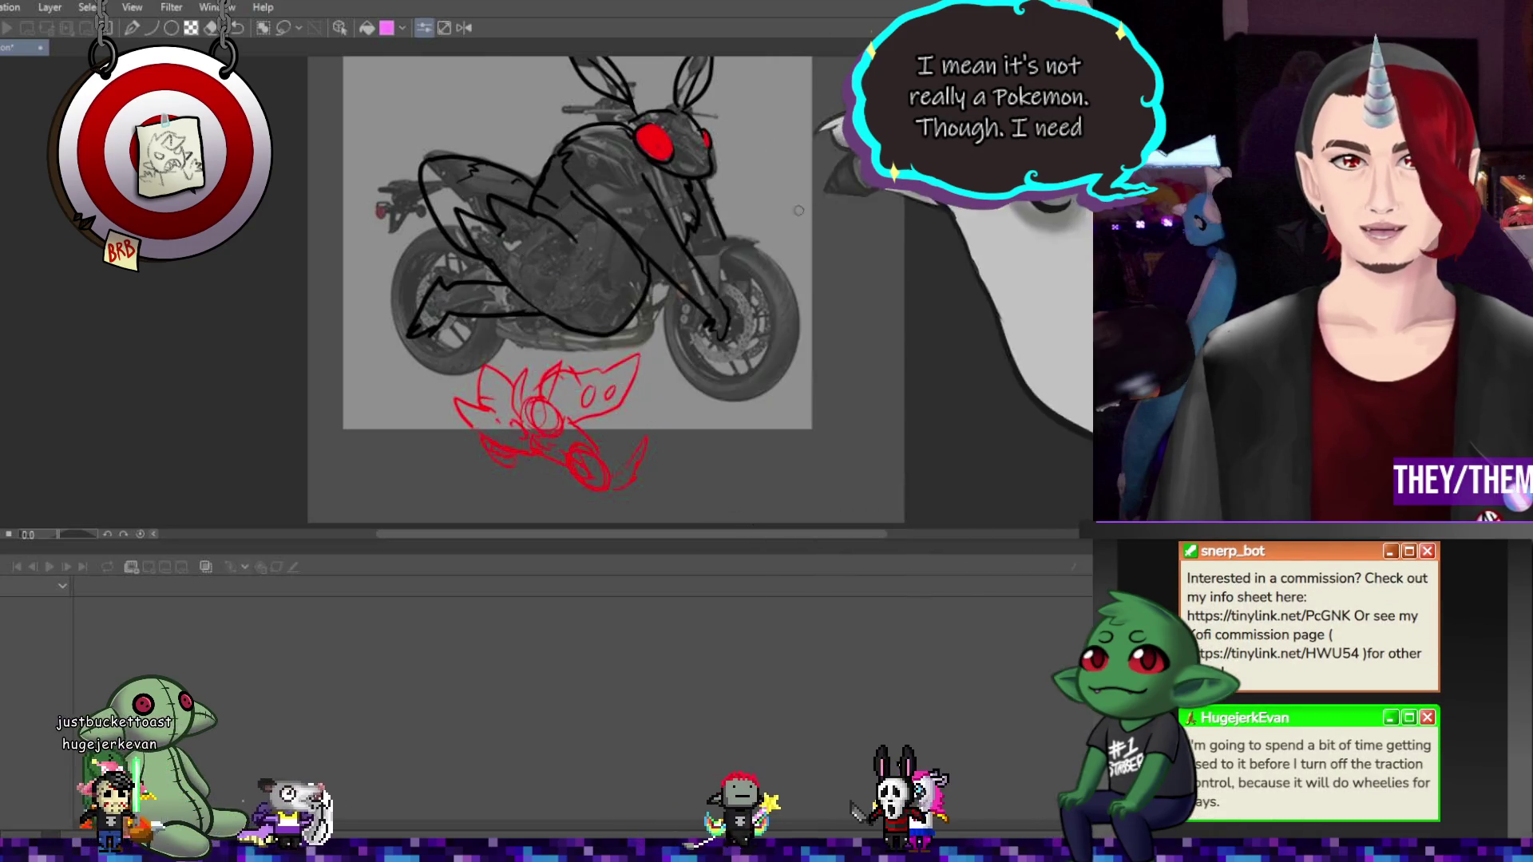
scroll(509, 448, down, 2)
scroll(447, 304, up, 3)
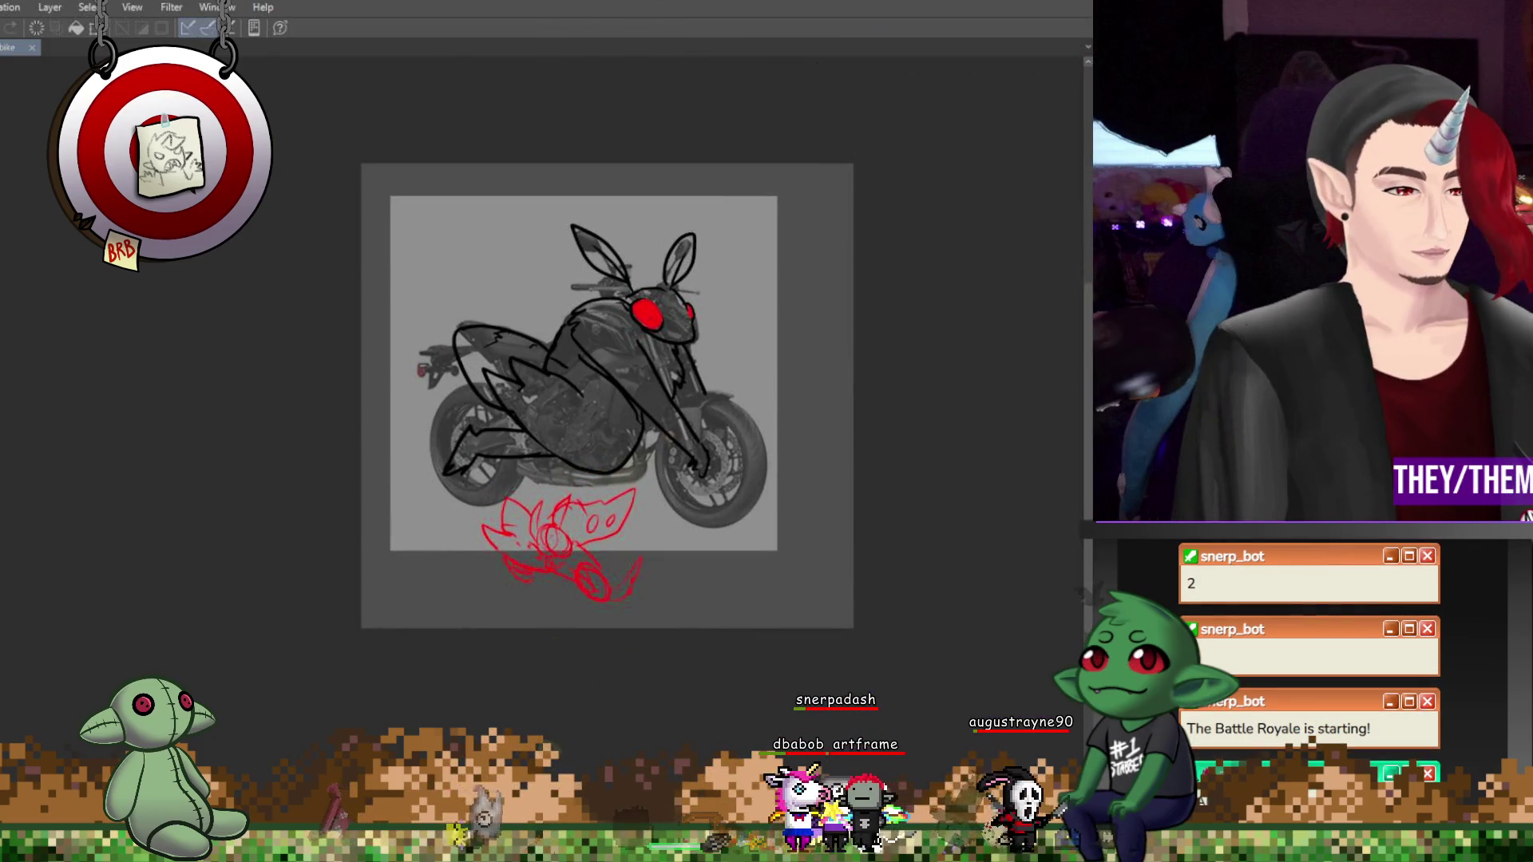
key(ctrl+t)
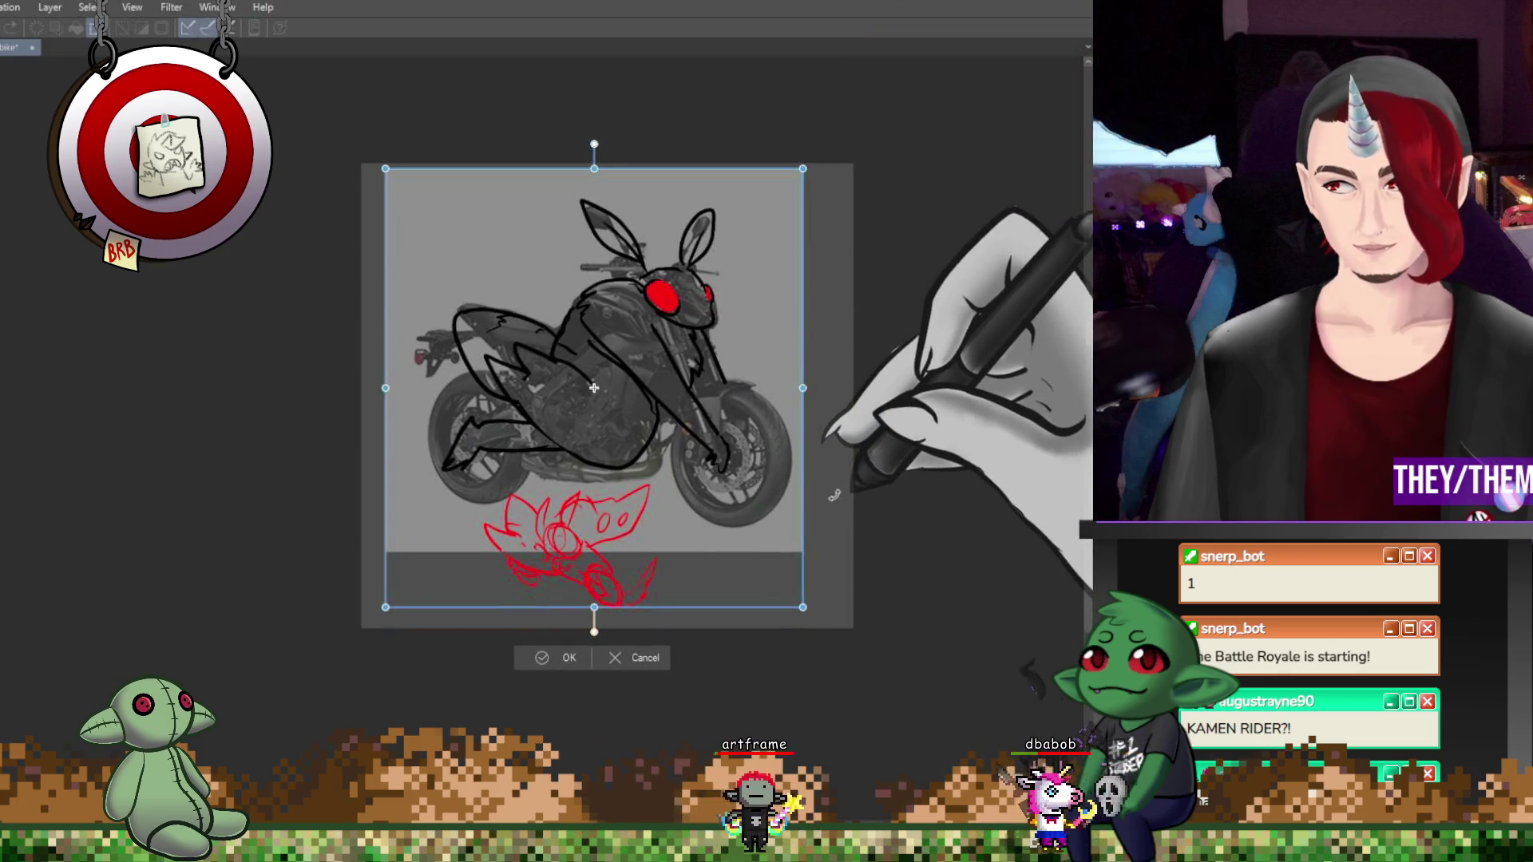
Enlarge the moth-on-bike drawing slightly from the corner handle and zoom out to review
drag(803, 607, 820, 627)
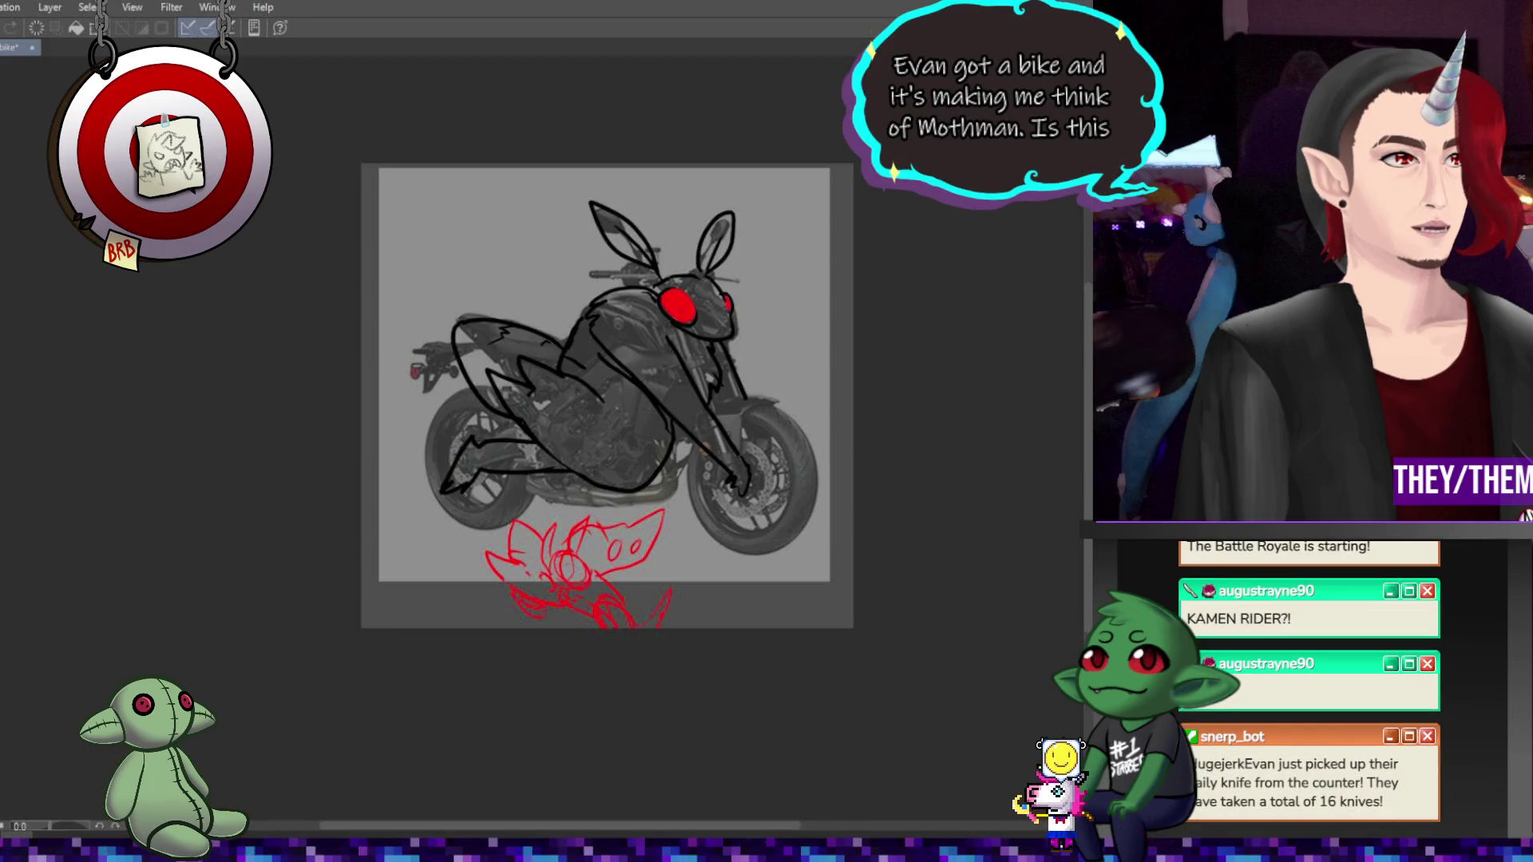
key(ctrl+minus)
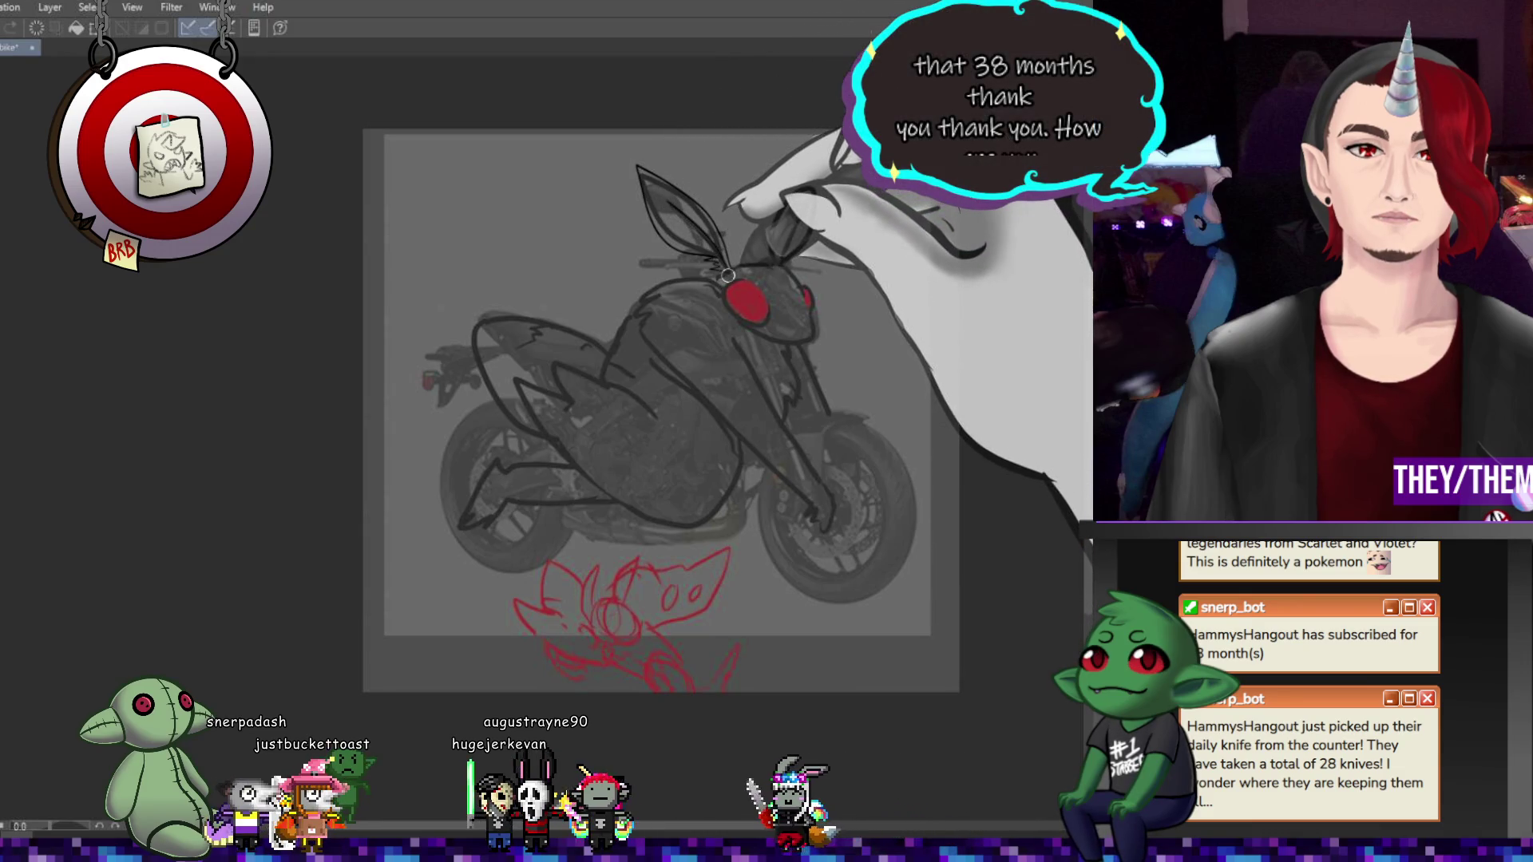
scroll(743, 263, up, 3)
Undo the stray left-antenna stroke and zoom out to view the whole drawing
scroll(779, 204, down, 3)
scroll(790, 239, up, 2)
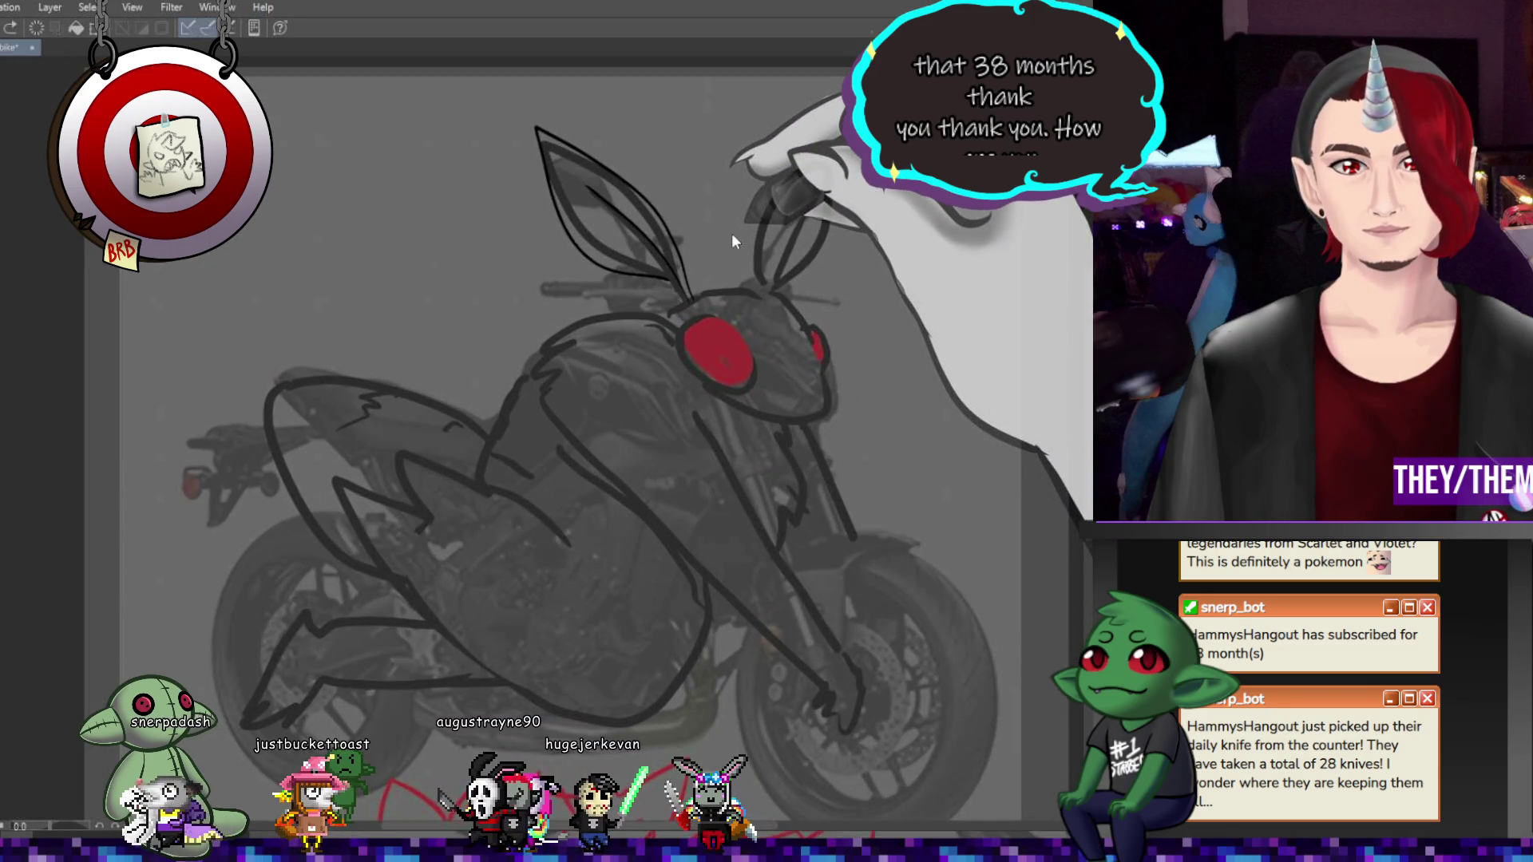
key(ctrl+z)
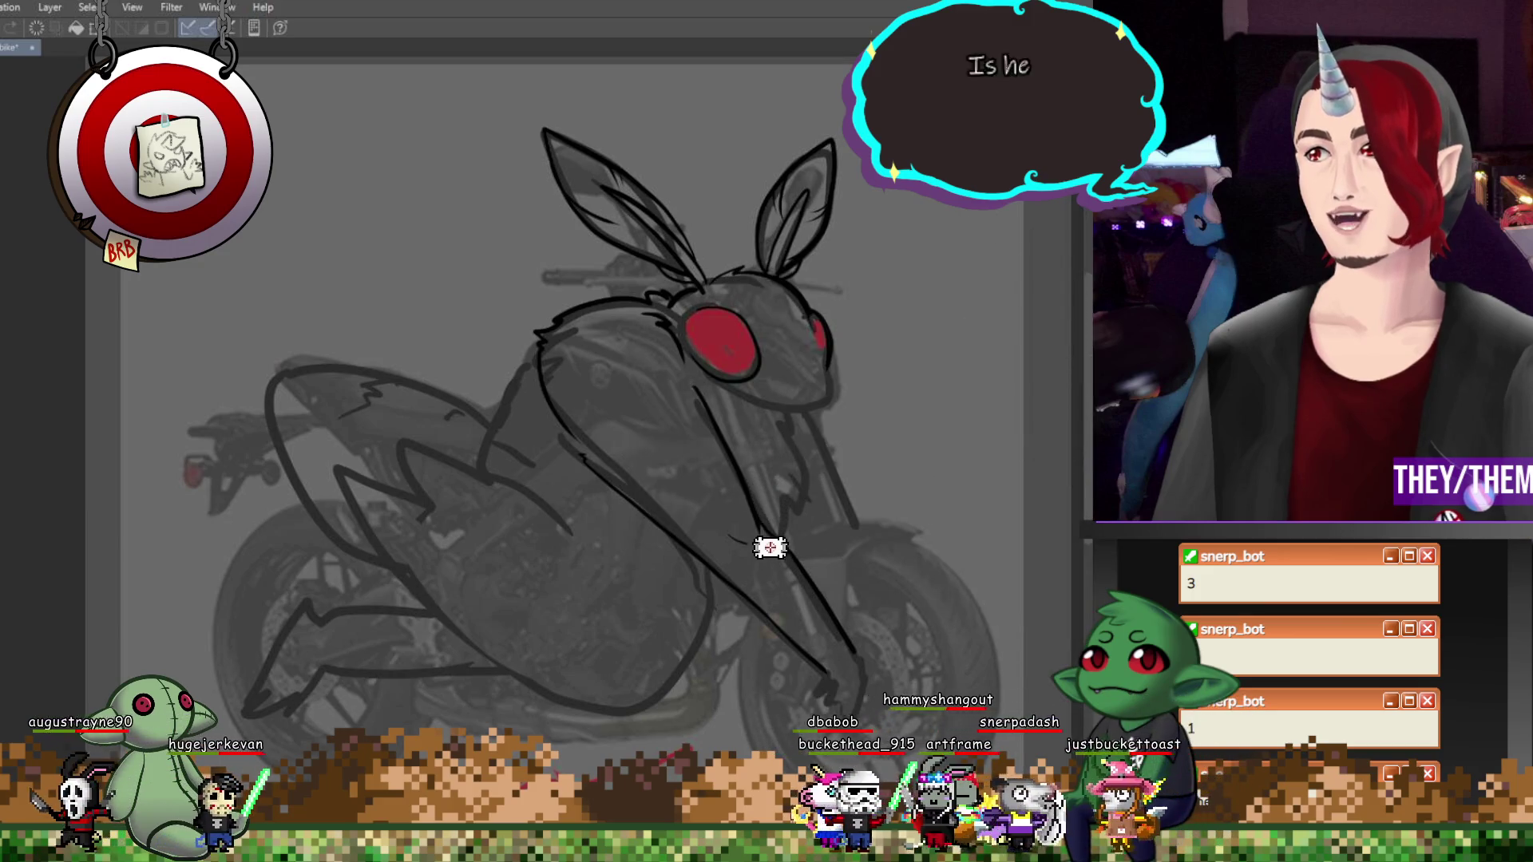
key(ctrl+minus)
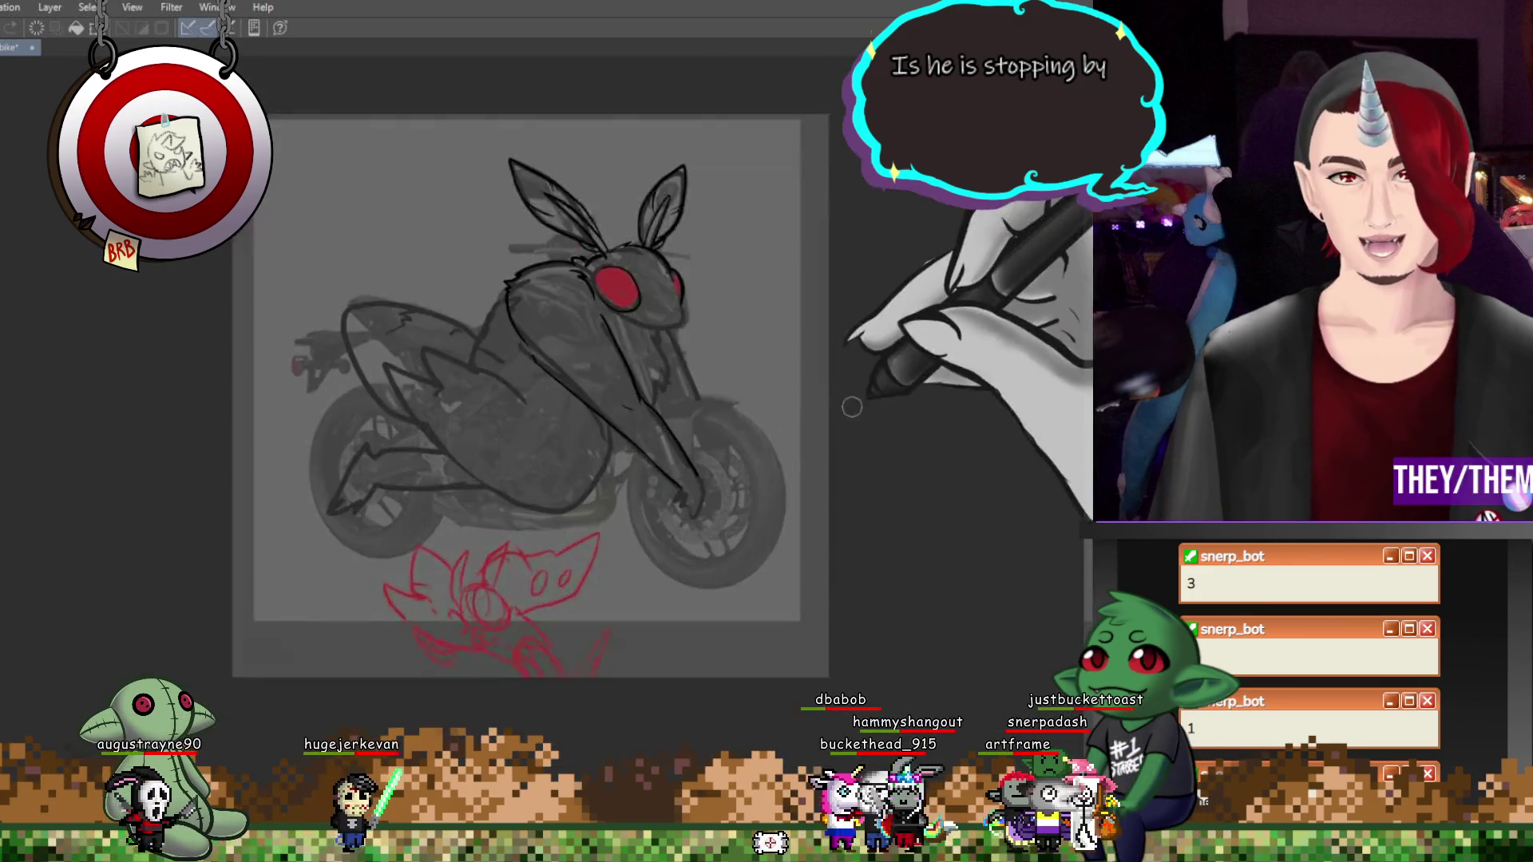
Zoom in on the moth's head and ink fur along its neck, back and shoulders
key(ctrl+plus)
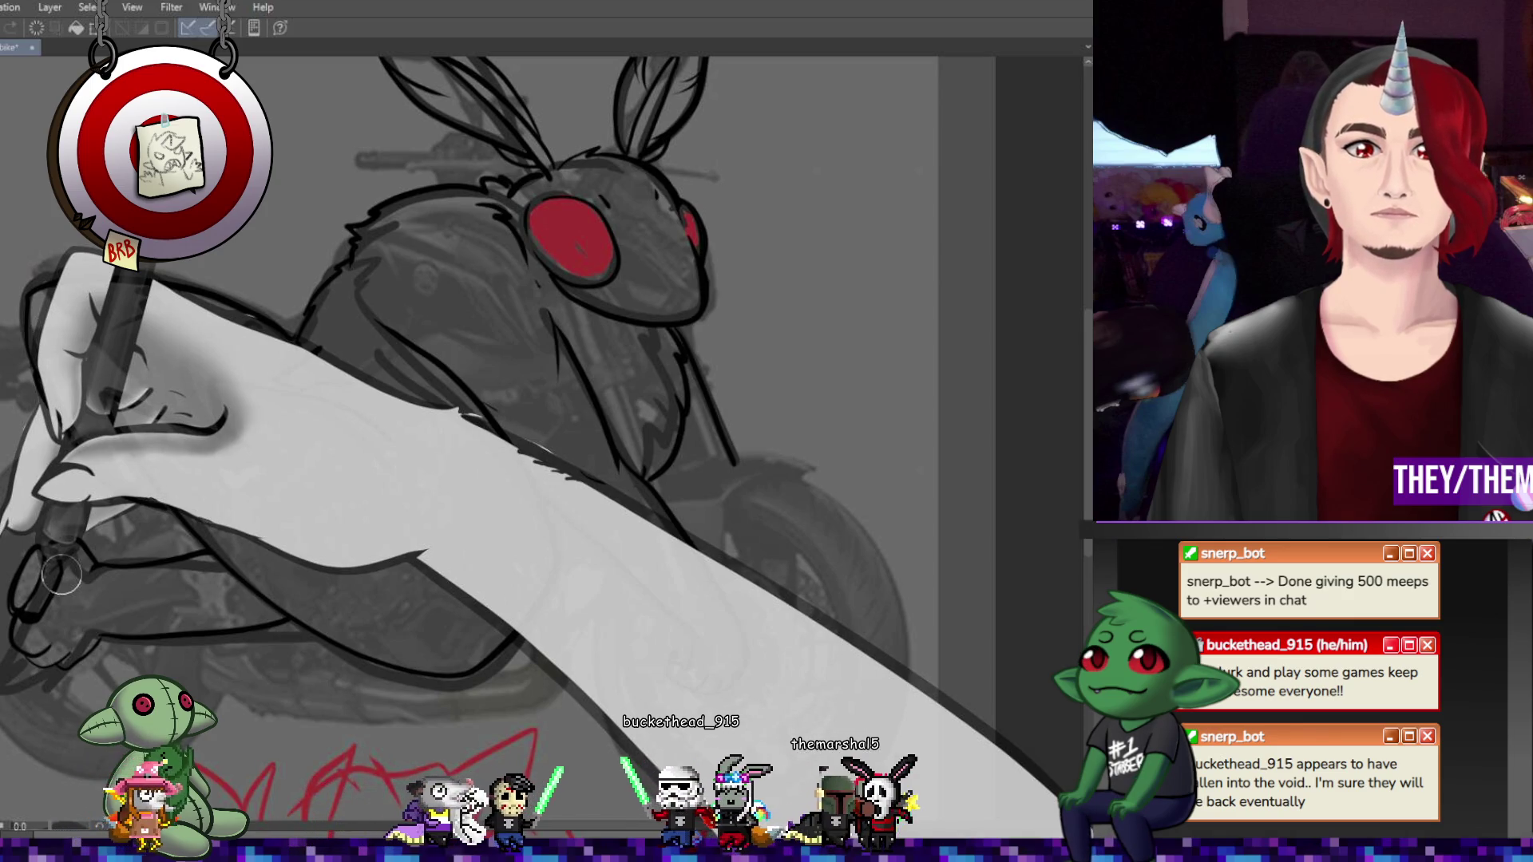
scroll(62, 575, down, 5)
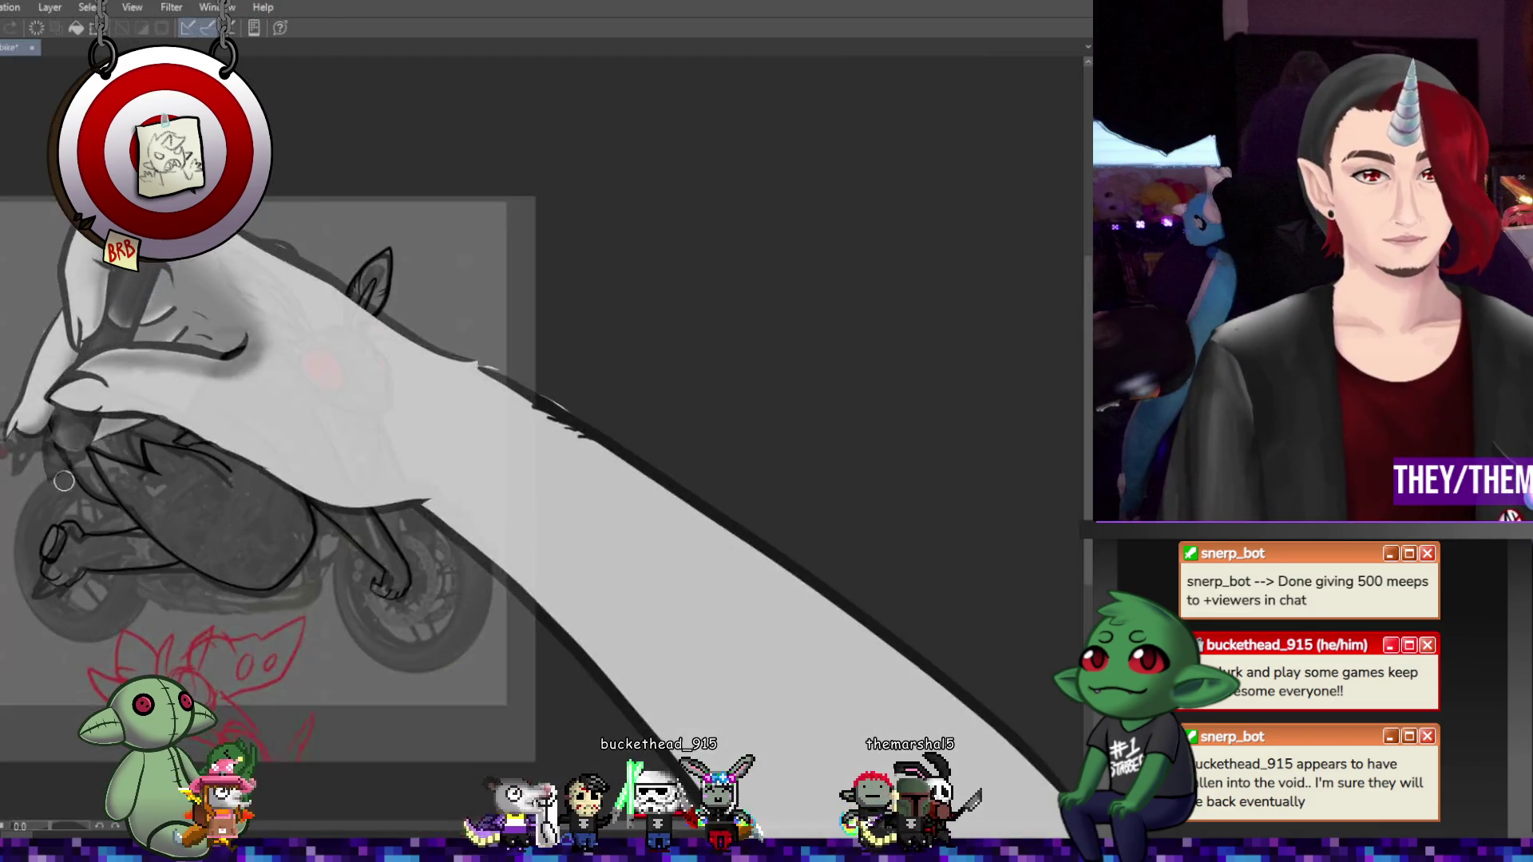
Zoom onto the body and trace the wing, arms and legs in heavier lines
scroll(79, 523, up, 4)
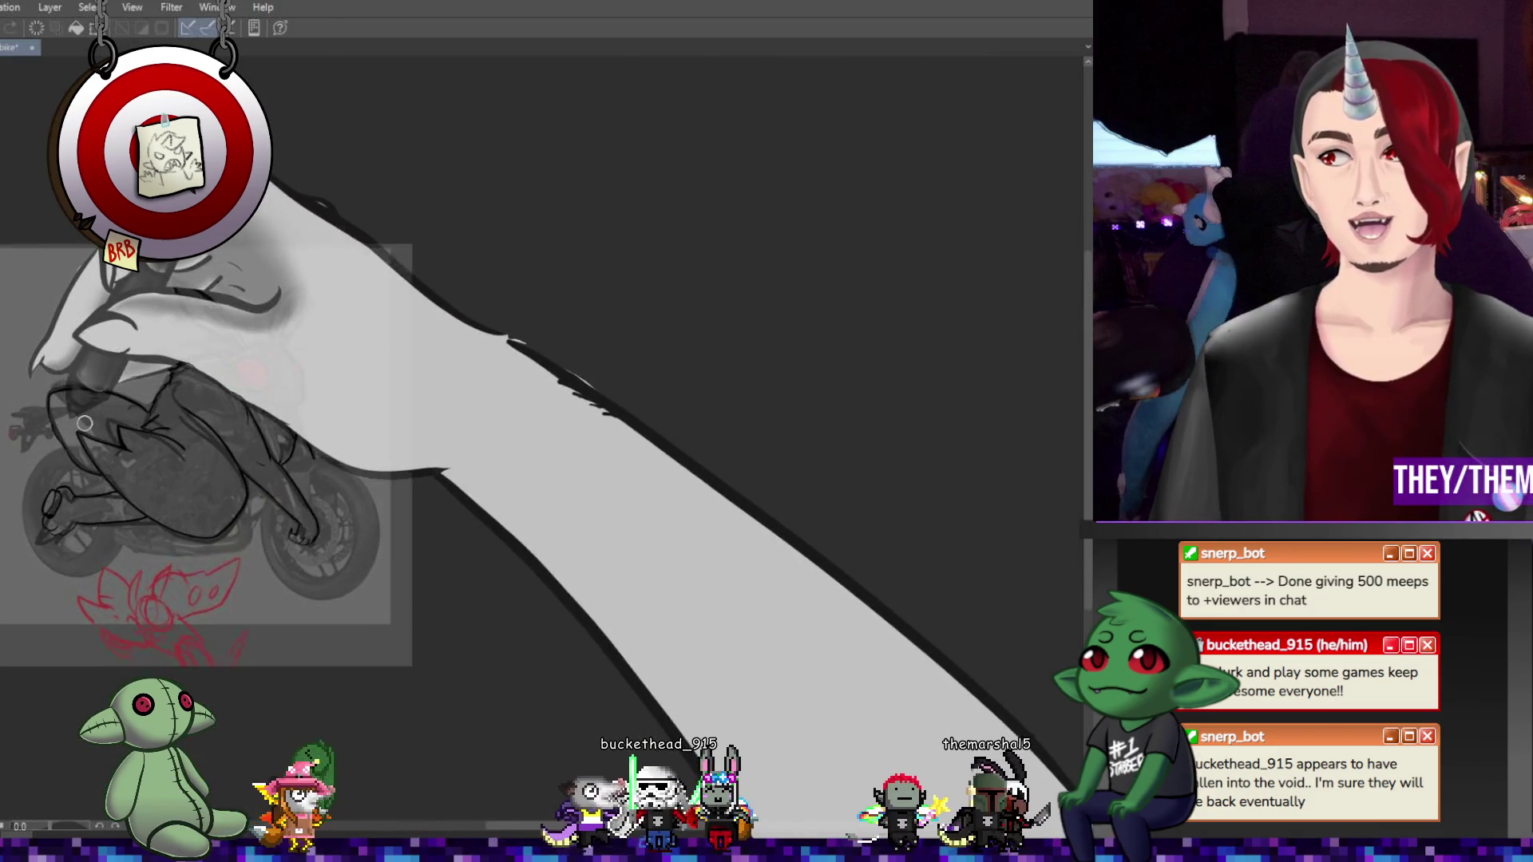
scroll(85, 411, up, 2)
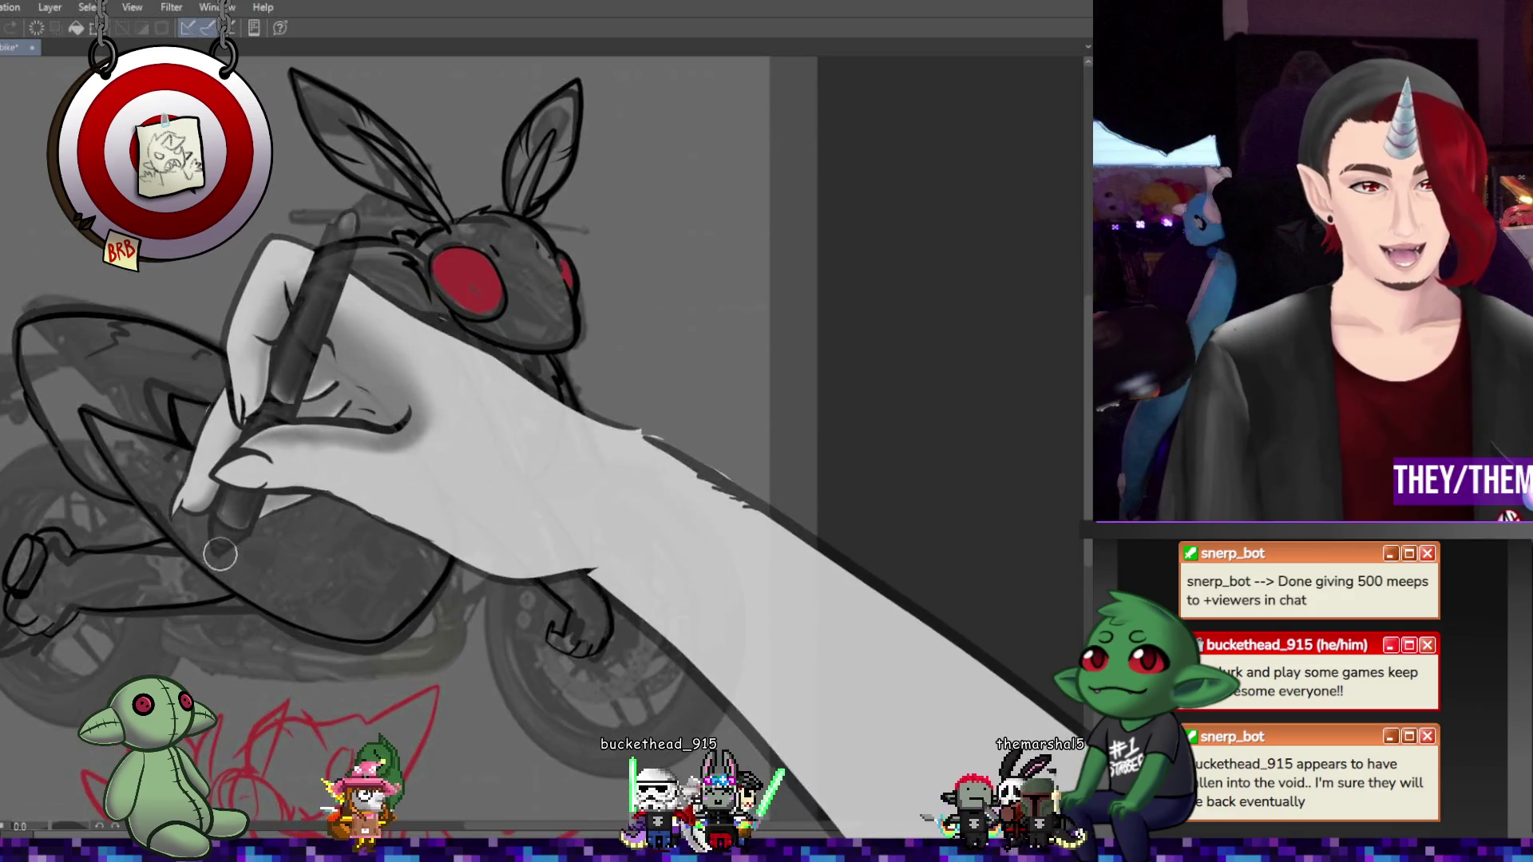
scroll(173, 592, up, 1)
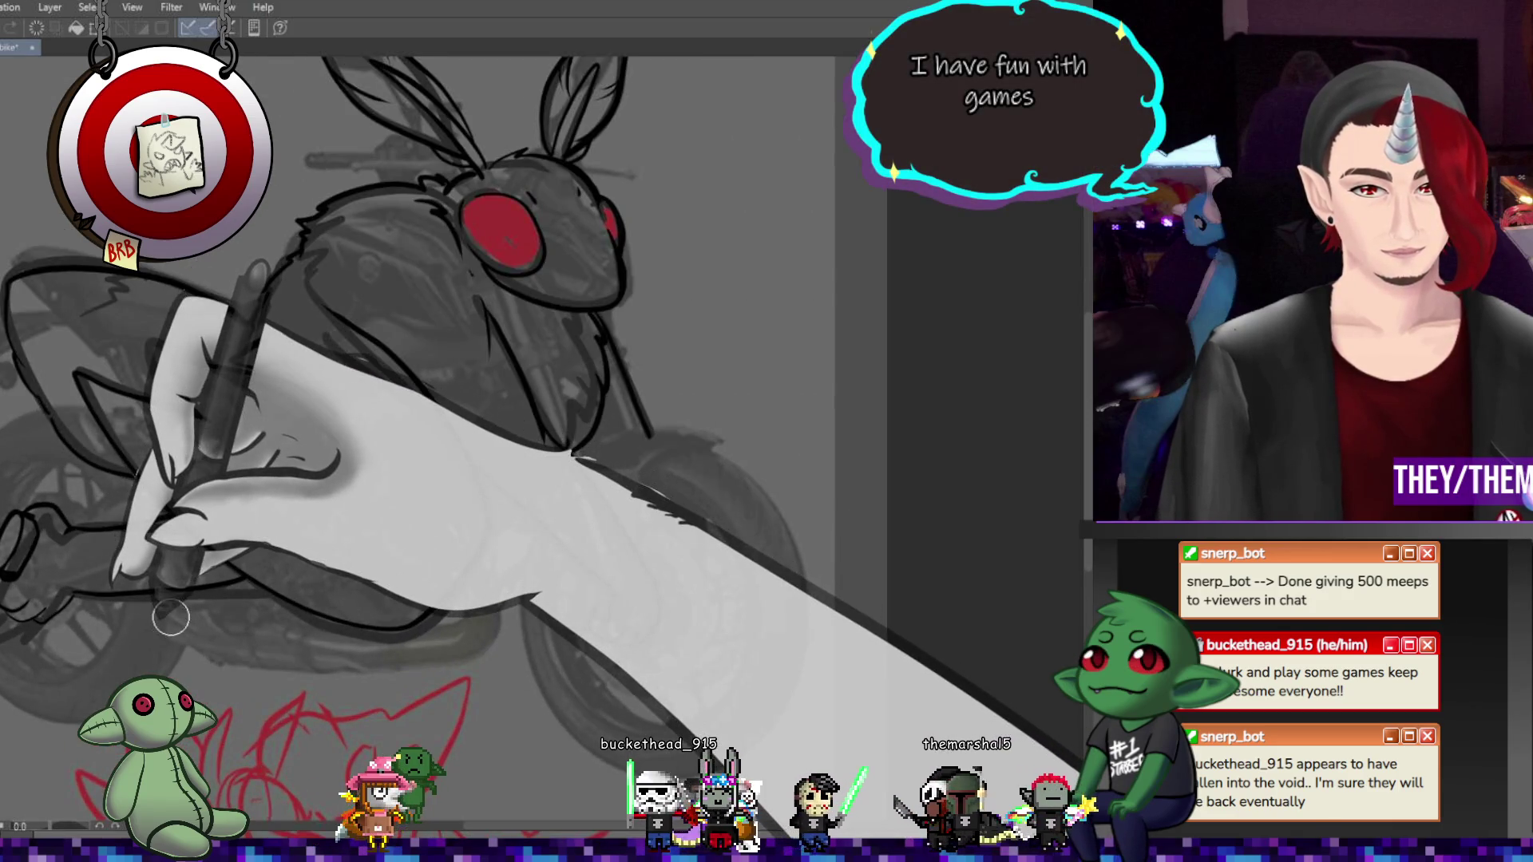
scroll(171, 618, up, 2)
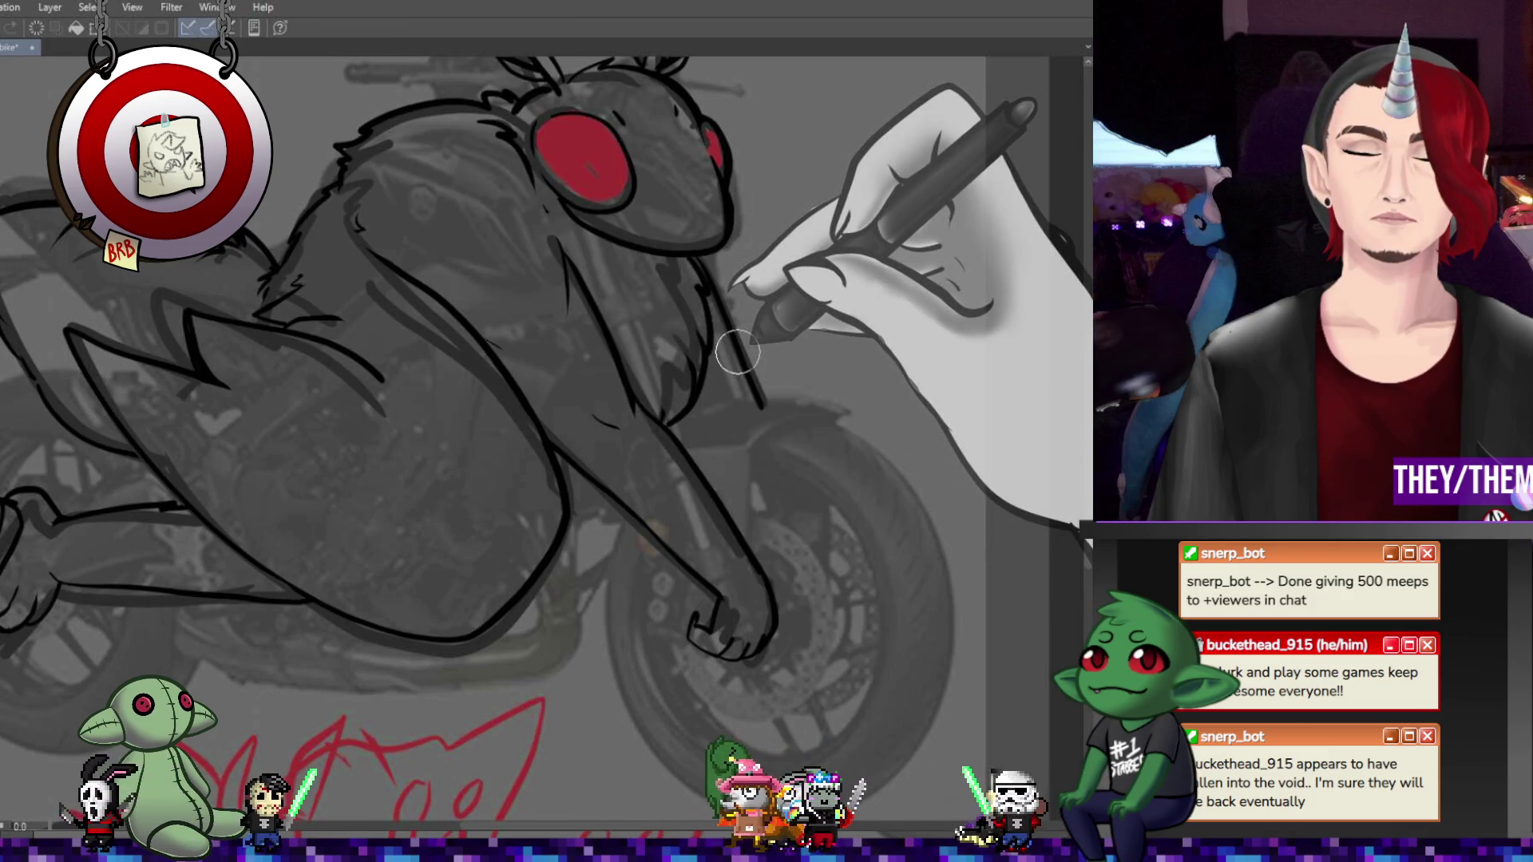
scroll(479, 295, down, 5)
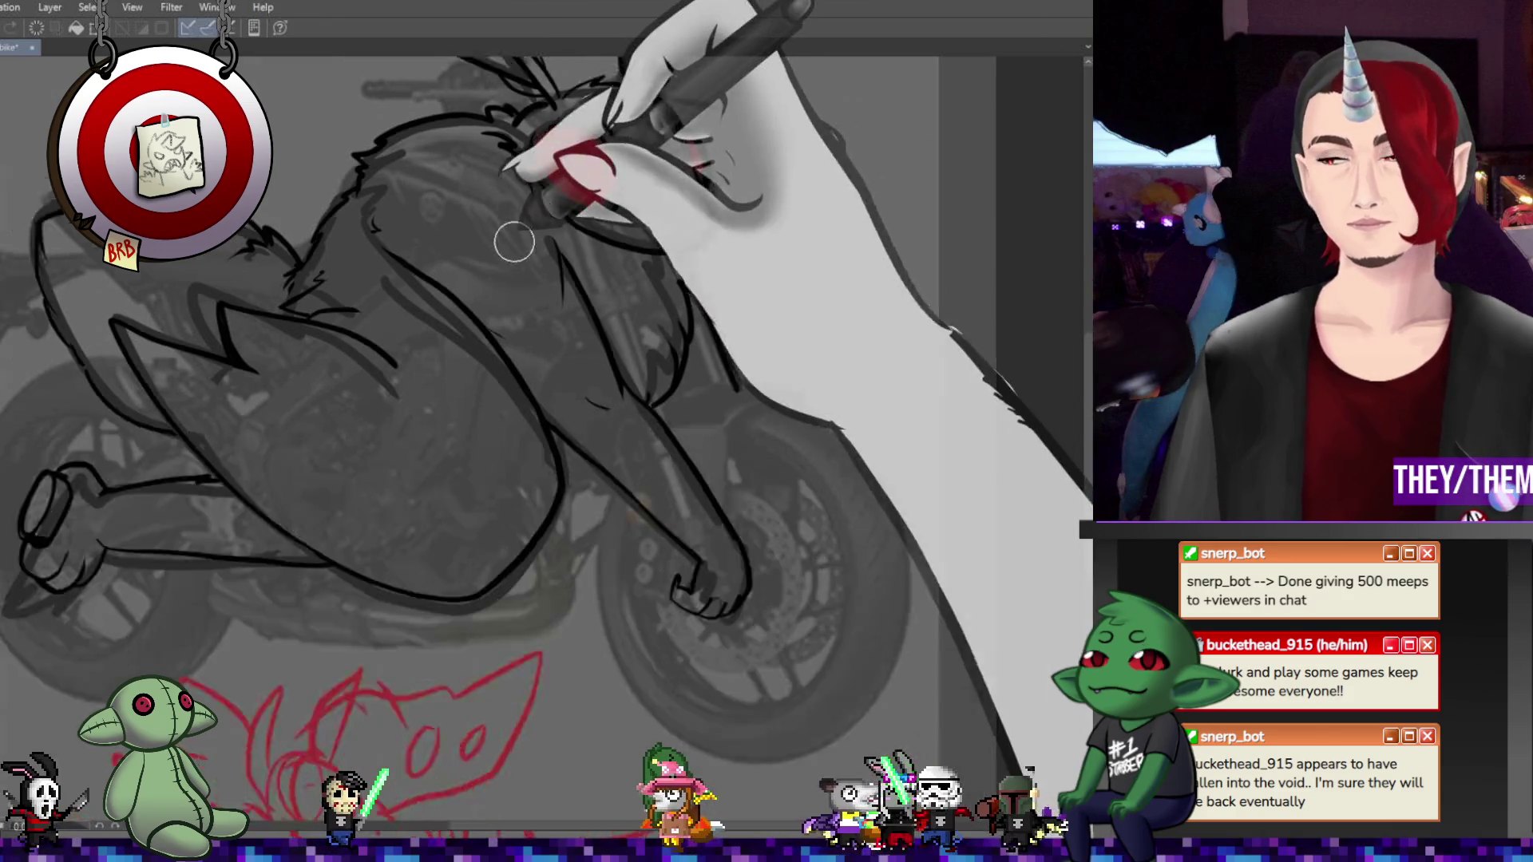
Ink bold concentric rings on the front wheel and the front fork lines
scroll(476, 297, up, 3)
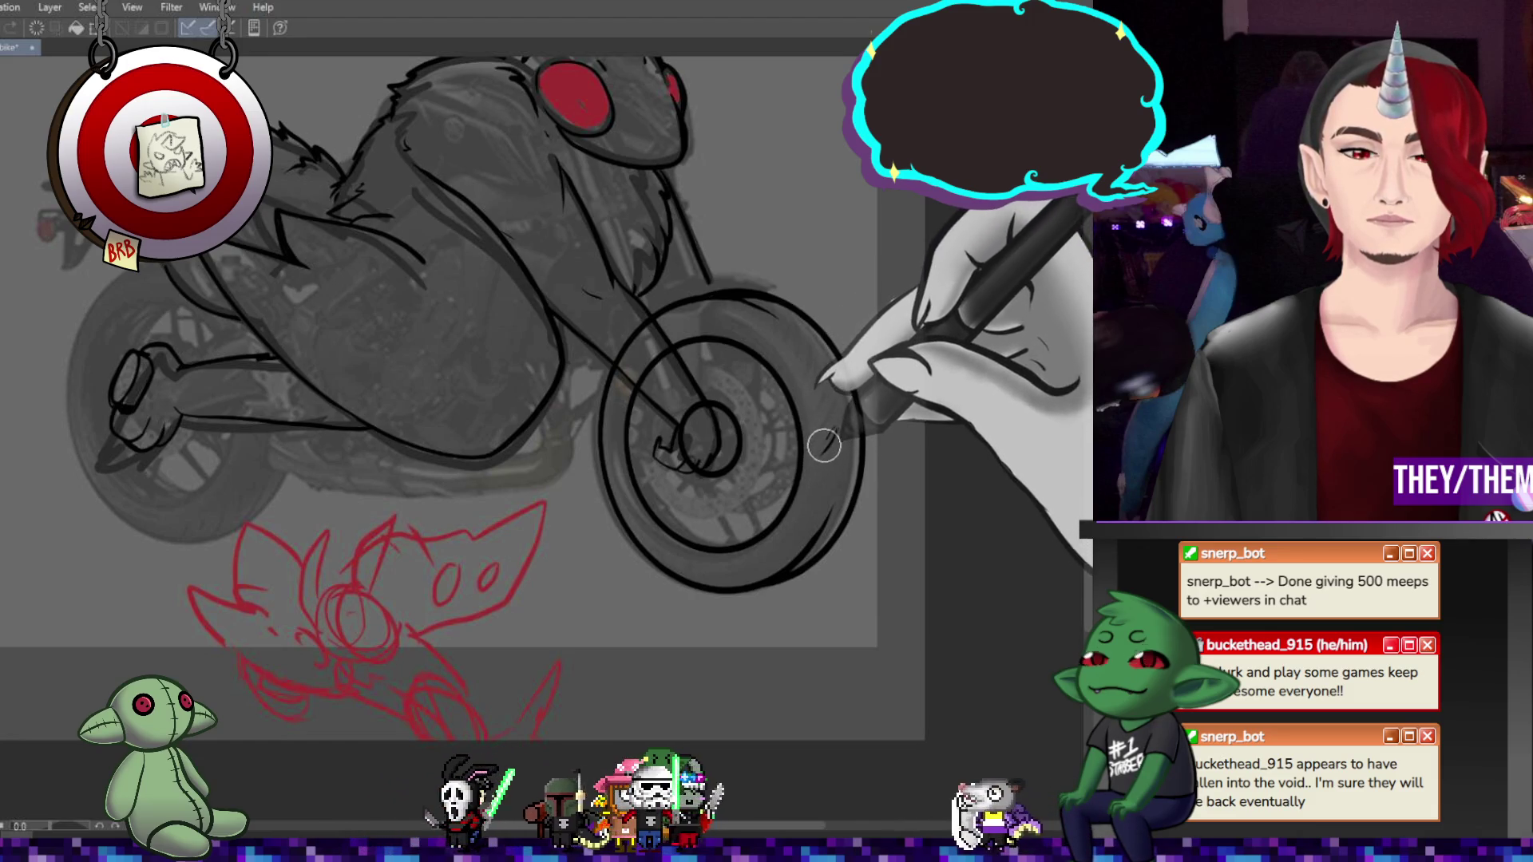
Draw short curved tread marks along the front tire's outer edge, including one lower down
mouse_move(833, 429)
mouse_down()
mouse_move(825, 439)
mouse_move(818, 390)
mouse_move(782, 344)
mouse_up()
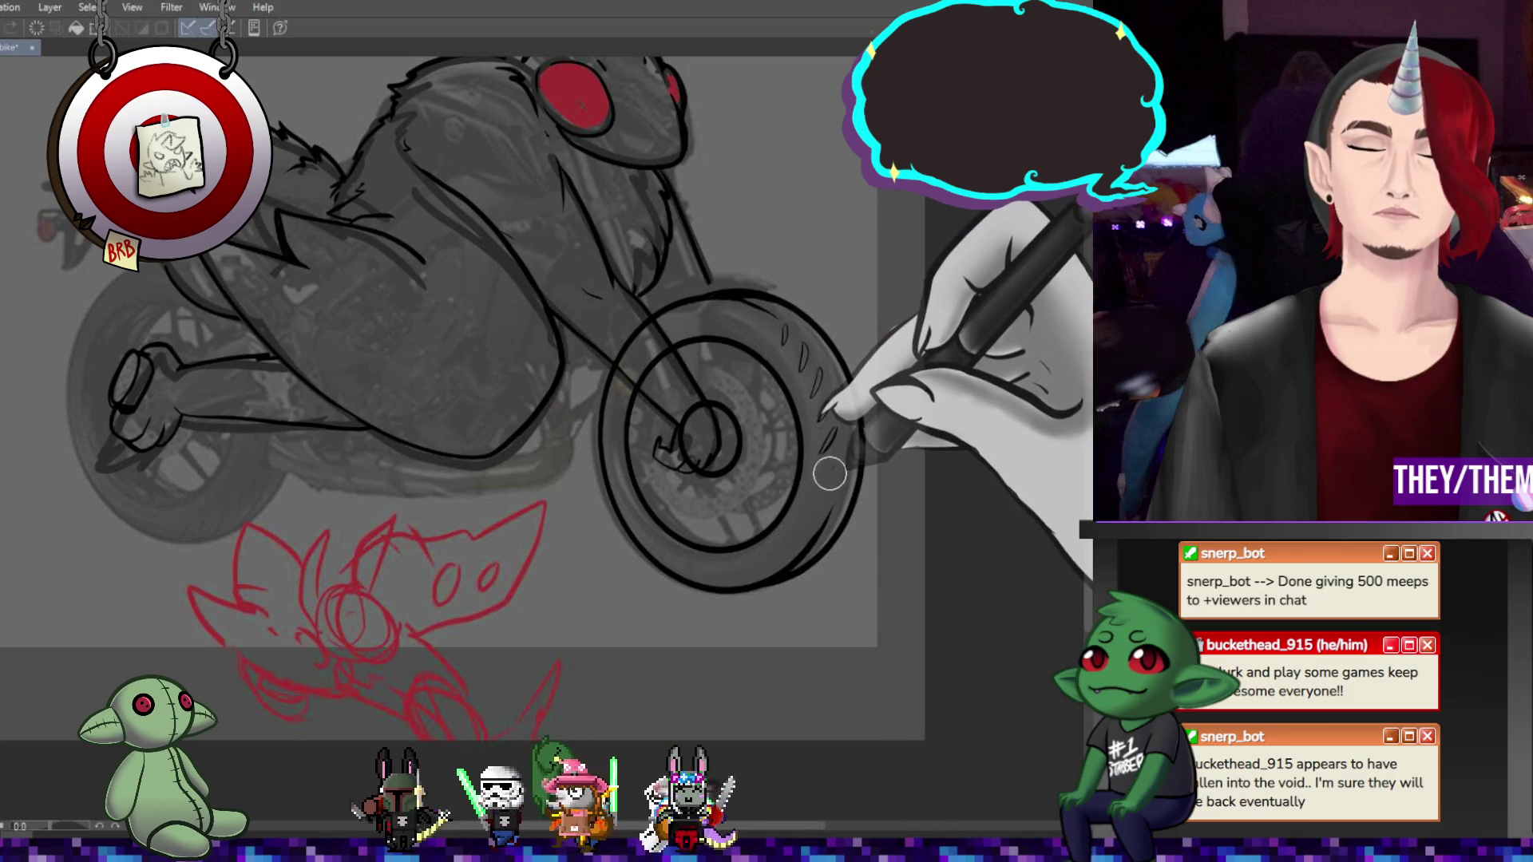
drag(832, 466, 827, 485)
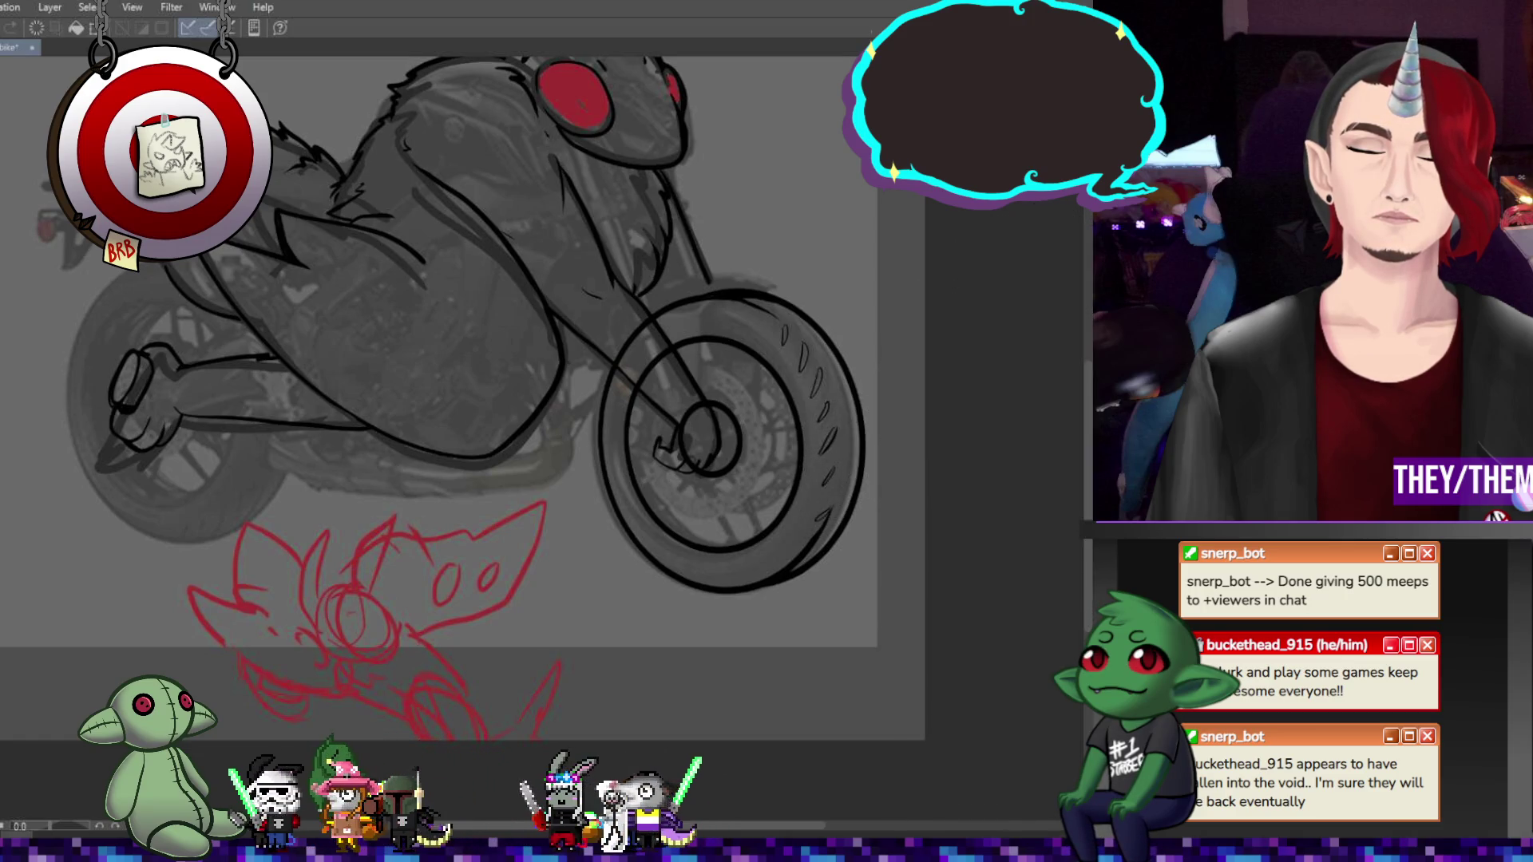
Shrink the front wheel slightly and shift it to the left with Free Transform
key(ctrl+t)
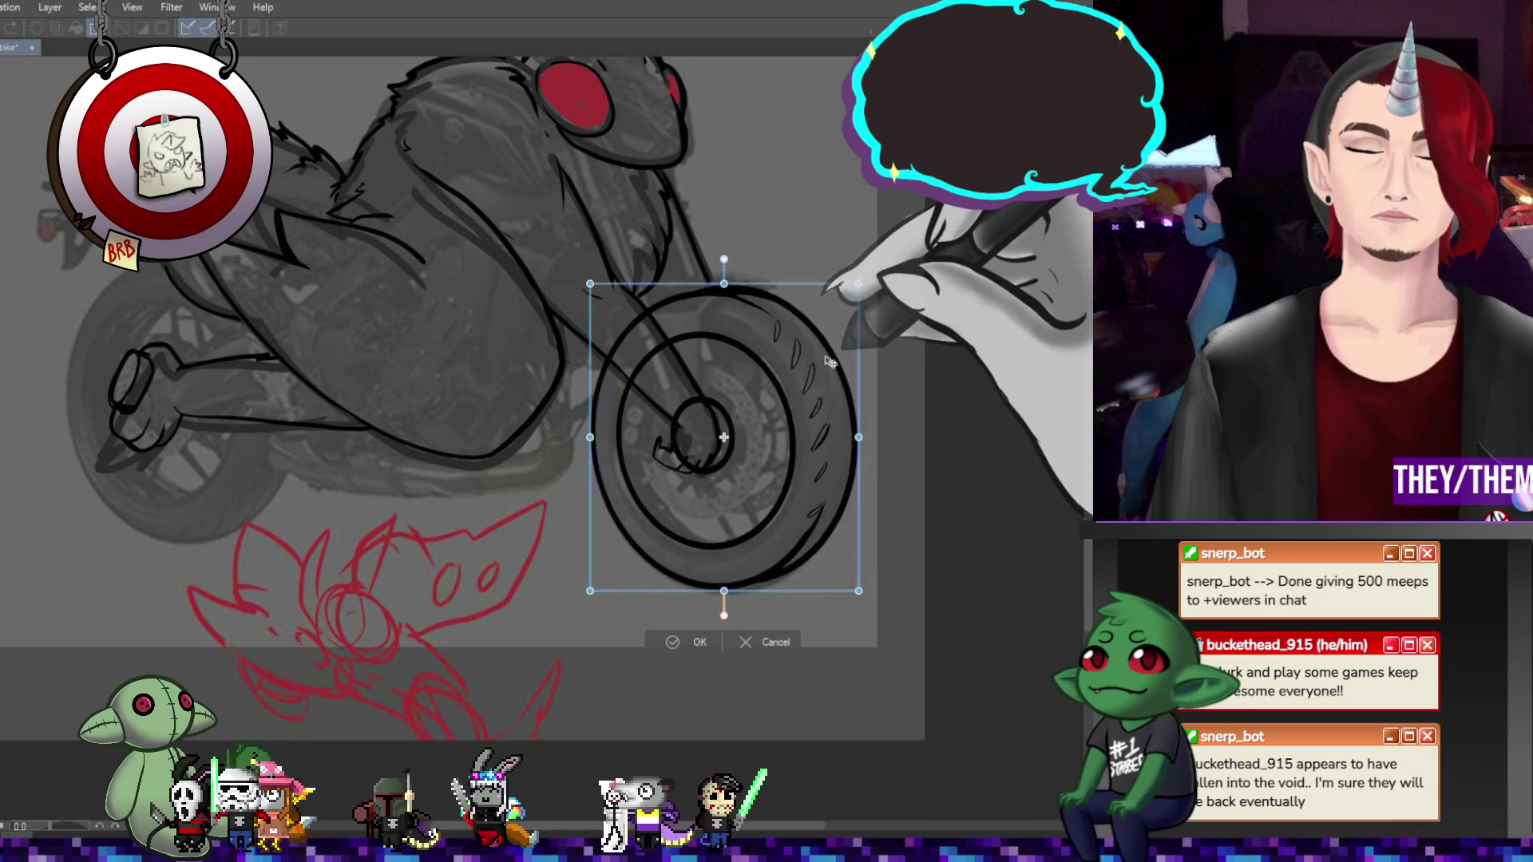
mouse_move(846, 376)
mouse_down()
mouse_move(816, 363)
mouse_move(797, 432)
mouse_up()
key(Return)
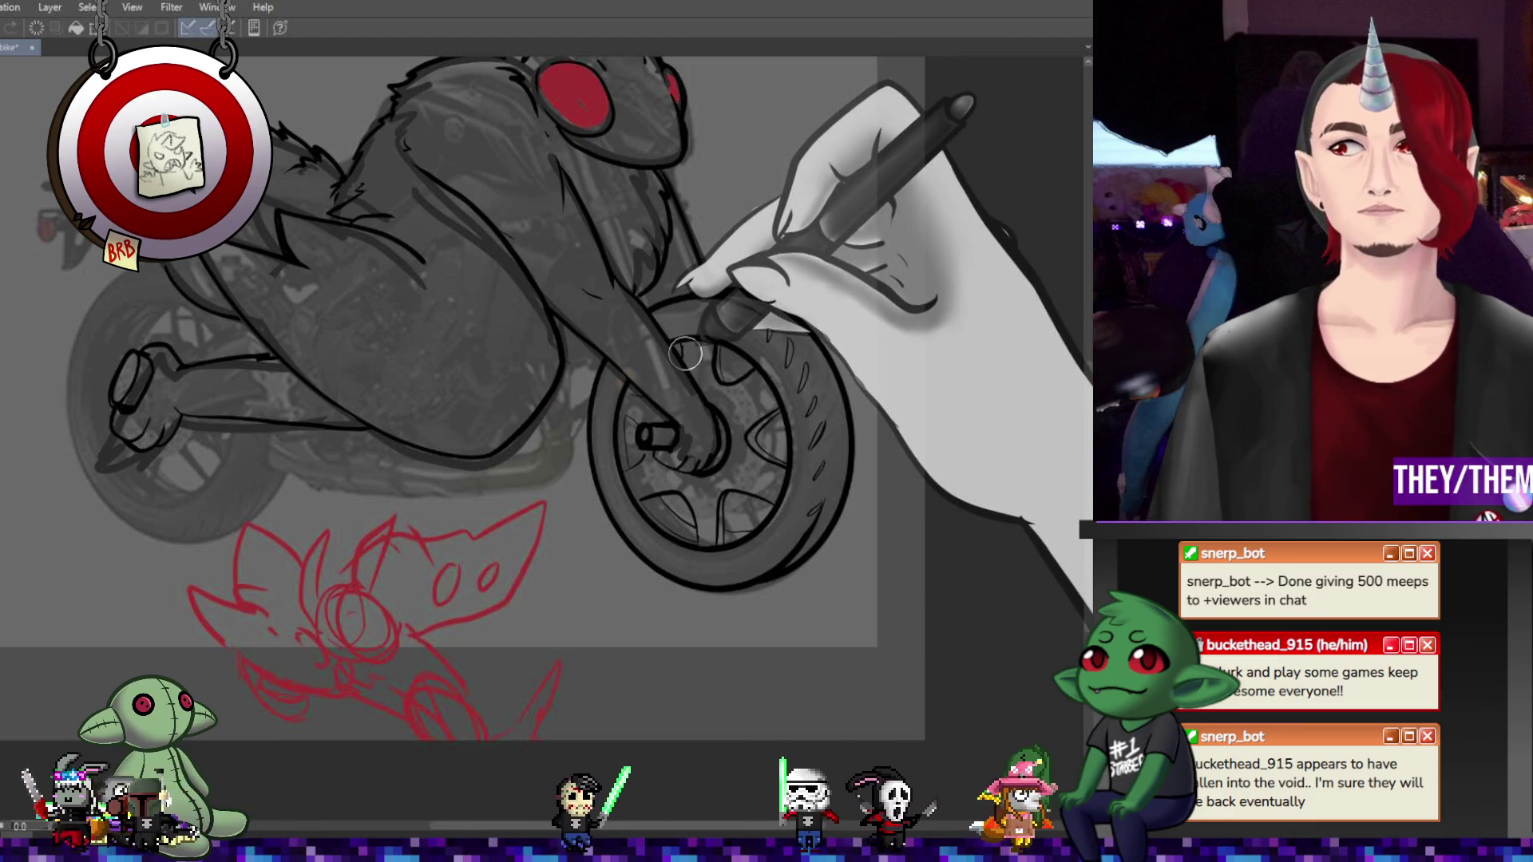
scroll(685, 353, down, 3)
scroll(536, 418, up, 3)
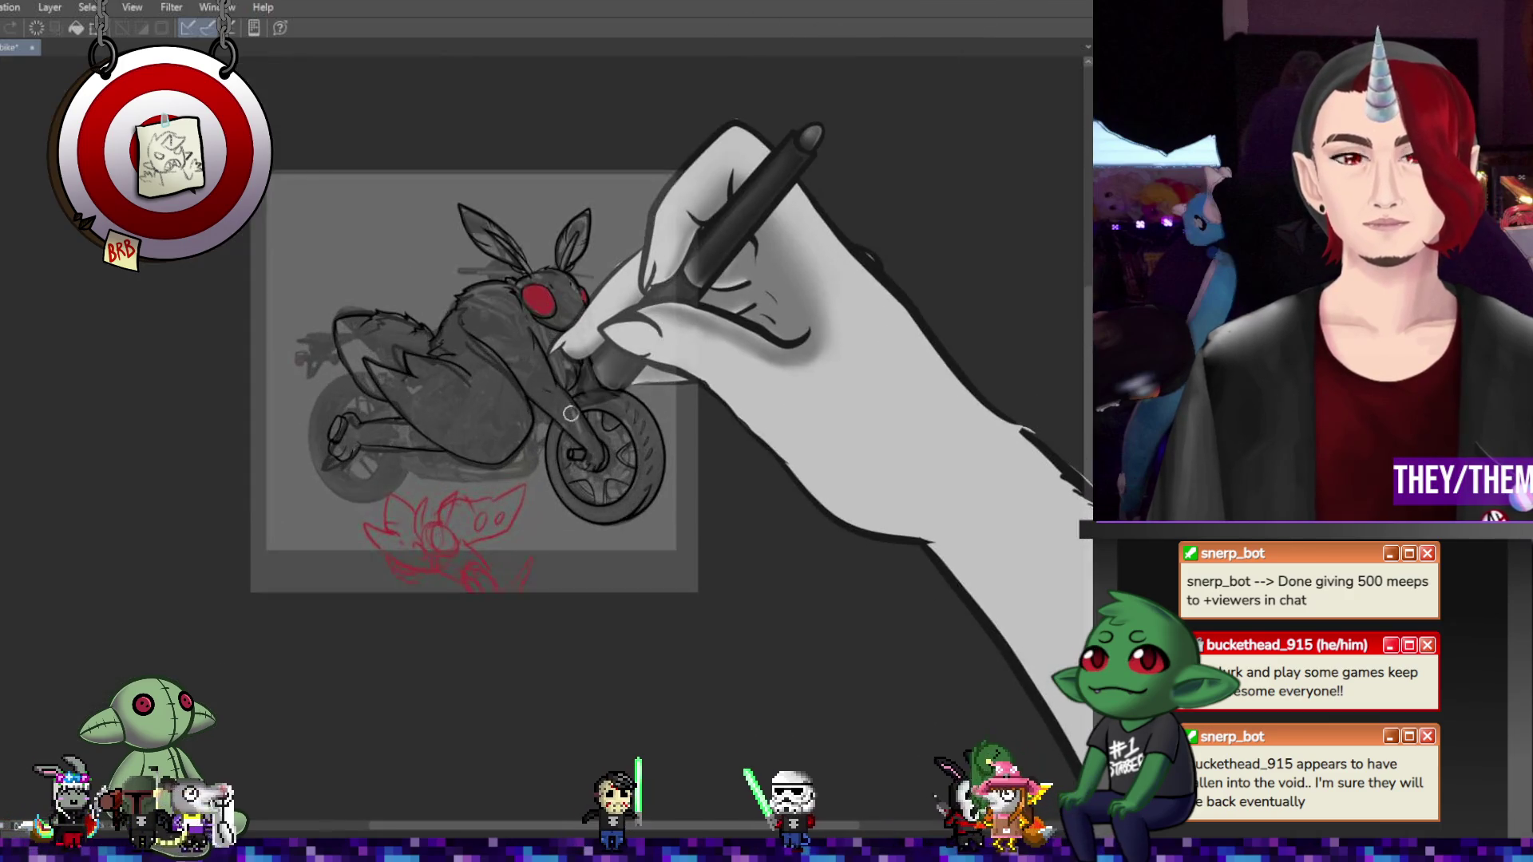
scroll(543, 431, up, 2)
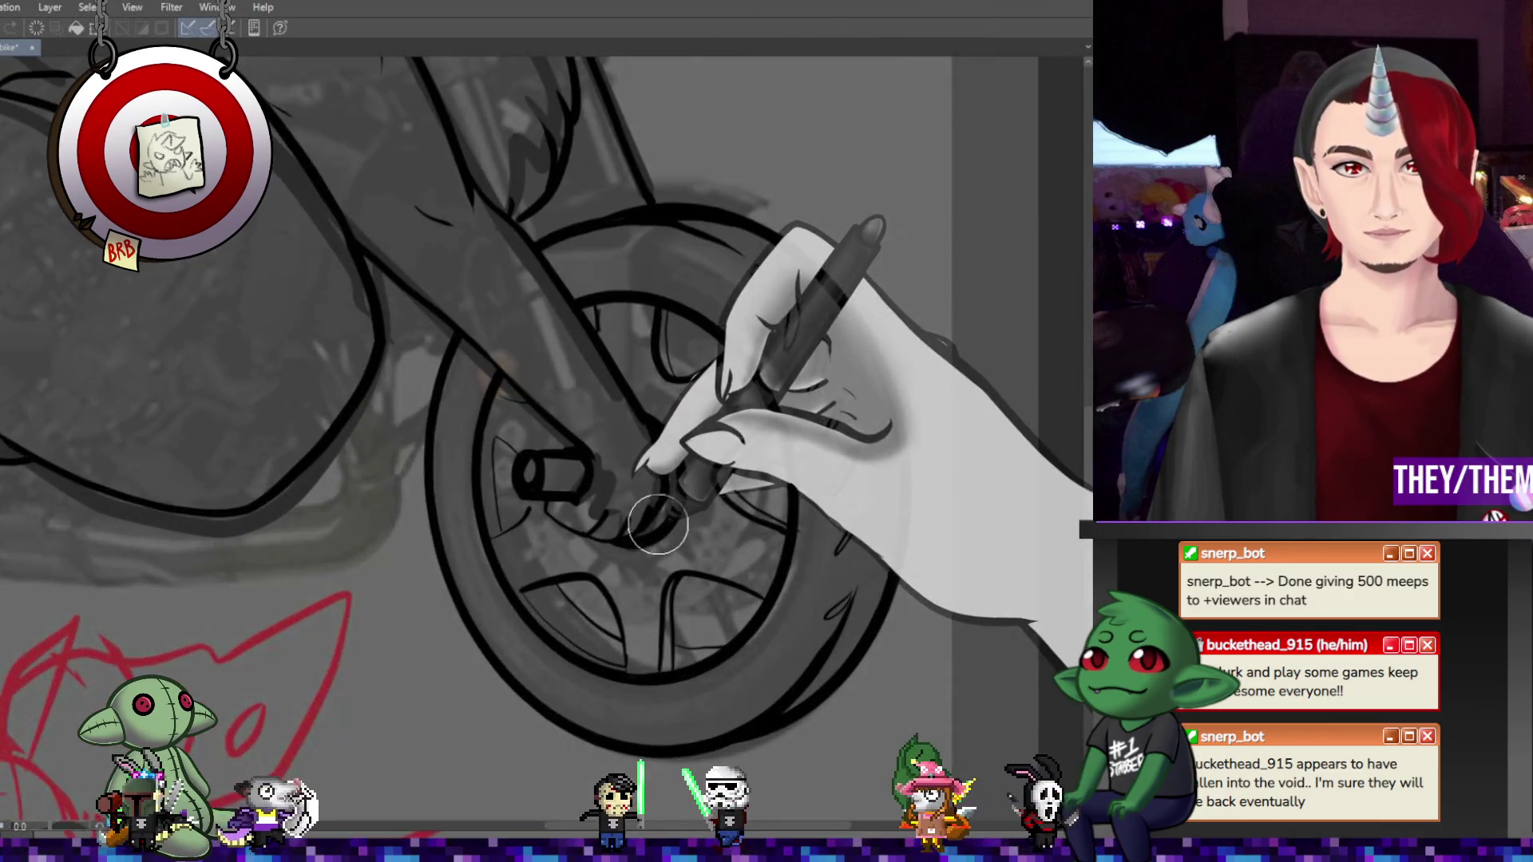
scroll(671, 511, down, 3)
scroll(671, 511, up, 3)
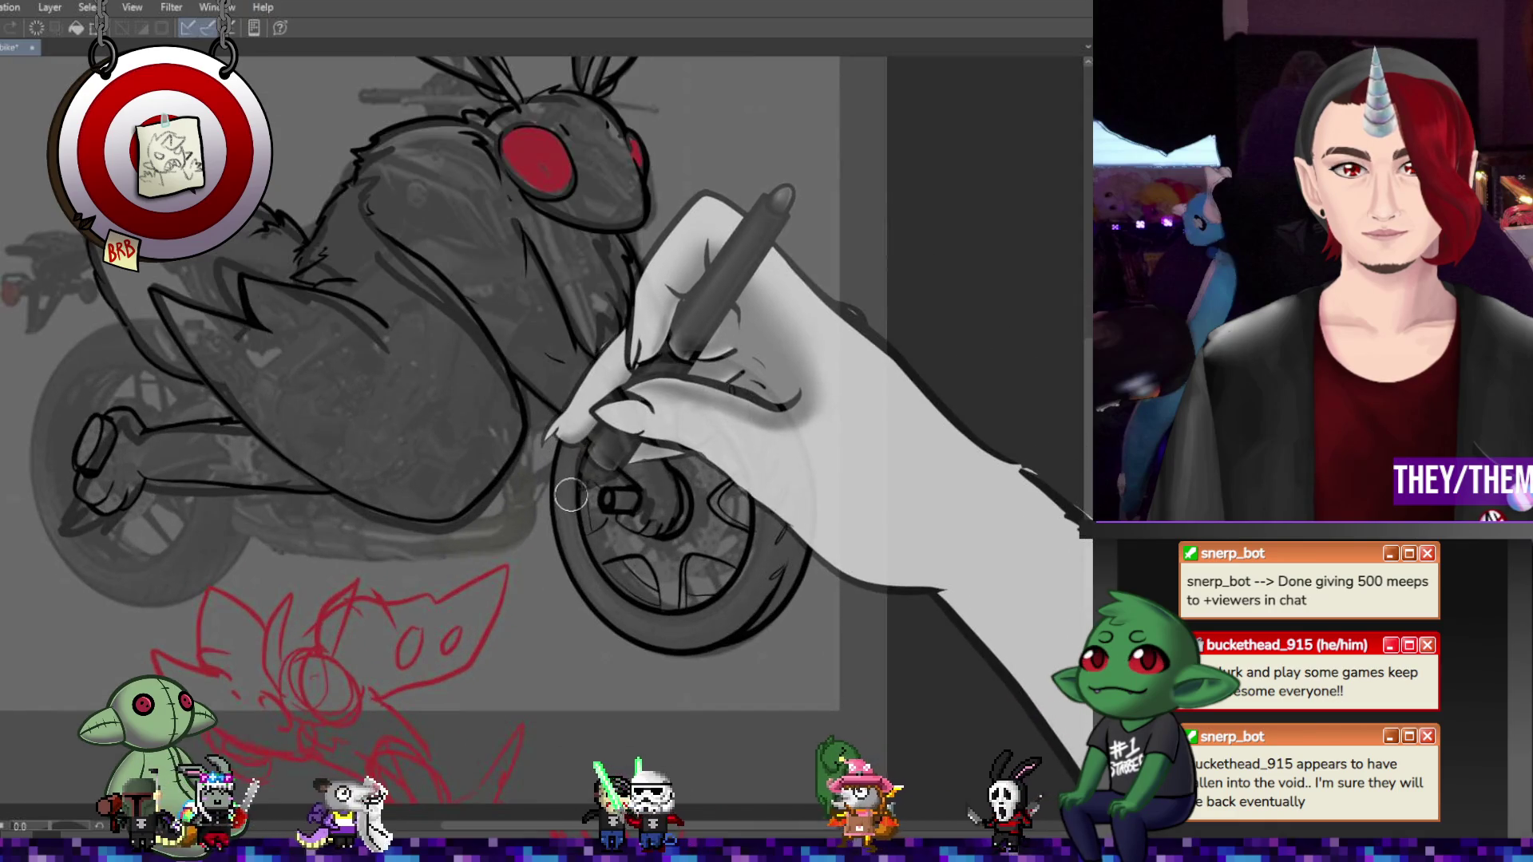
scroll(561, 490, up, 2)
scroll(551, 485, down, 2)
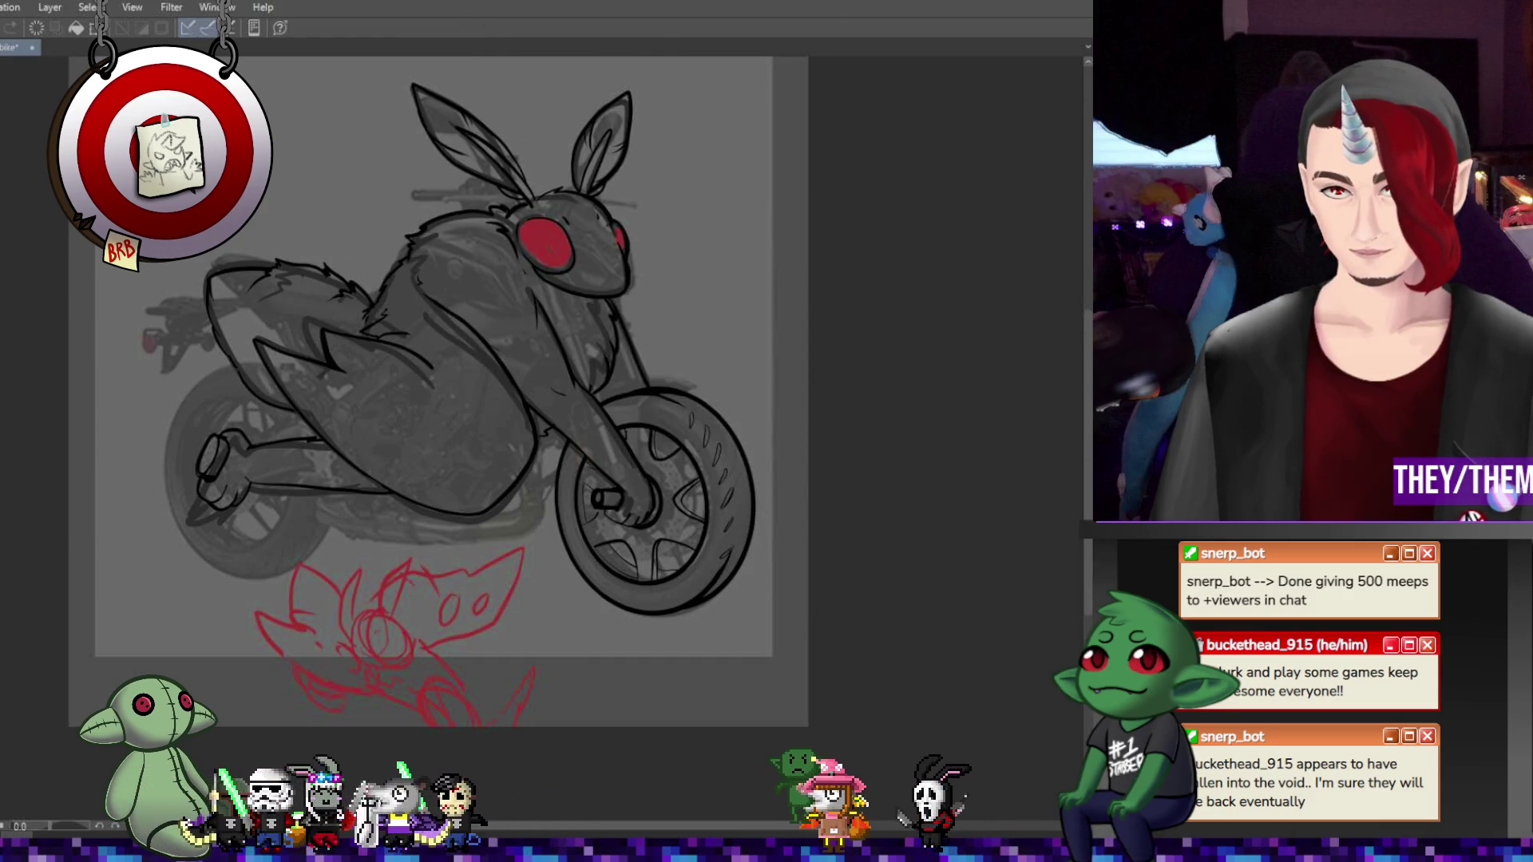
Move the wheel copy onto the rear wheel, shrink it, and tilt it about 9° clockwise
key(ctrl+t)
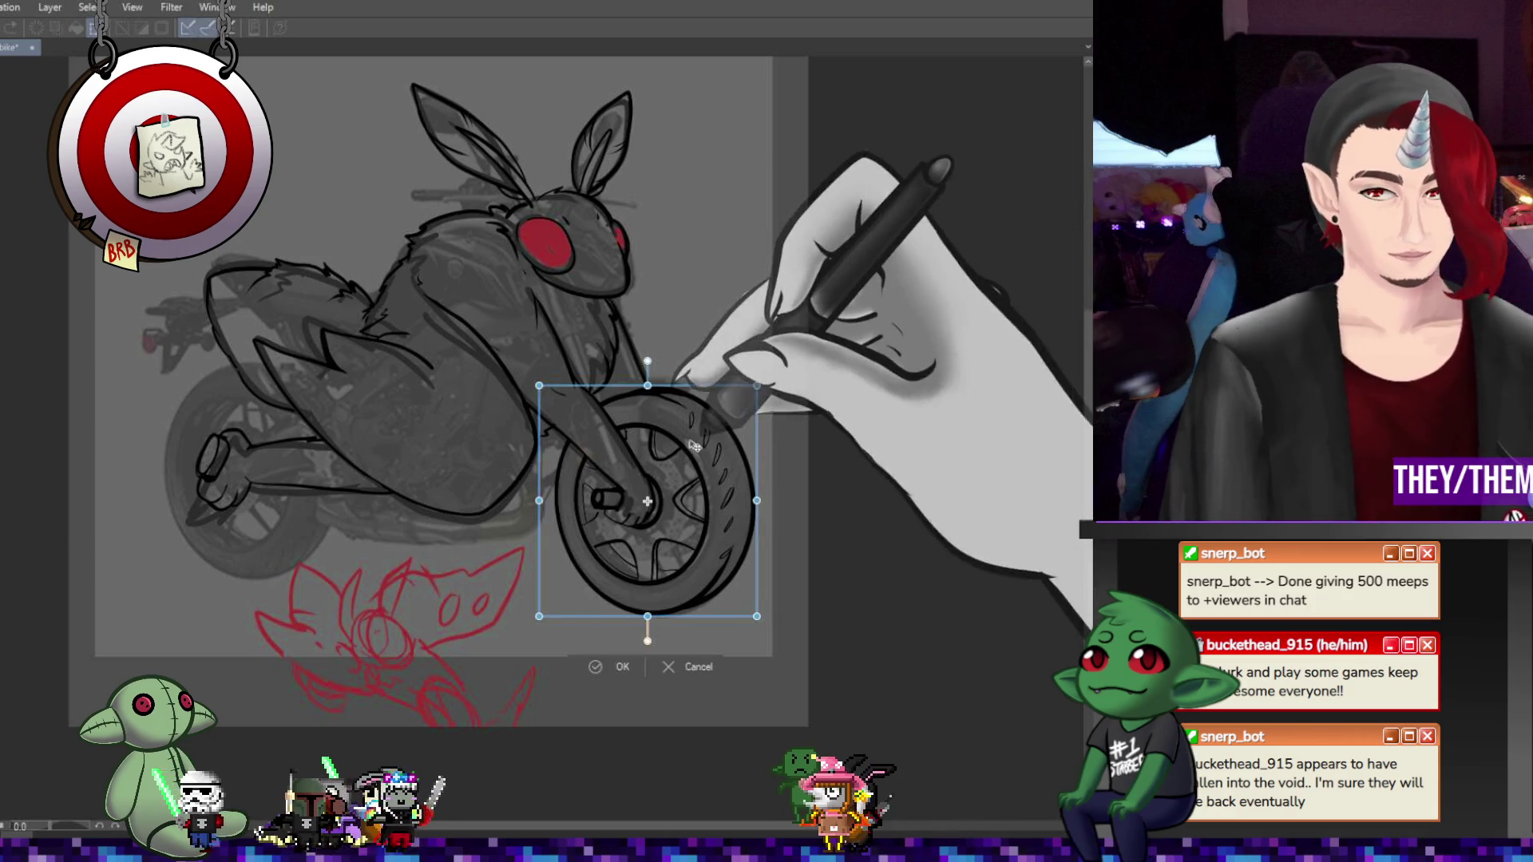
mouse_move(697, 454)
mouse_down()
mouse_move(294, 398)
mouse_move(297, 413)
mouse_up()
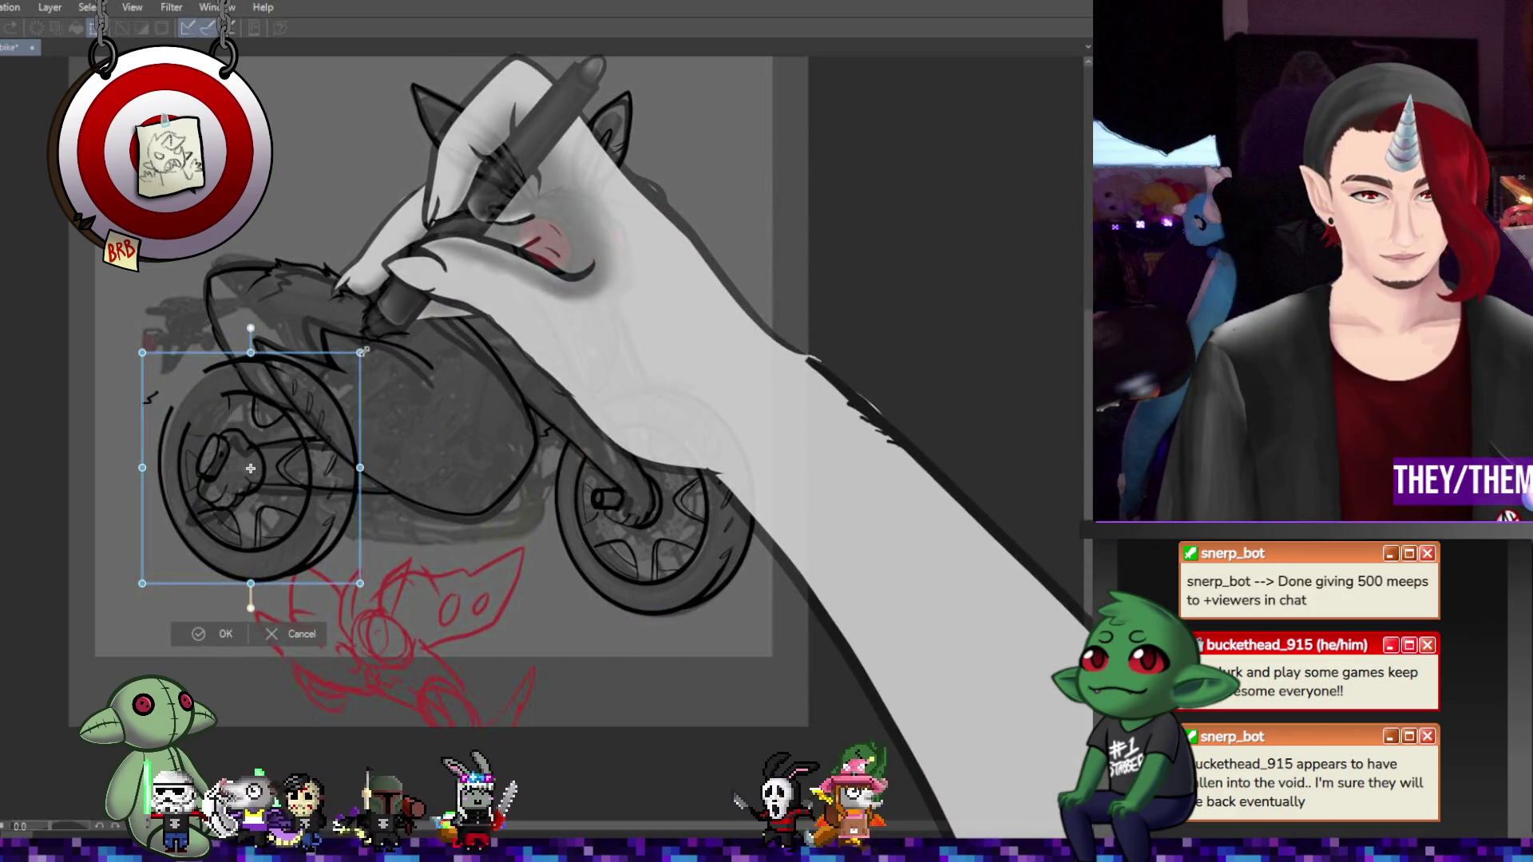
drag(360, 352, 317, 384)
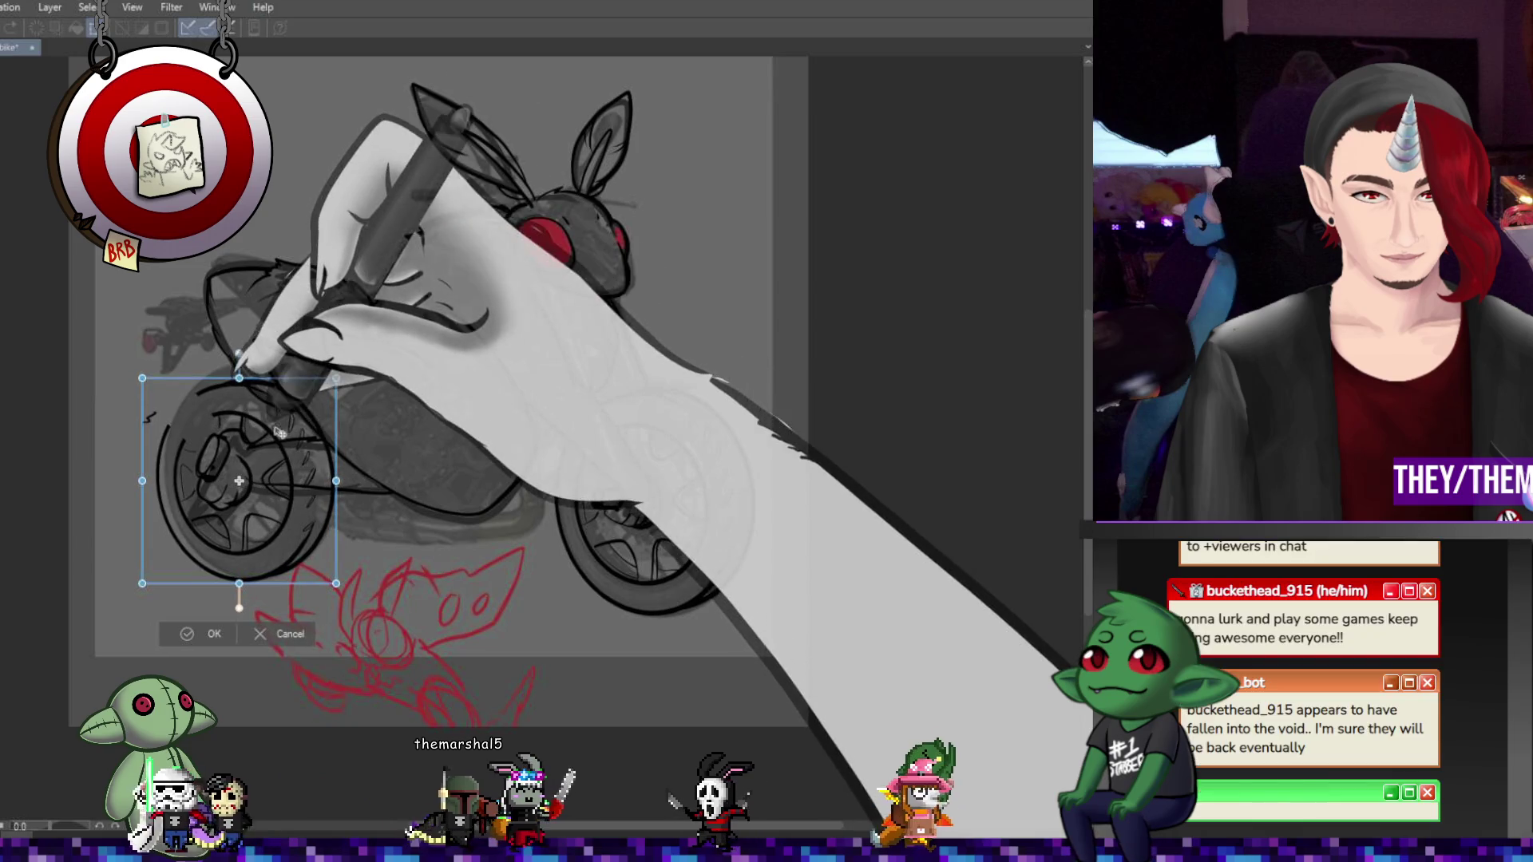
drag(439, 401, 448, 438)
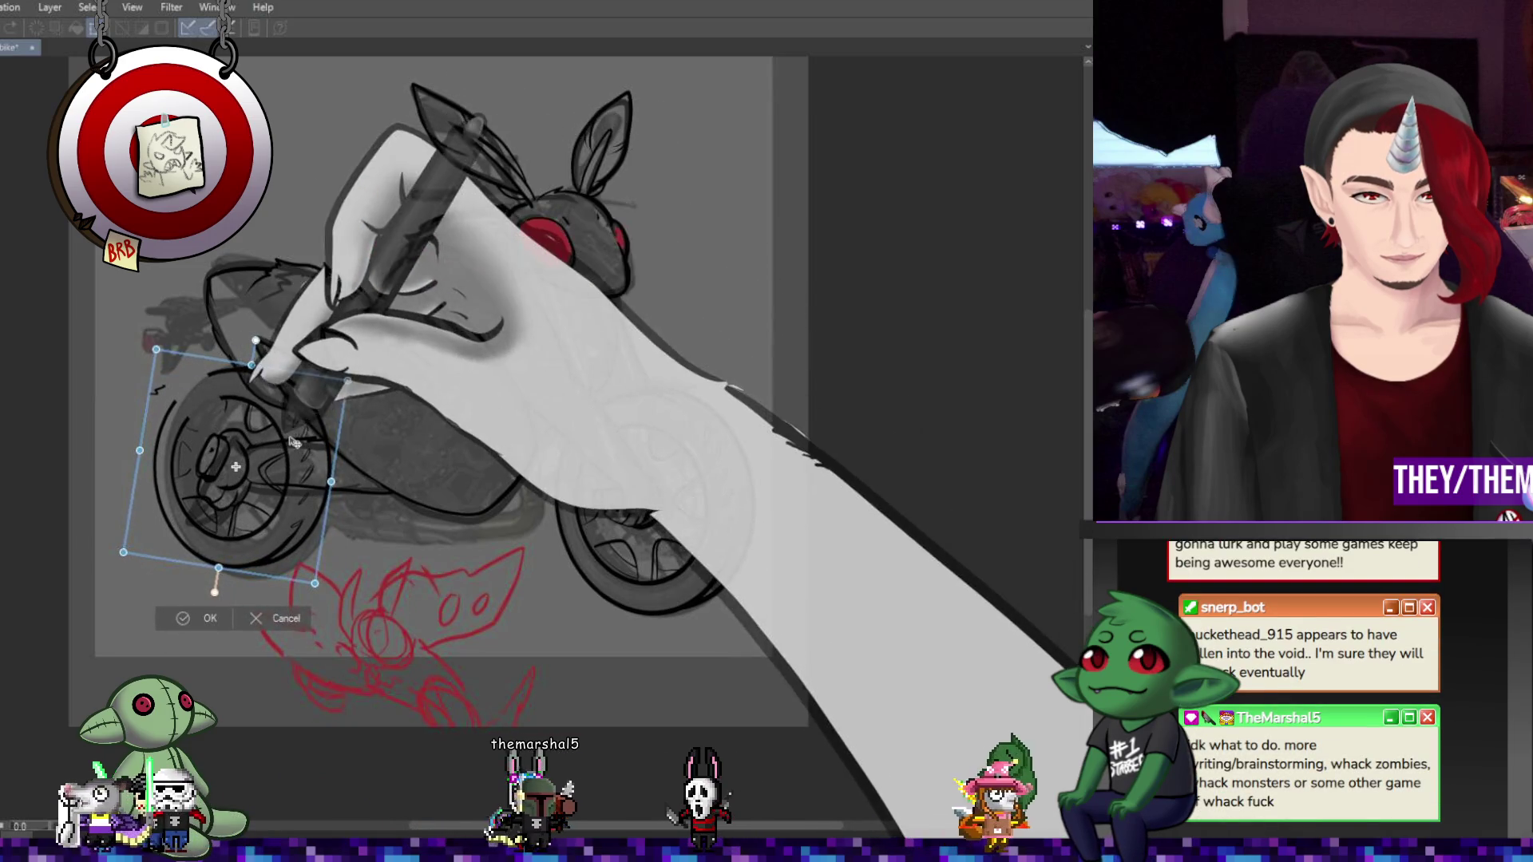
mouse_move(252, 365)
mouse_down()
mouse_move(375, 416)
mouse_move(470, 418)
mouse_up()
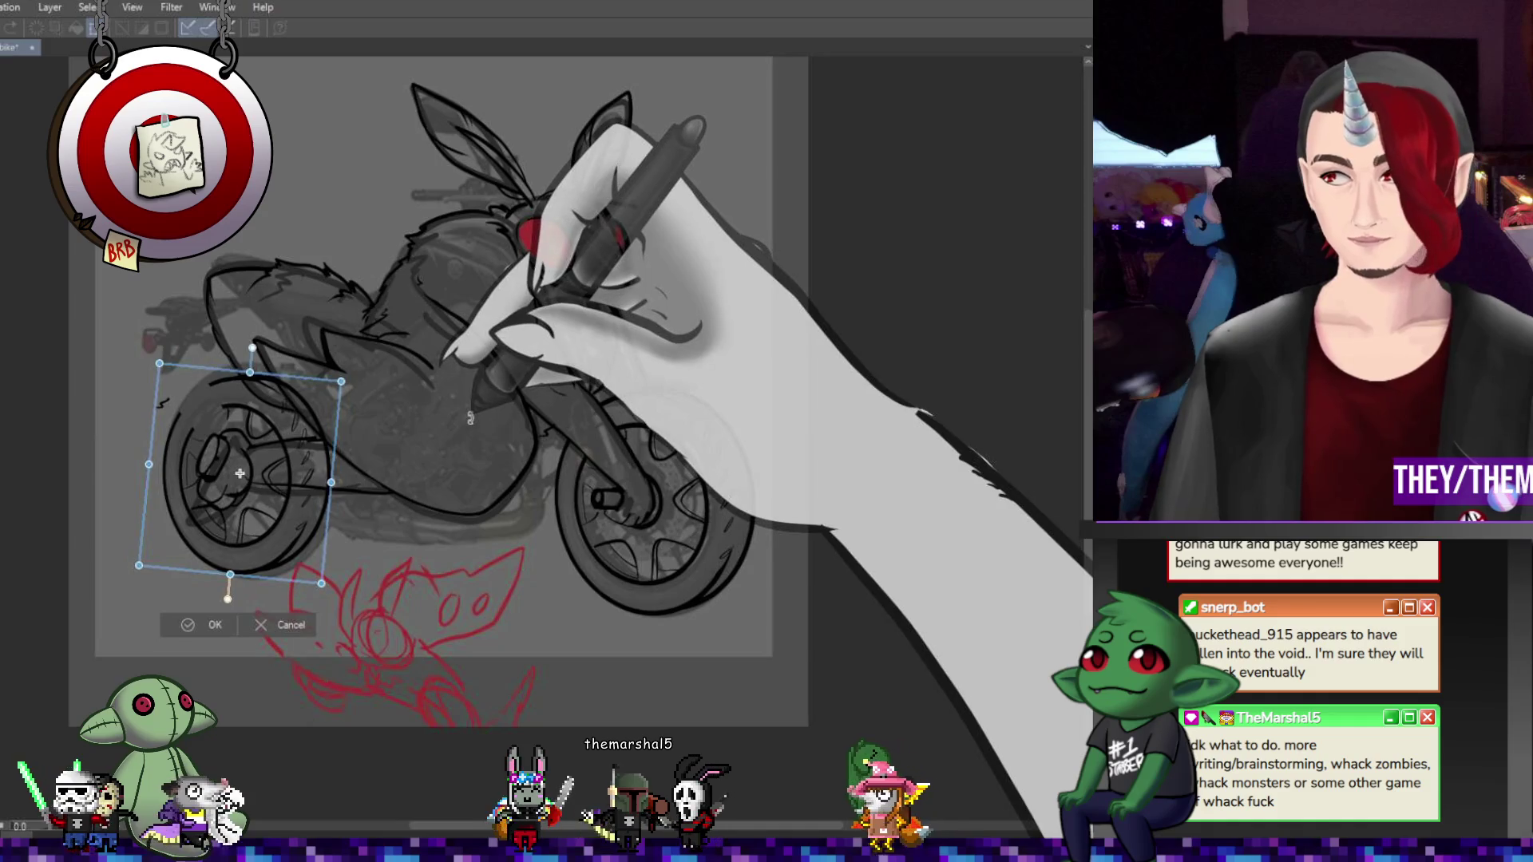
key(Return)
Shift the rear wheel slightly left and down
scroll(180, 508, up, 3)
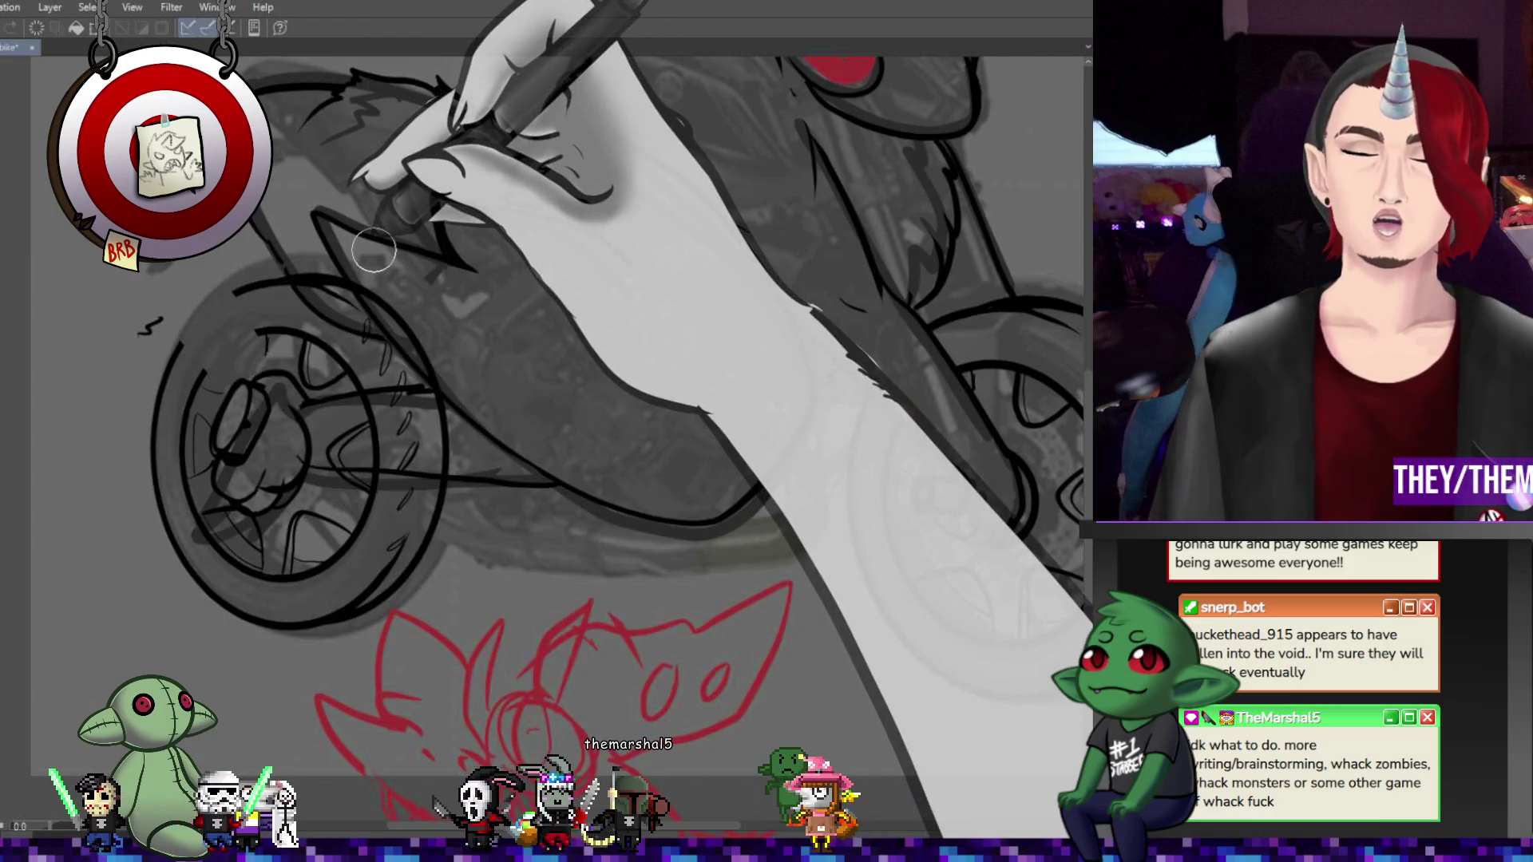
key(ctrl+t)
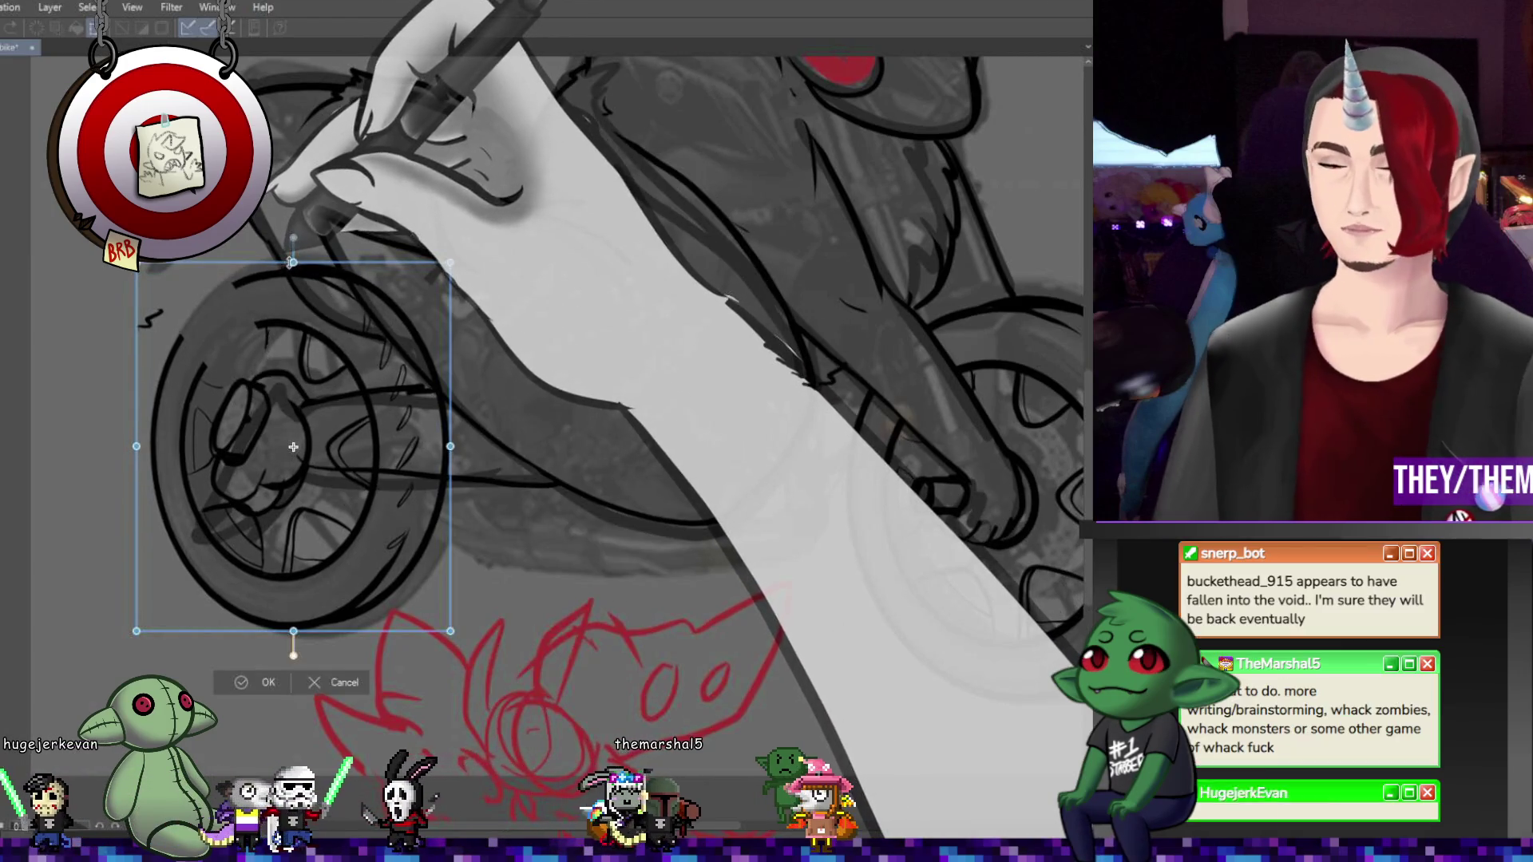
mouse_move(317, 311)
mouse_down()
mouse_move(302, 313)
mouse_move(355, 385)
mouse_up()
key(Return)
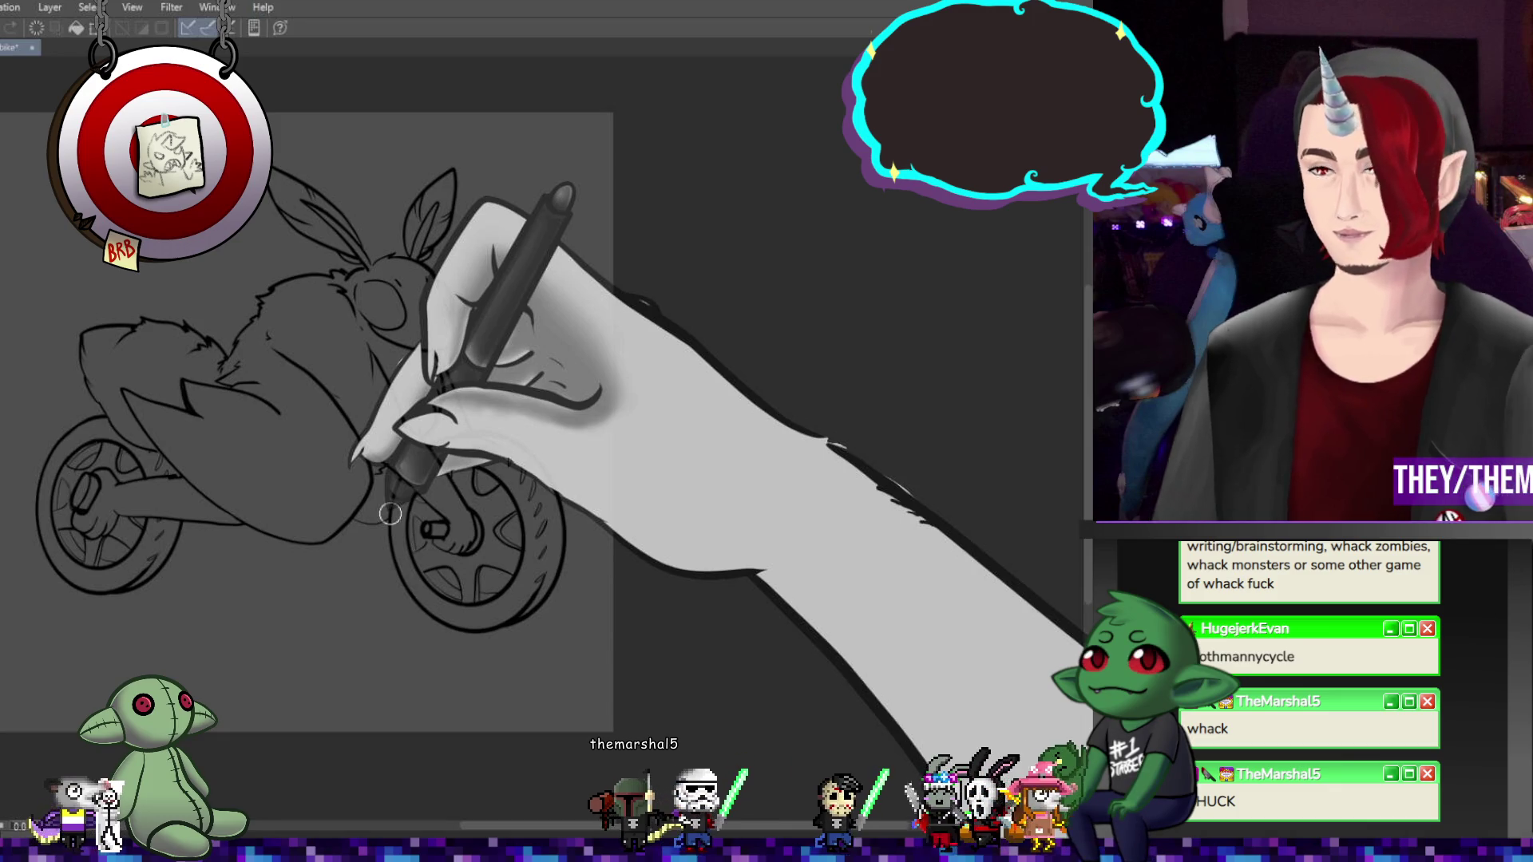
scroll(460, 318, down, 5)
scroll(461, 318, up, 3)
scroll(461, 318, up, 4)
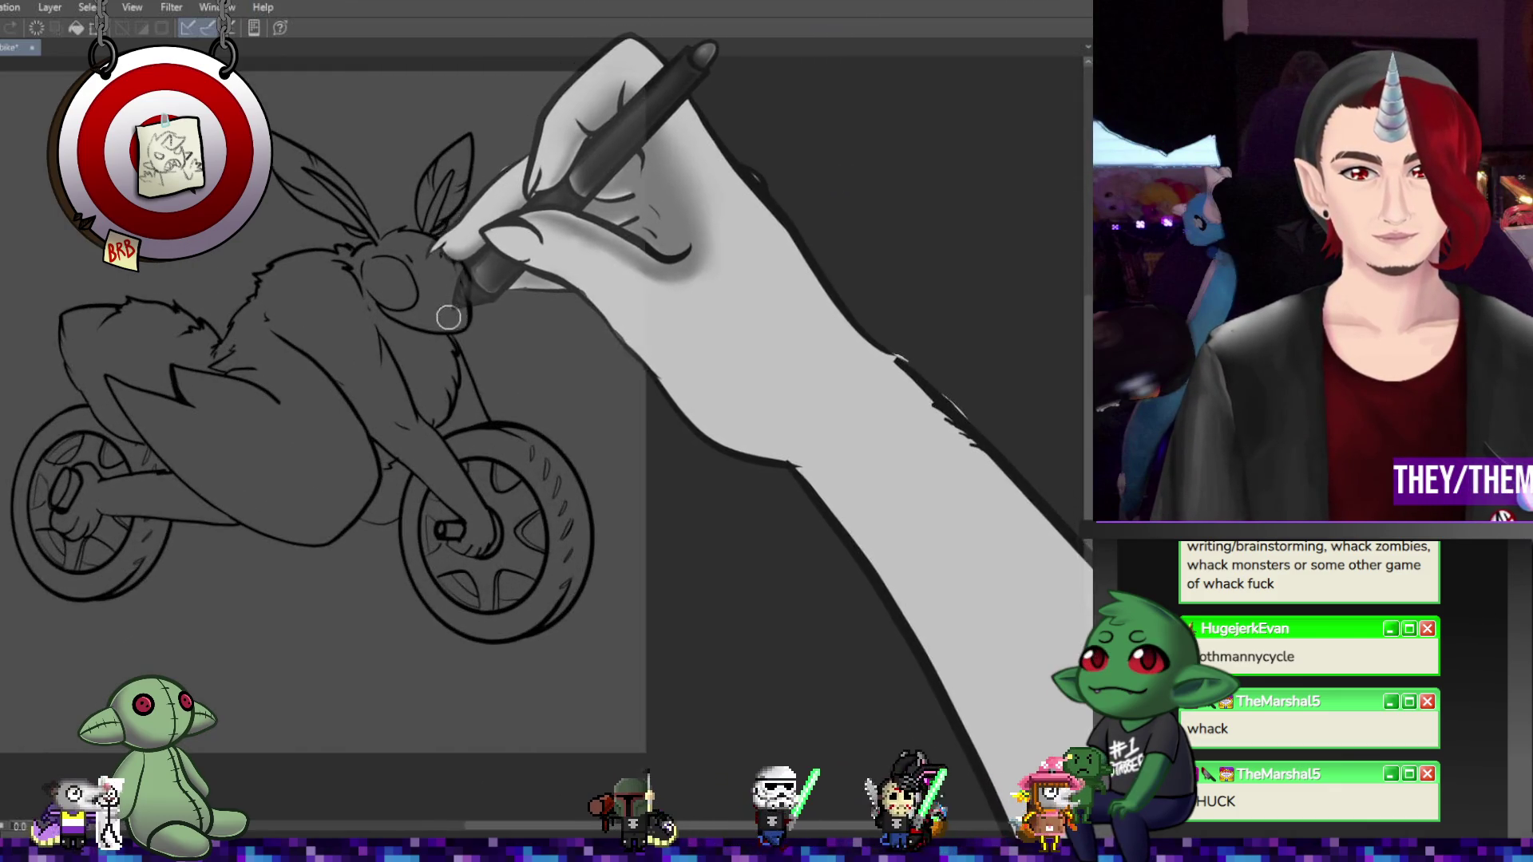
scroll(447, 316, down, 5)
scroll(431, 312, up, 2)
scroll(455, 313, up, 1)
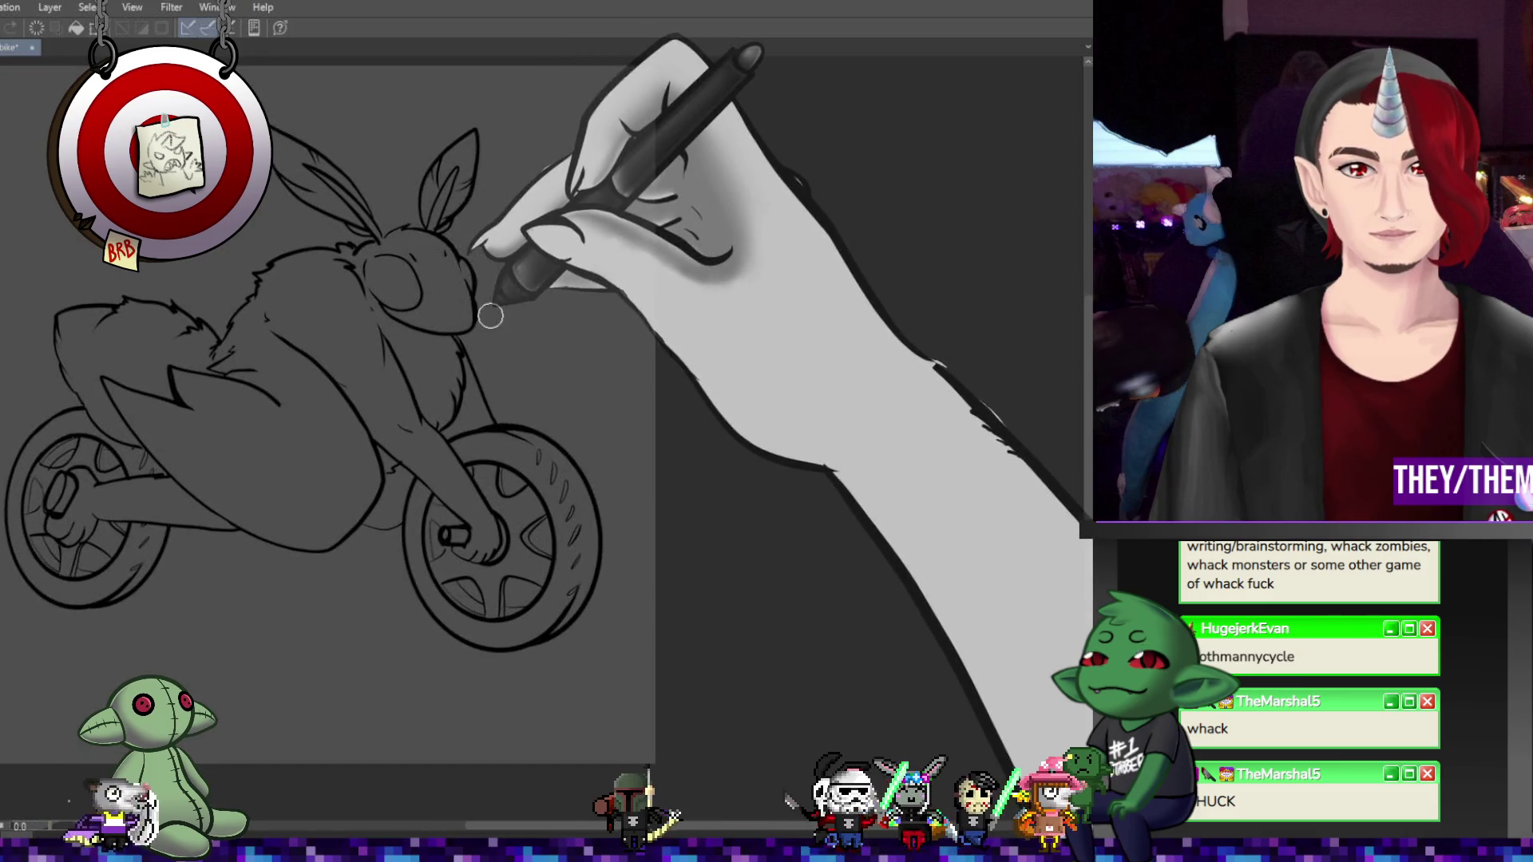
scroll(496, 316, down, 2)
scroll(487, 319, up, 3)
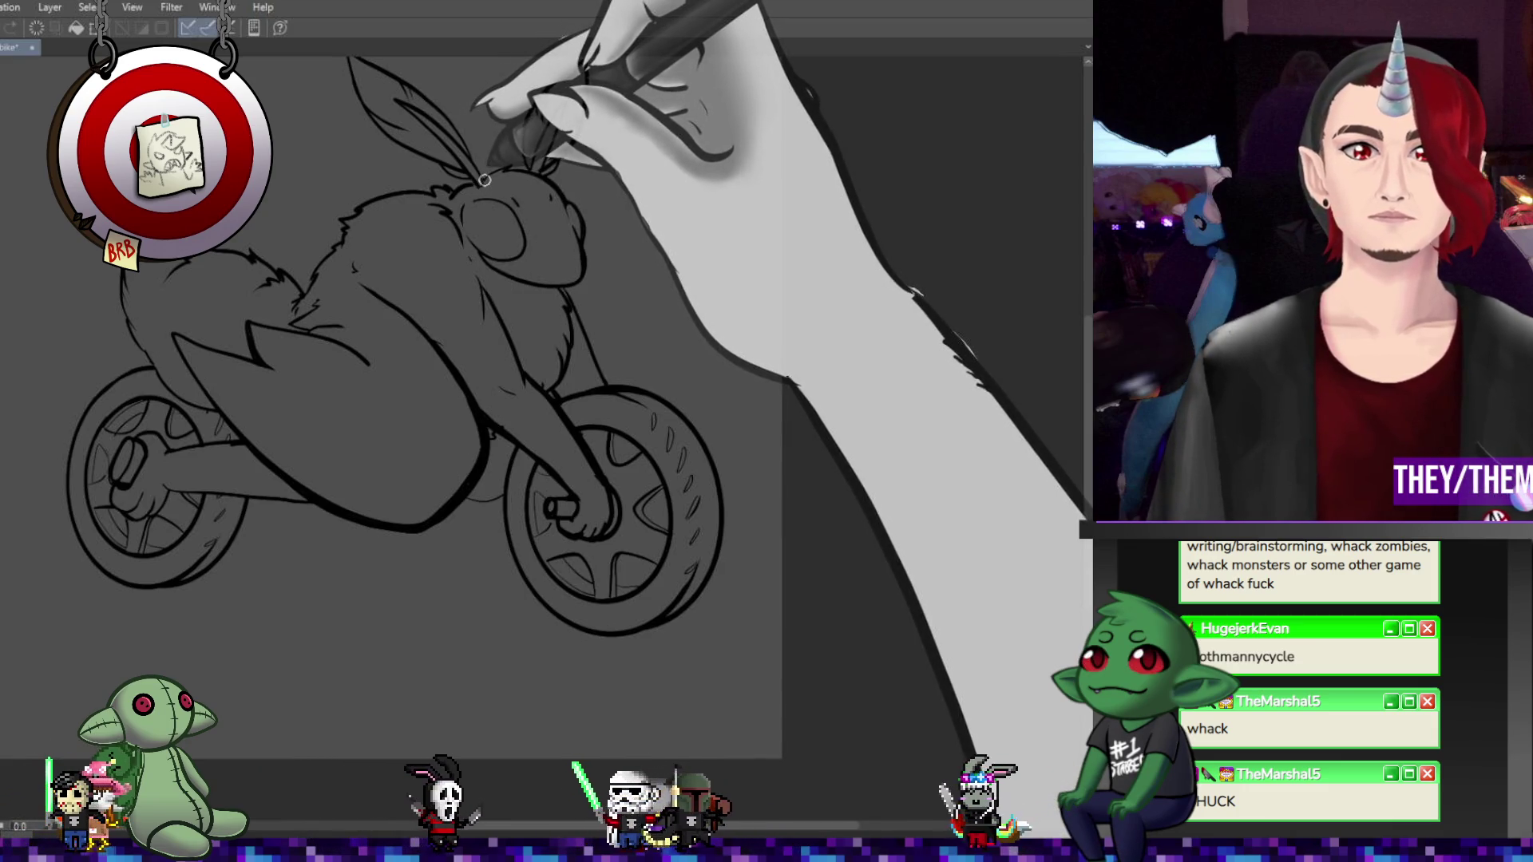
scroll(407, 205, down, 2)
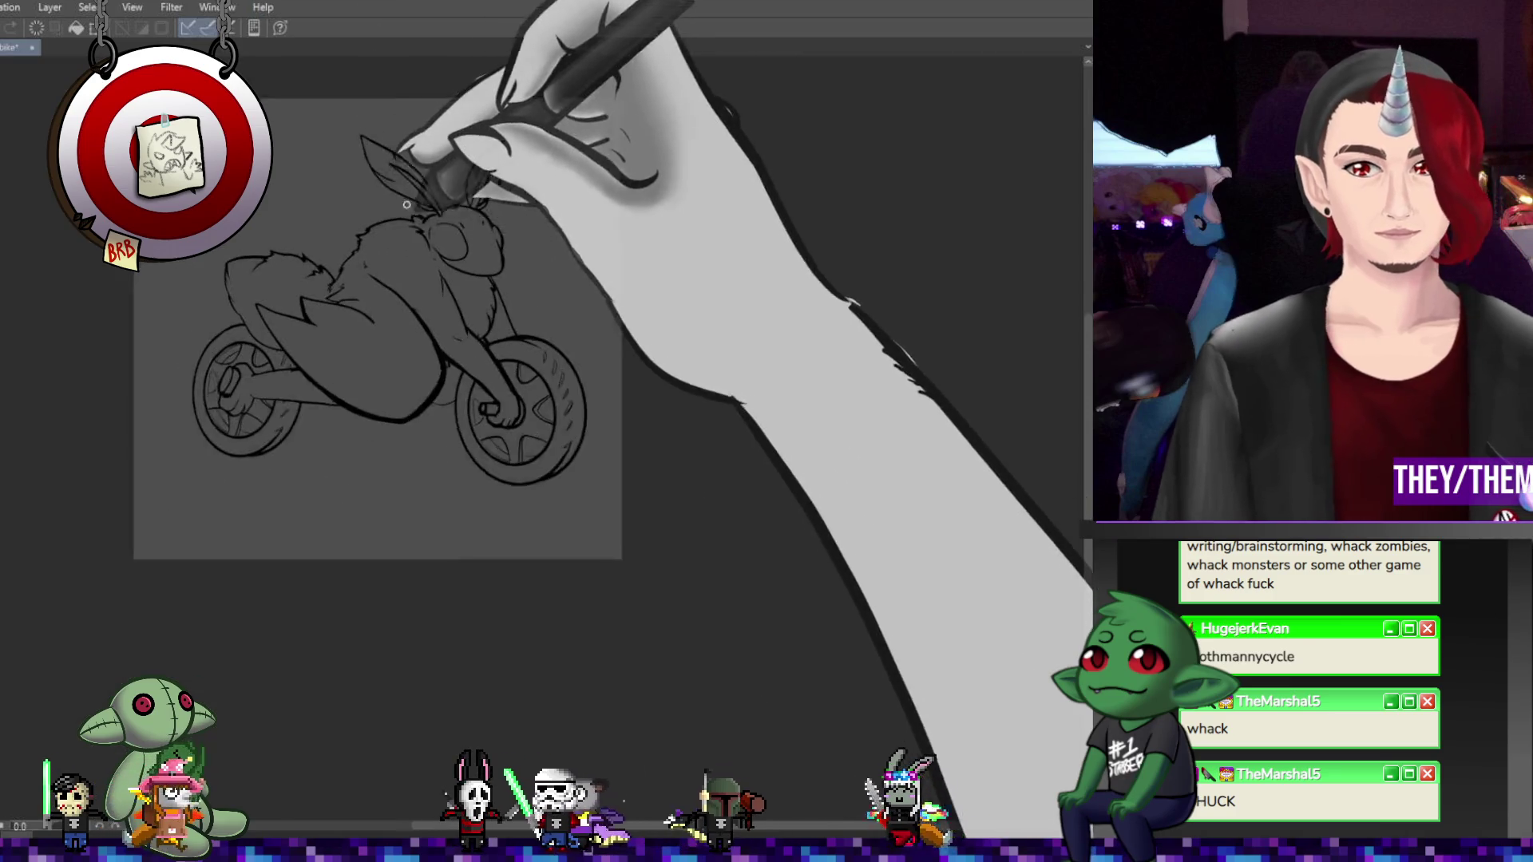
scroll(407, 205, up, 2)
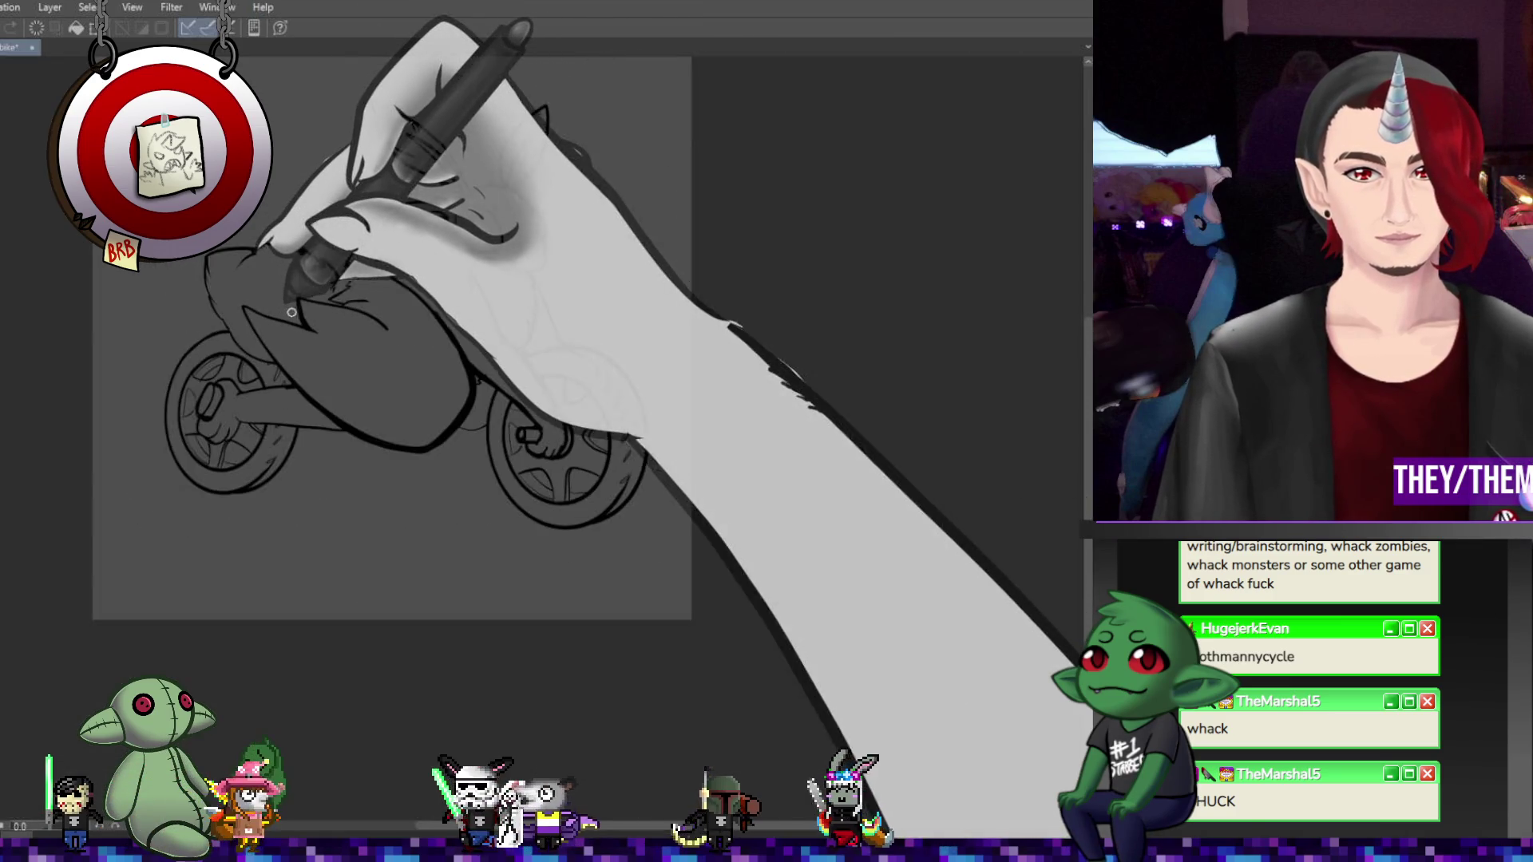
scroll(292, 312, up, 3)
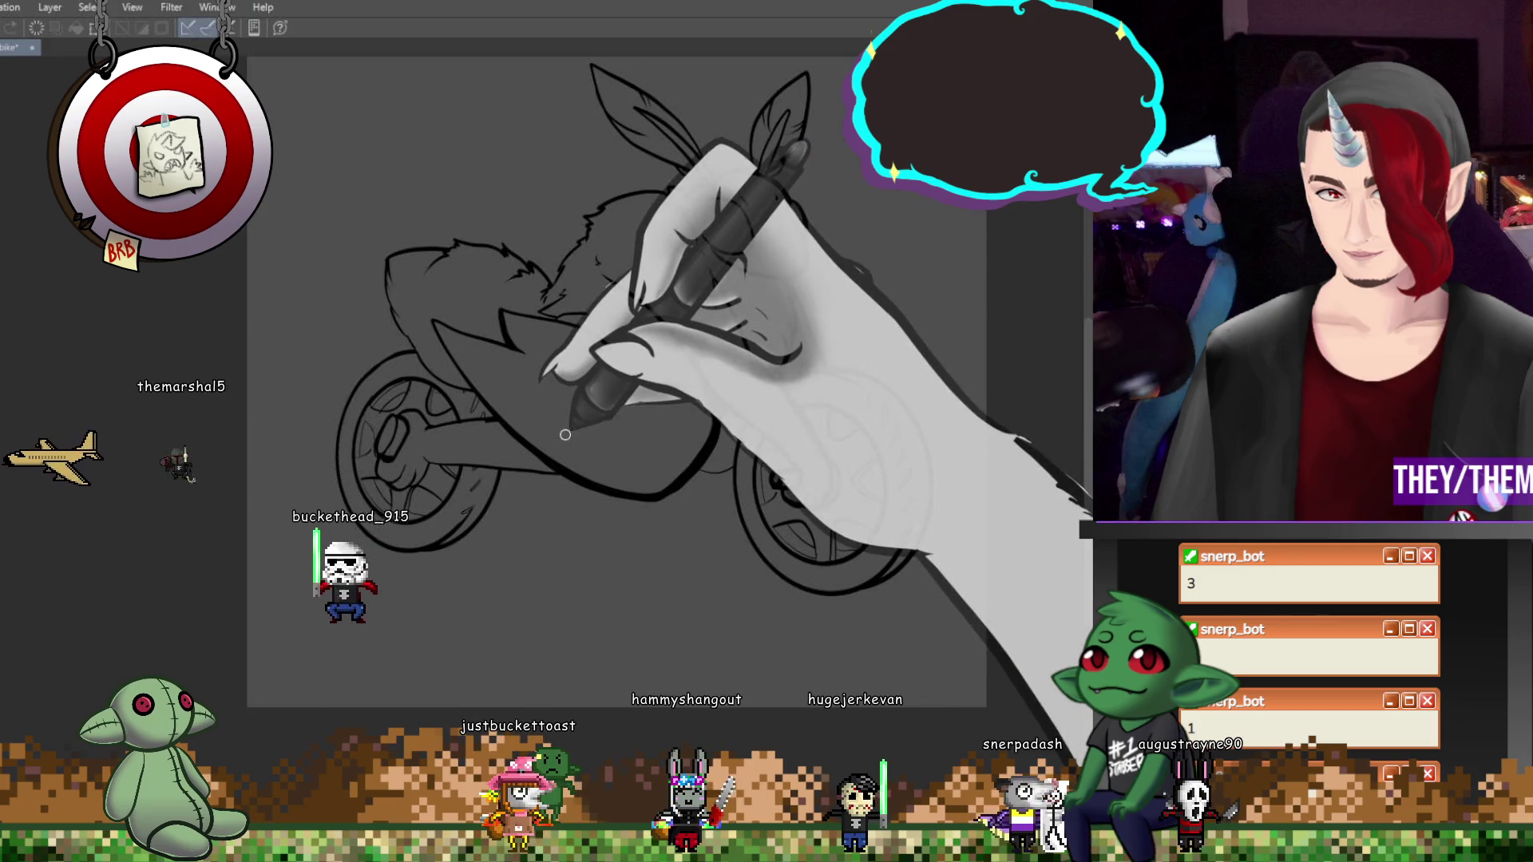
Adjust the canvas view over the mothman and motorcycle figure
scroll(345, 423, up, 2)
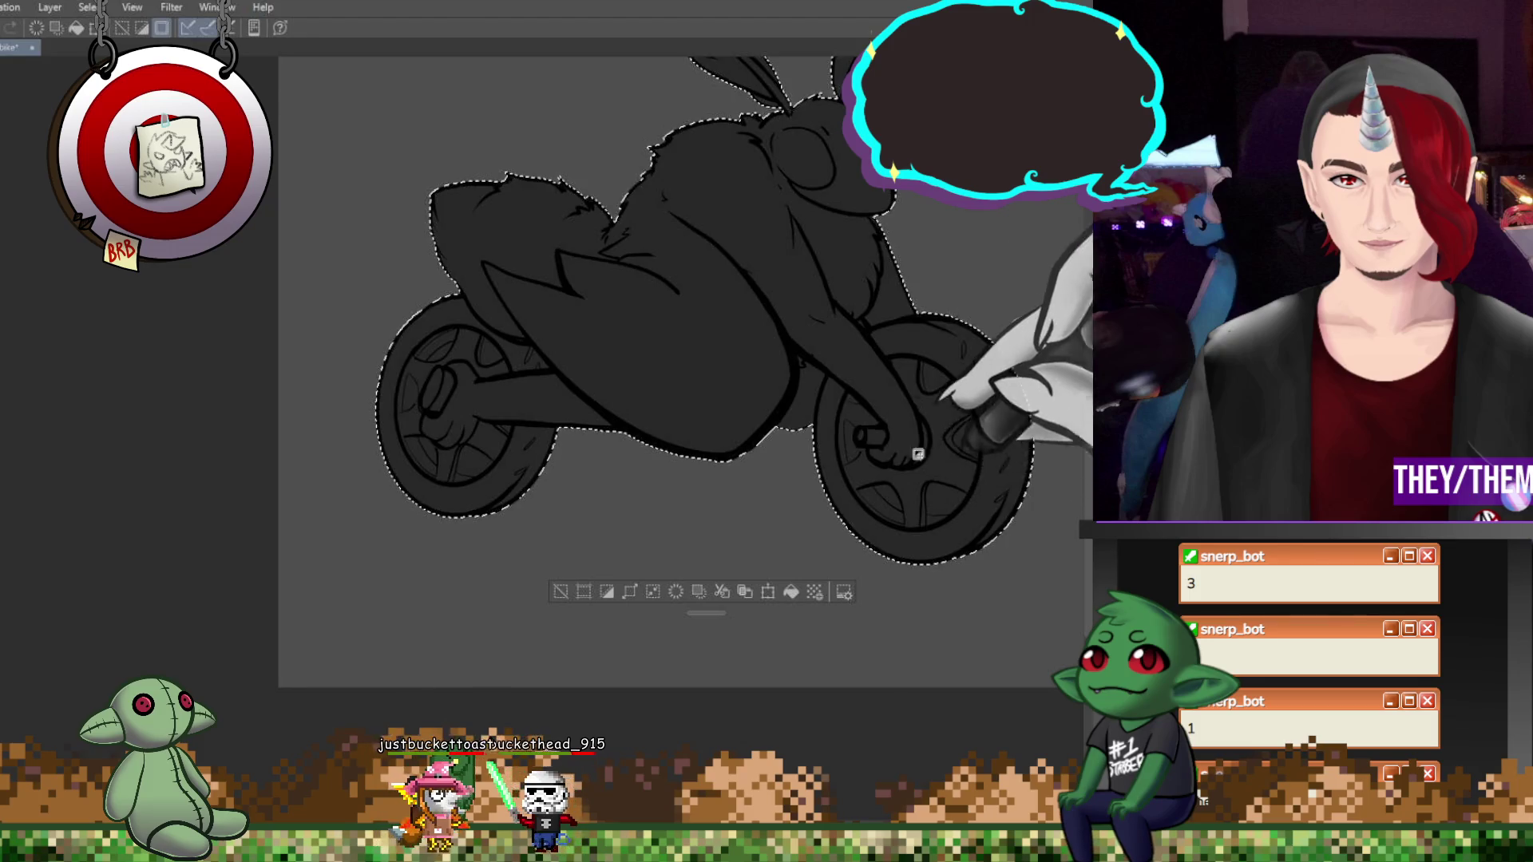
Deselect with Ctrl+D to clear the selection around the filled silhouette
key(ctrl+d)
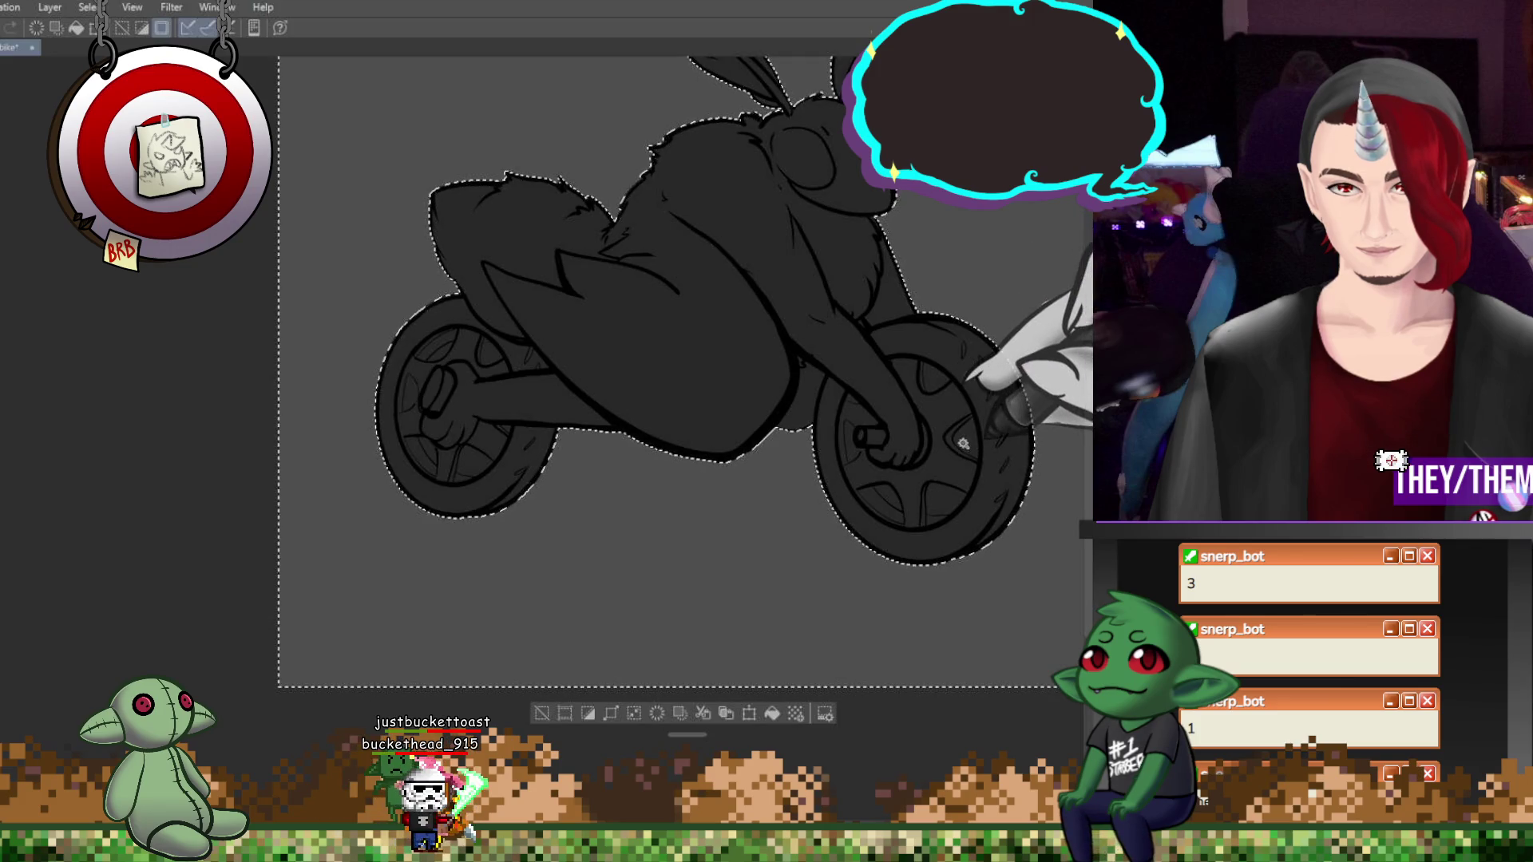
key(ctrl+d)
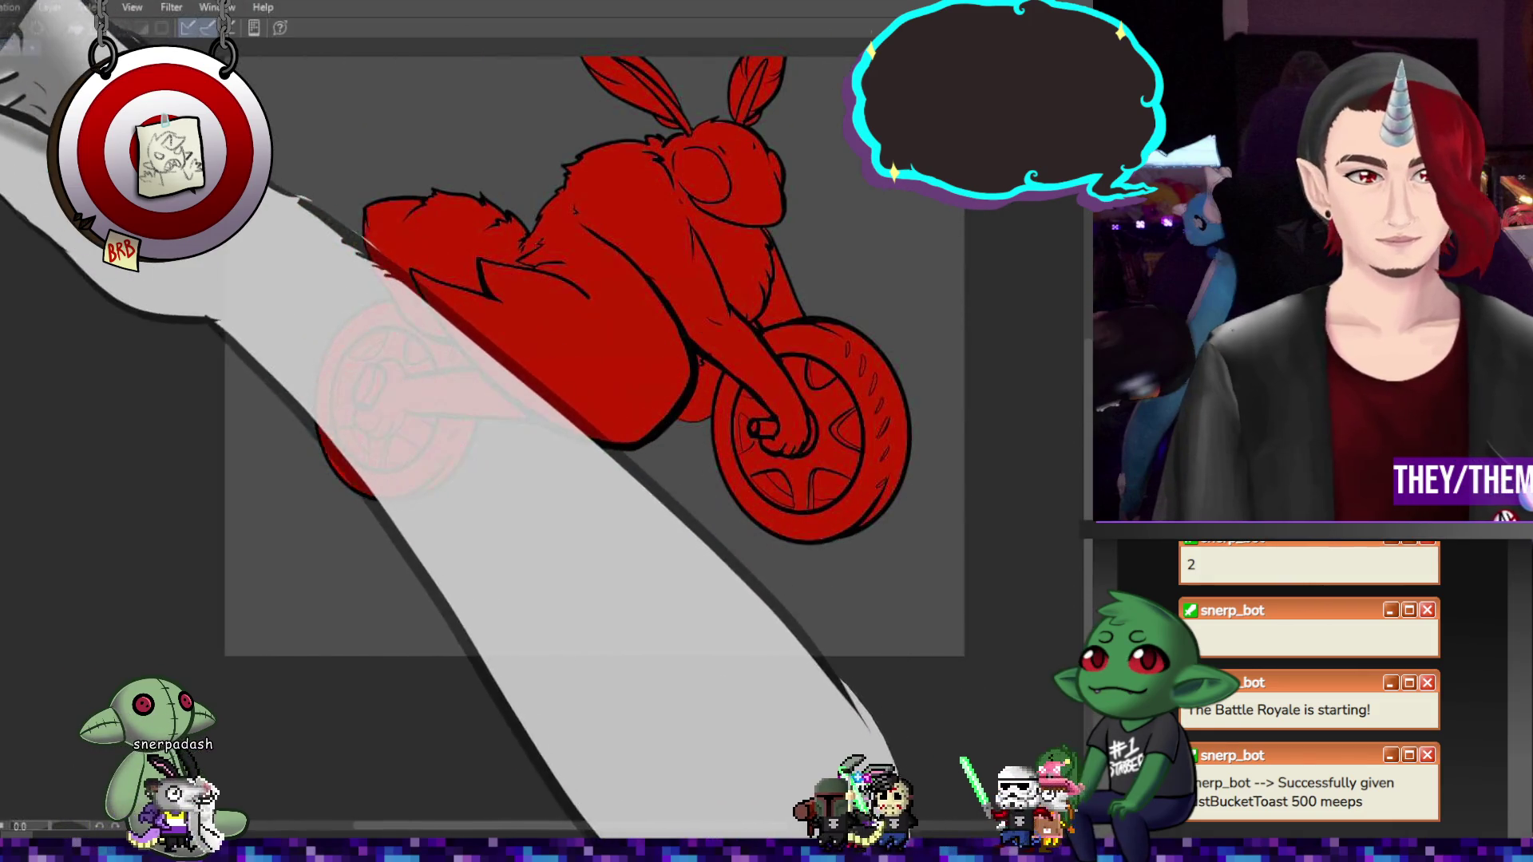
Auto-select four spoke gaps in the front wheel and two in the rear wheel
click(826, 374)
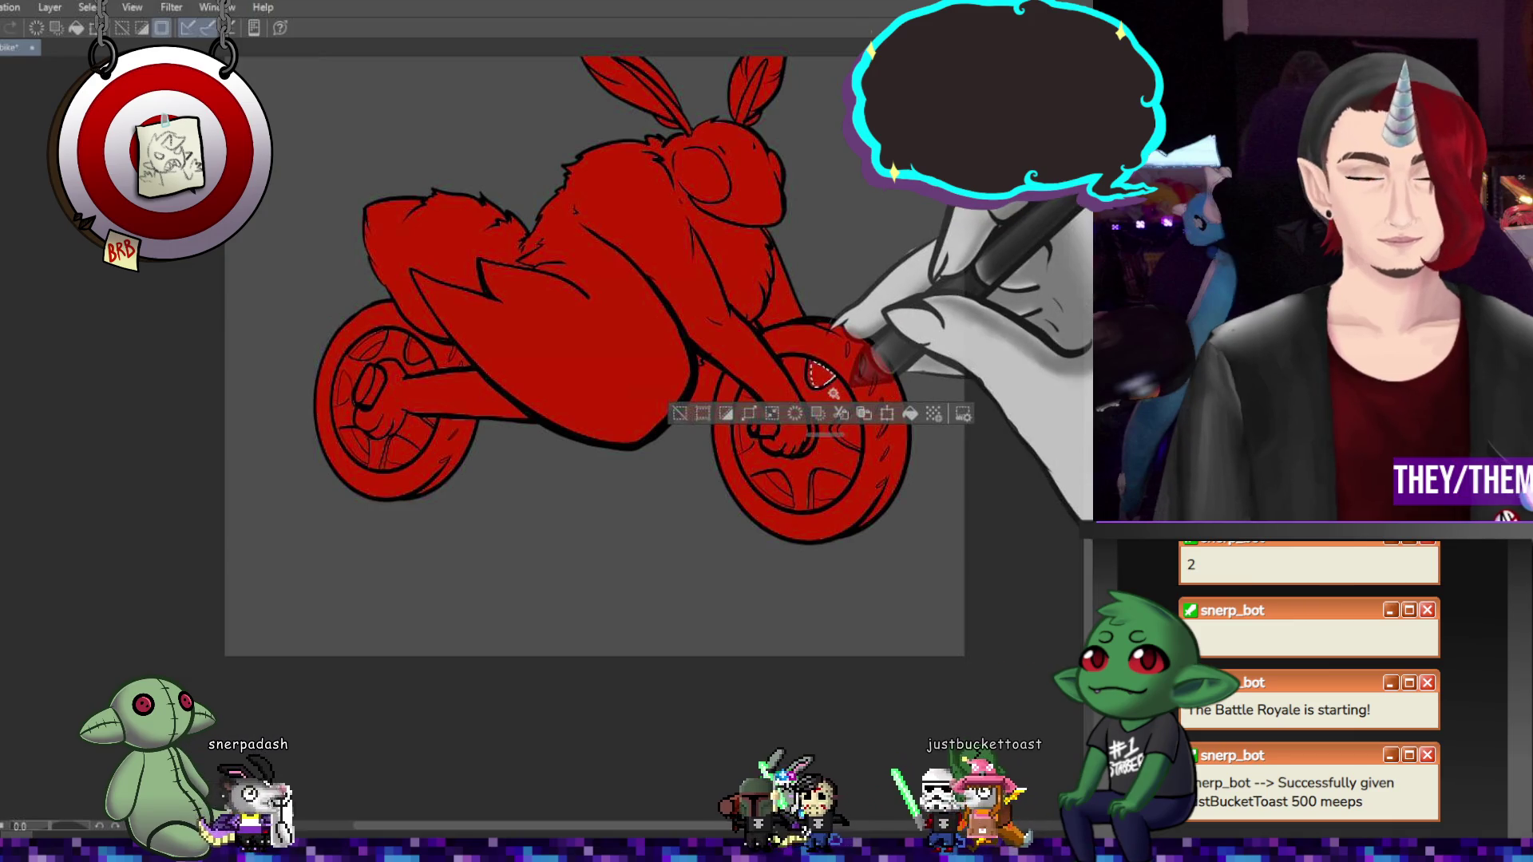
click(846, 435)
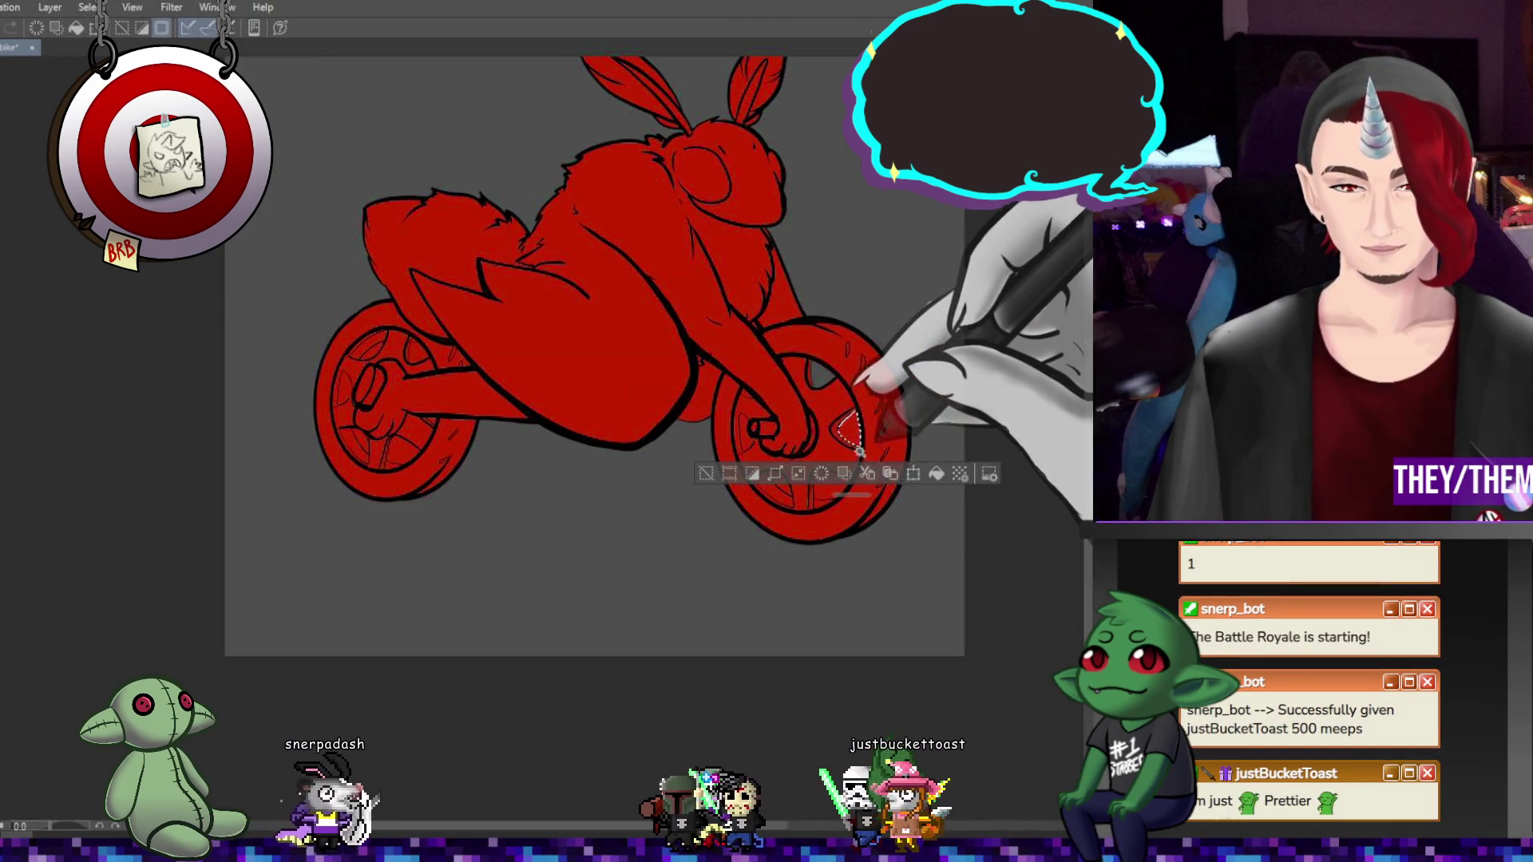
click(826, 486)
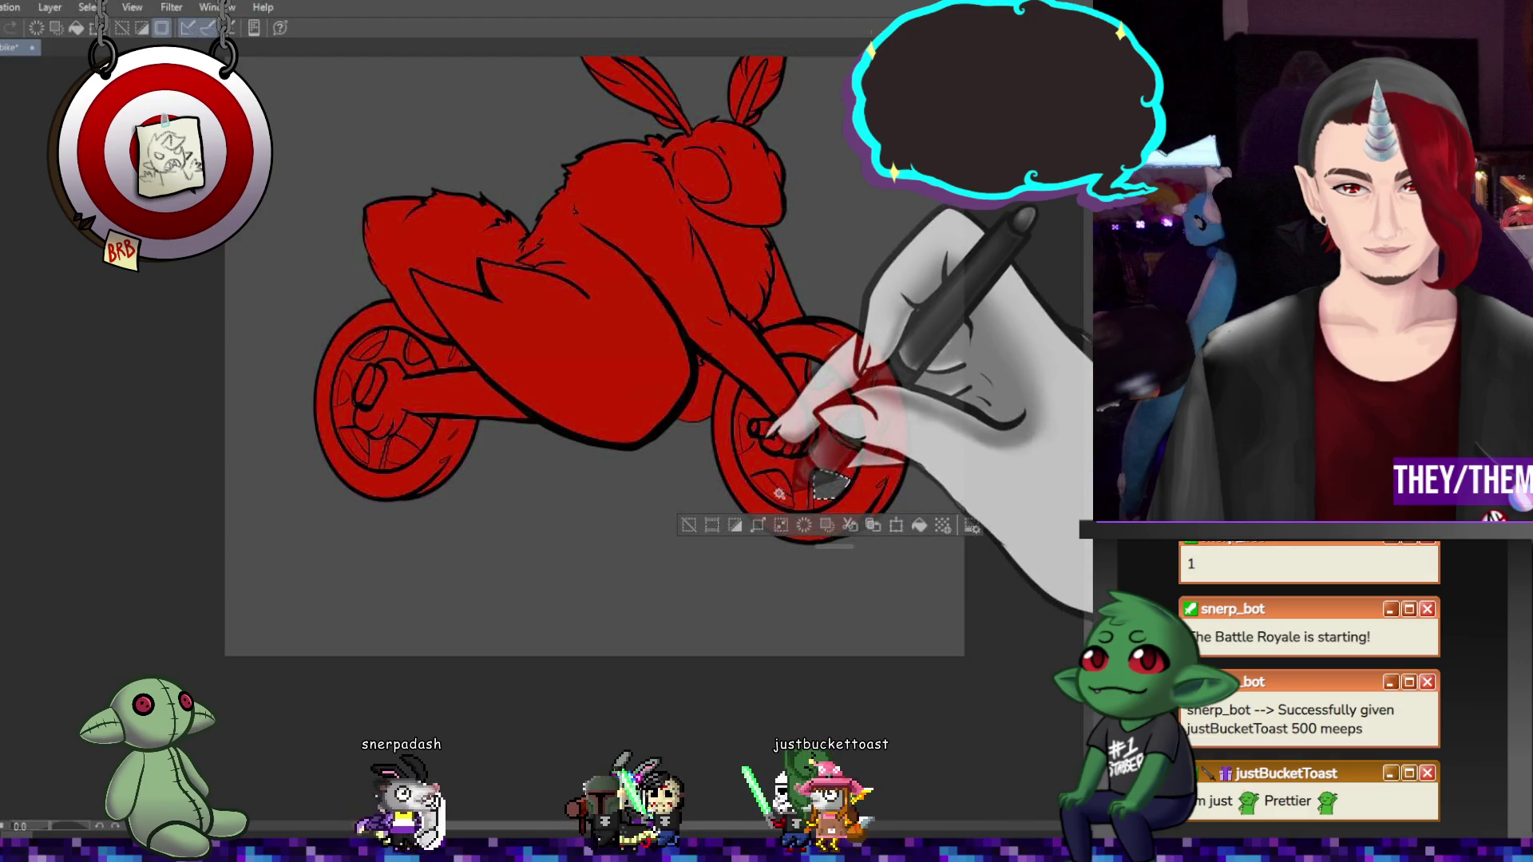
click(777, 481)
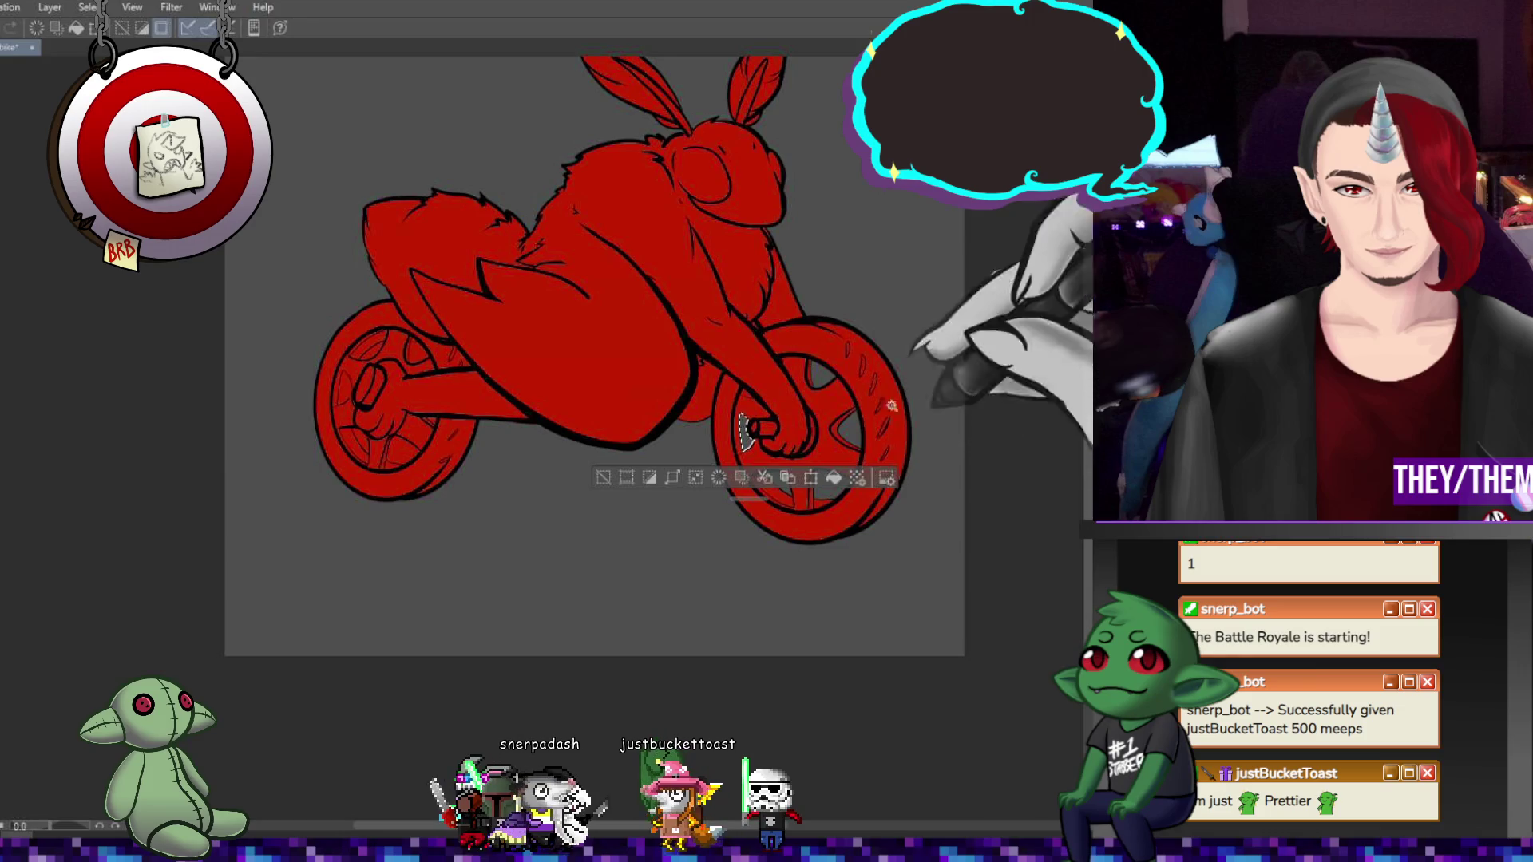
click(369, 450)
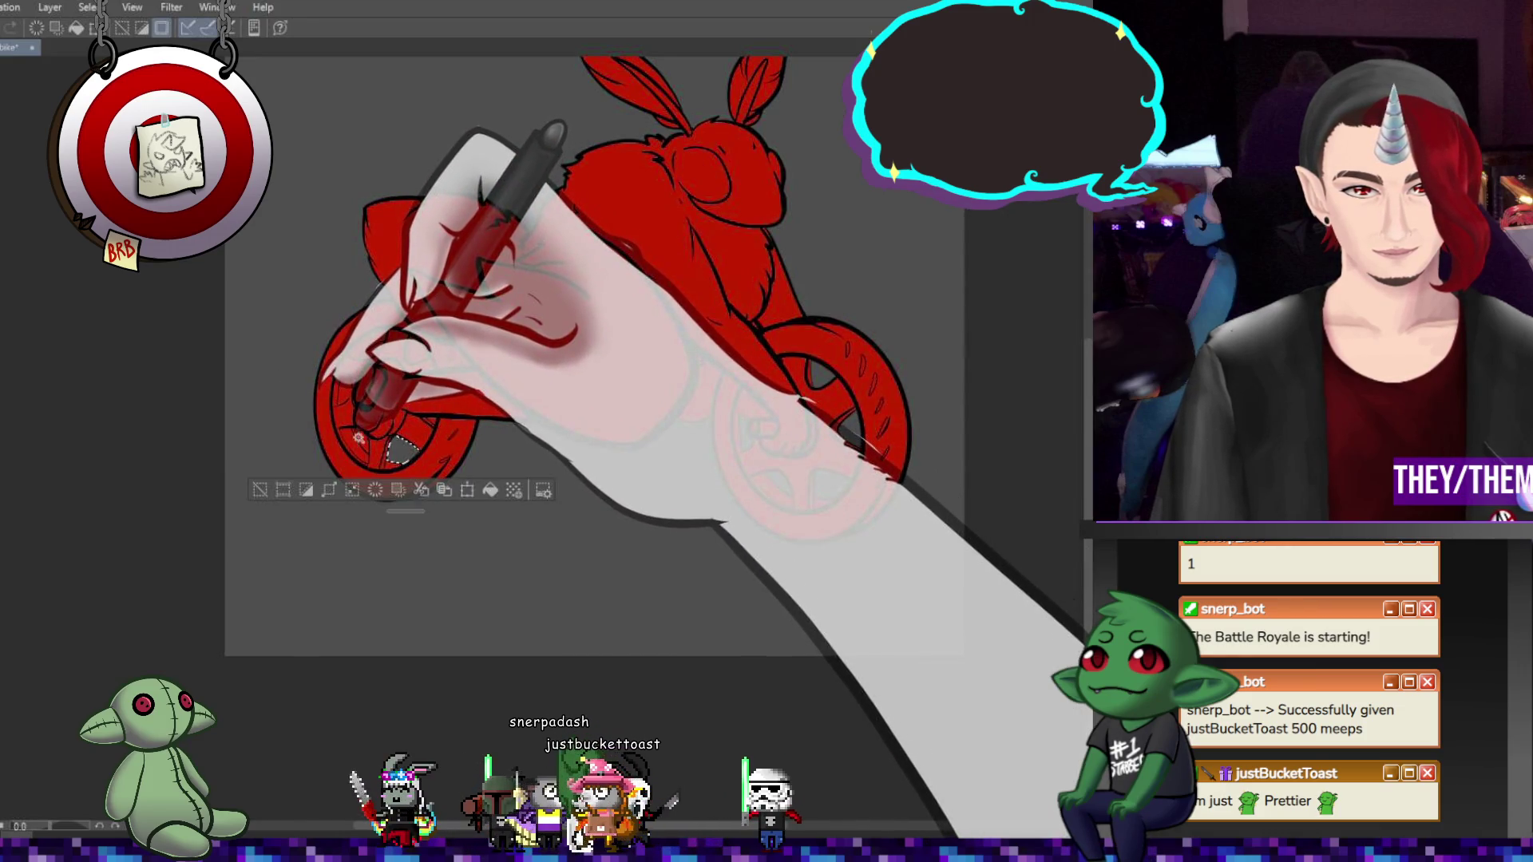
click(414, 358)
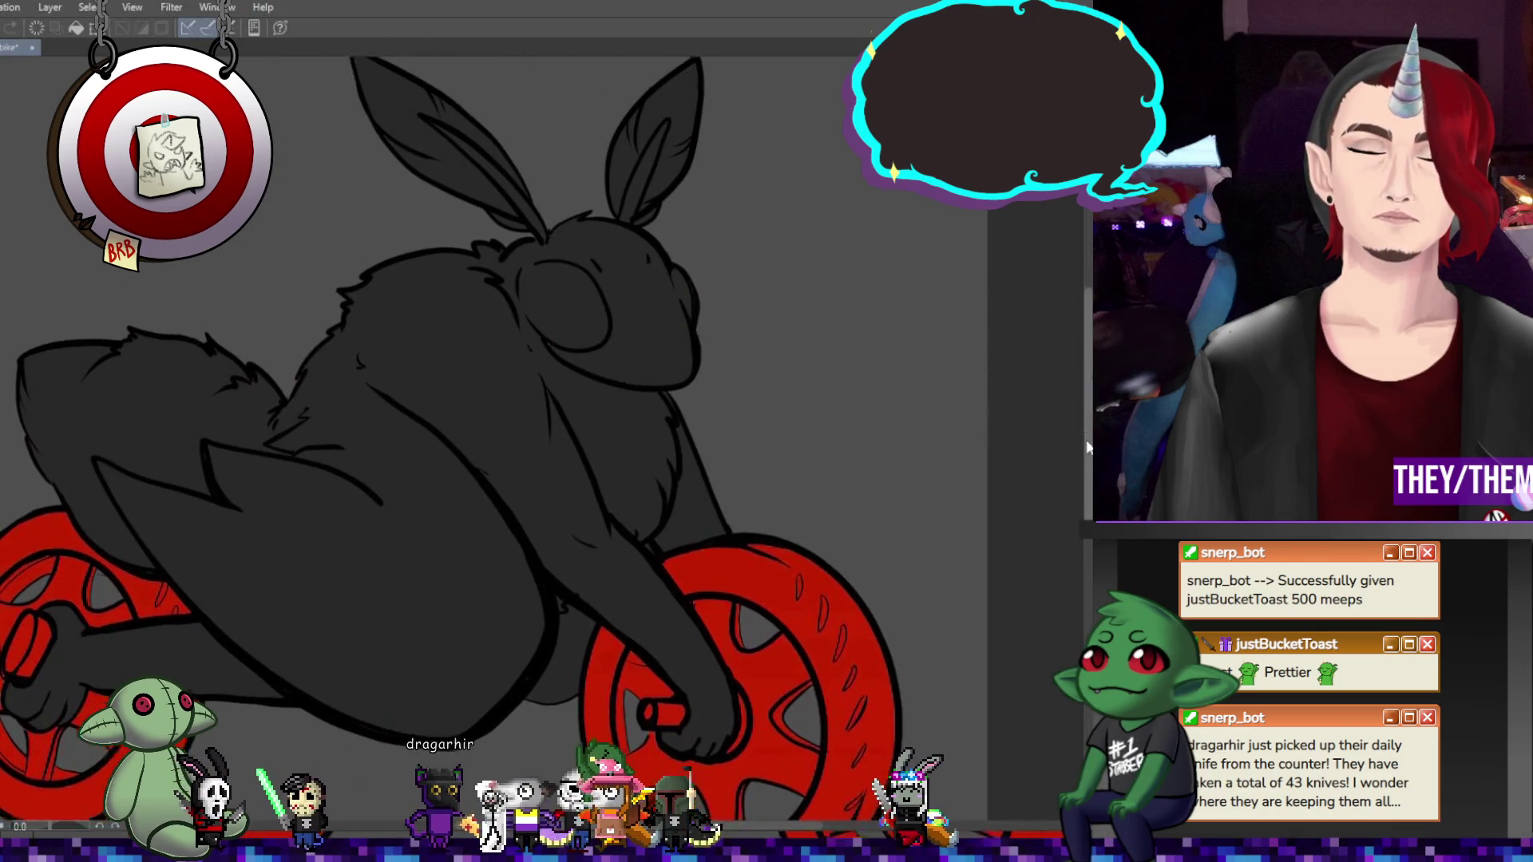
Paint the mothman's near eye glowing red
scroll(1085, 431, down, 2)
scroll(1084, 432, up, 3)
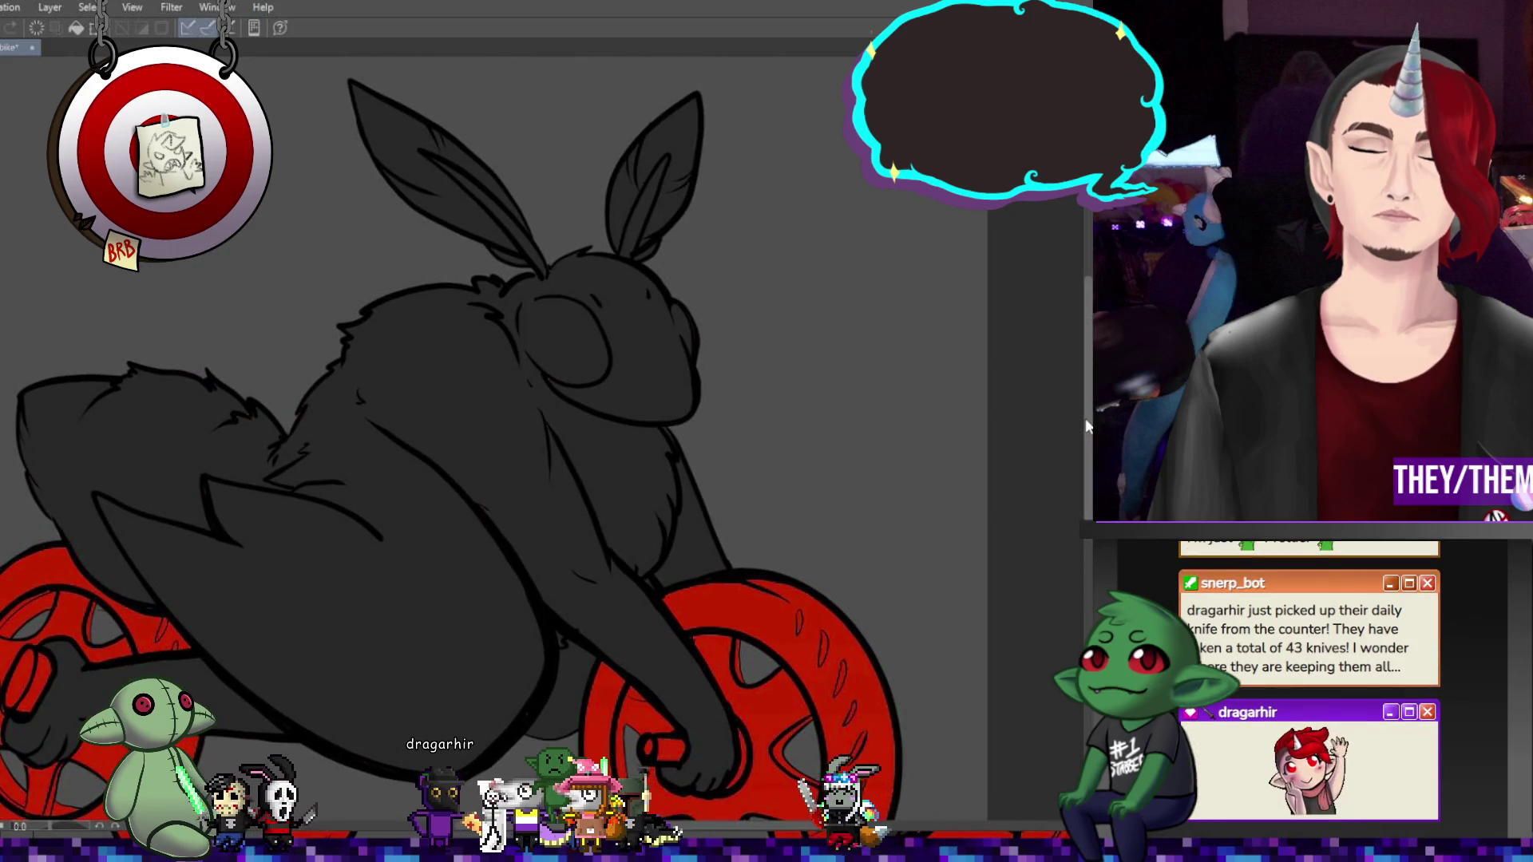
mouse_move(540, 319)
mouse_down()
mouse_move(582, 376)
mouse_move(600, 357)
mouse_move(550, 308)
mouse_up()
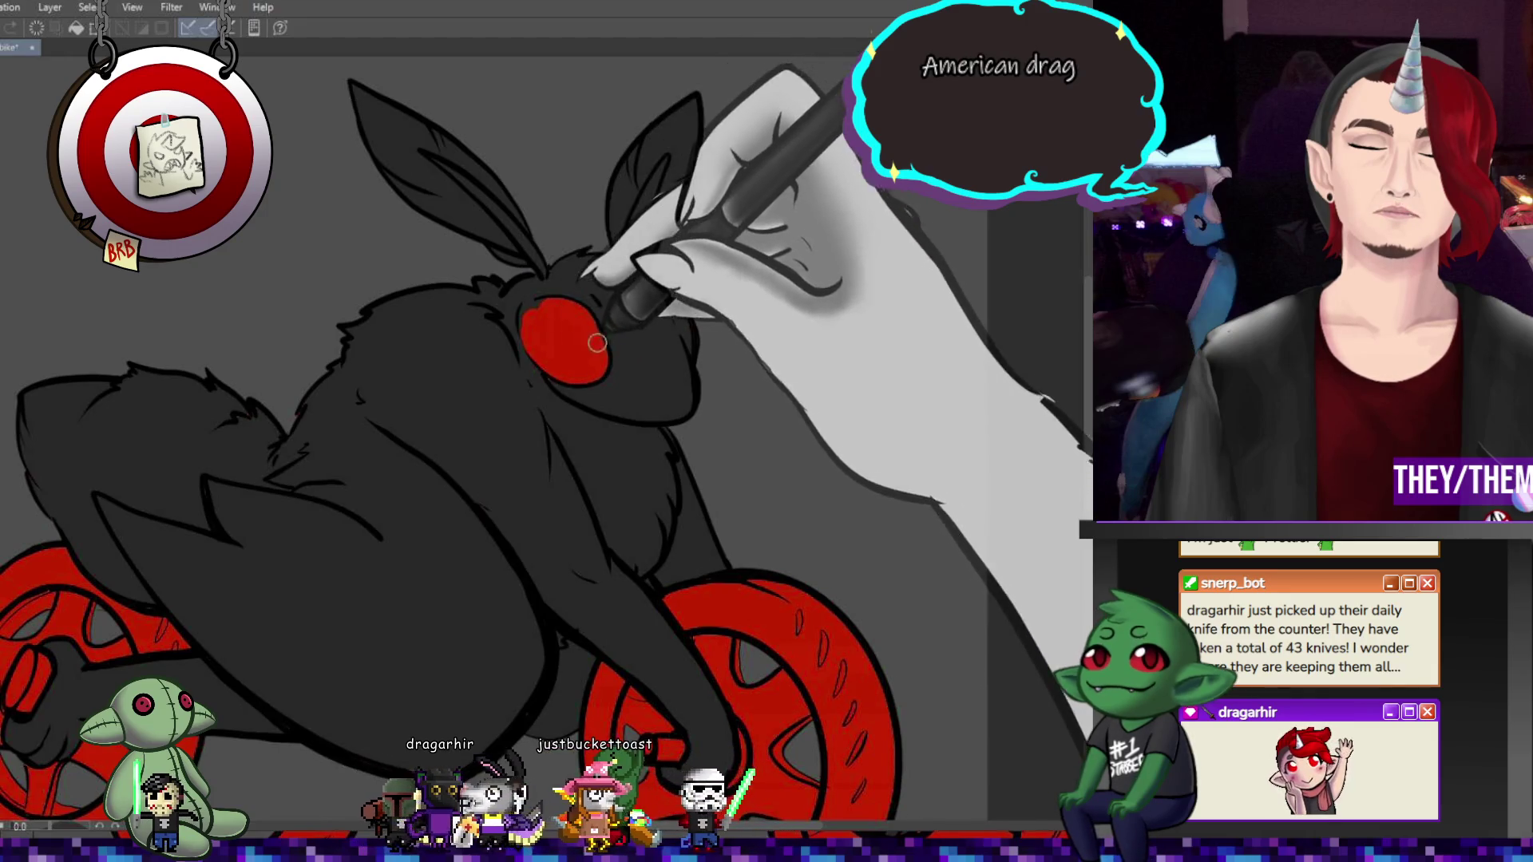
Paint the far eye red and add a red dot with rings as a body emblem
drag(681, 321, 677, 336)
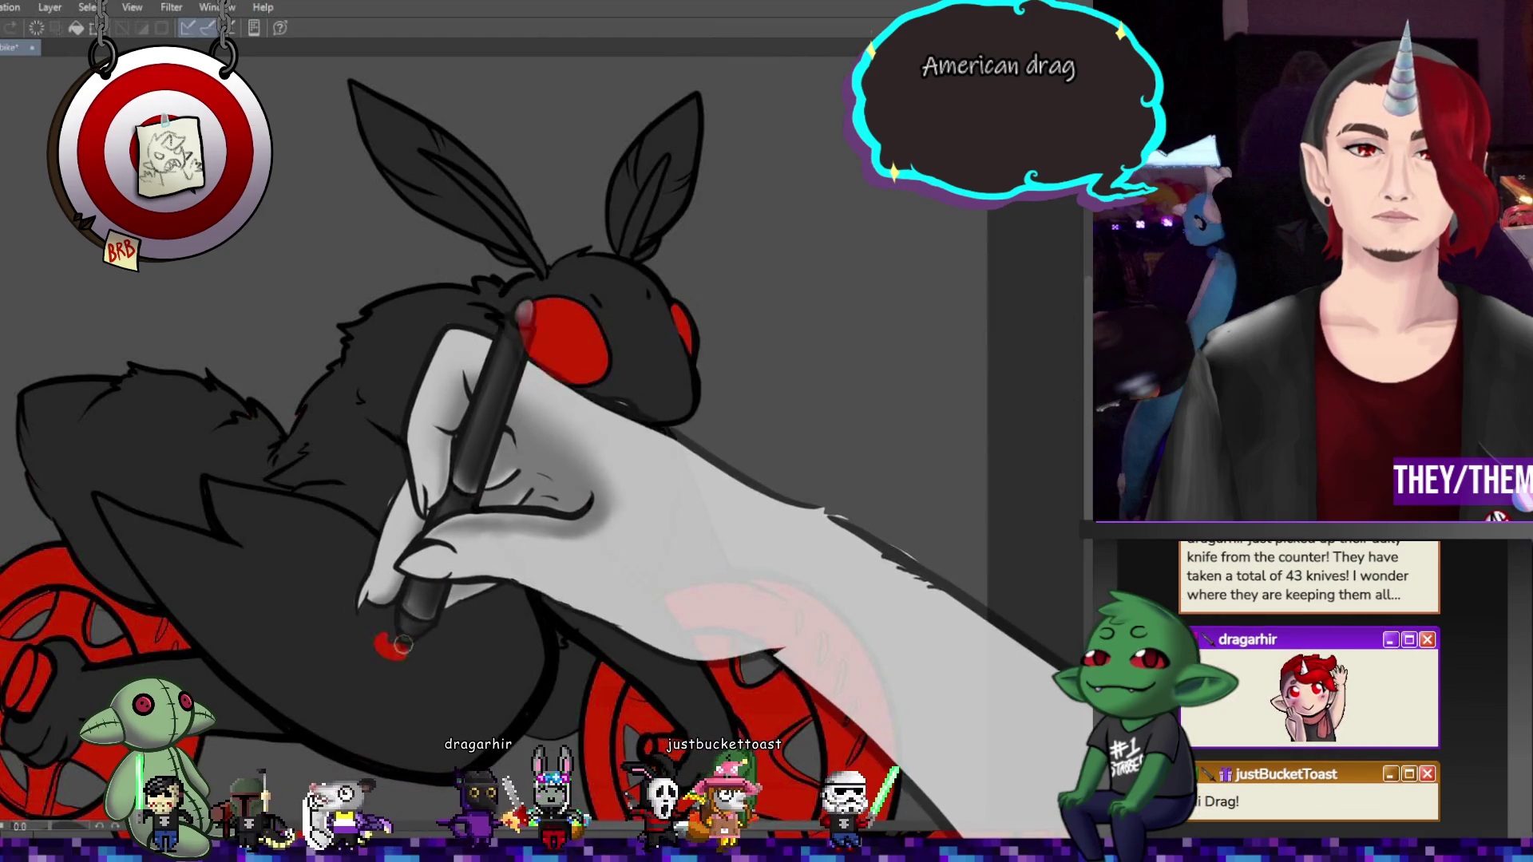
mouse_move(398, 636)
mouse_down()
mouse_move(328, 639)
mouse_move(403, 611)
mouse_move(366, 624)
mouse_move(383, 606)
mouse_move(319, 639)
mouse_move(399, 631)
mouse_move(453, 660)
mouse_up()
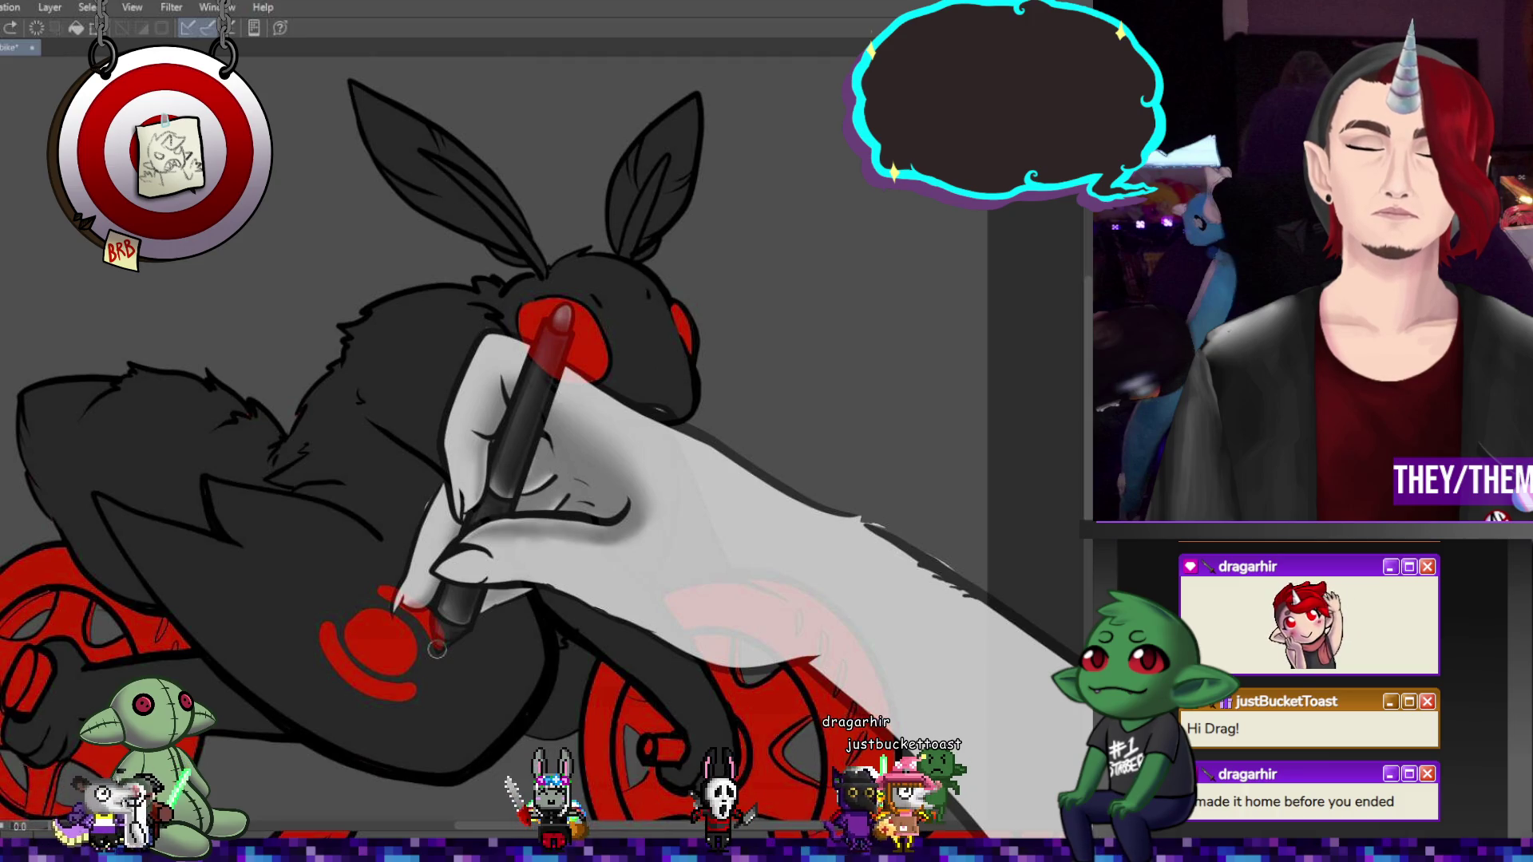
mouse_move(437, 650)
mouse_down()
mouse_move(436, 606)
mouse_move(385, 644)
mouse_up()
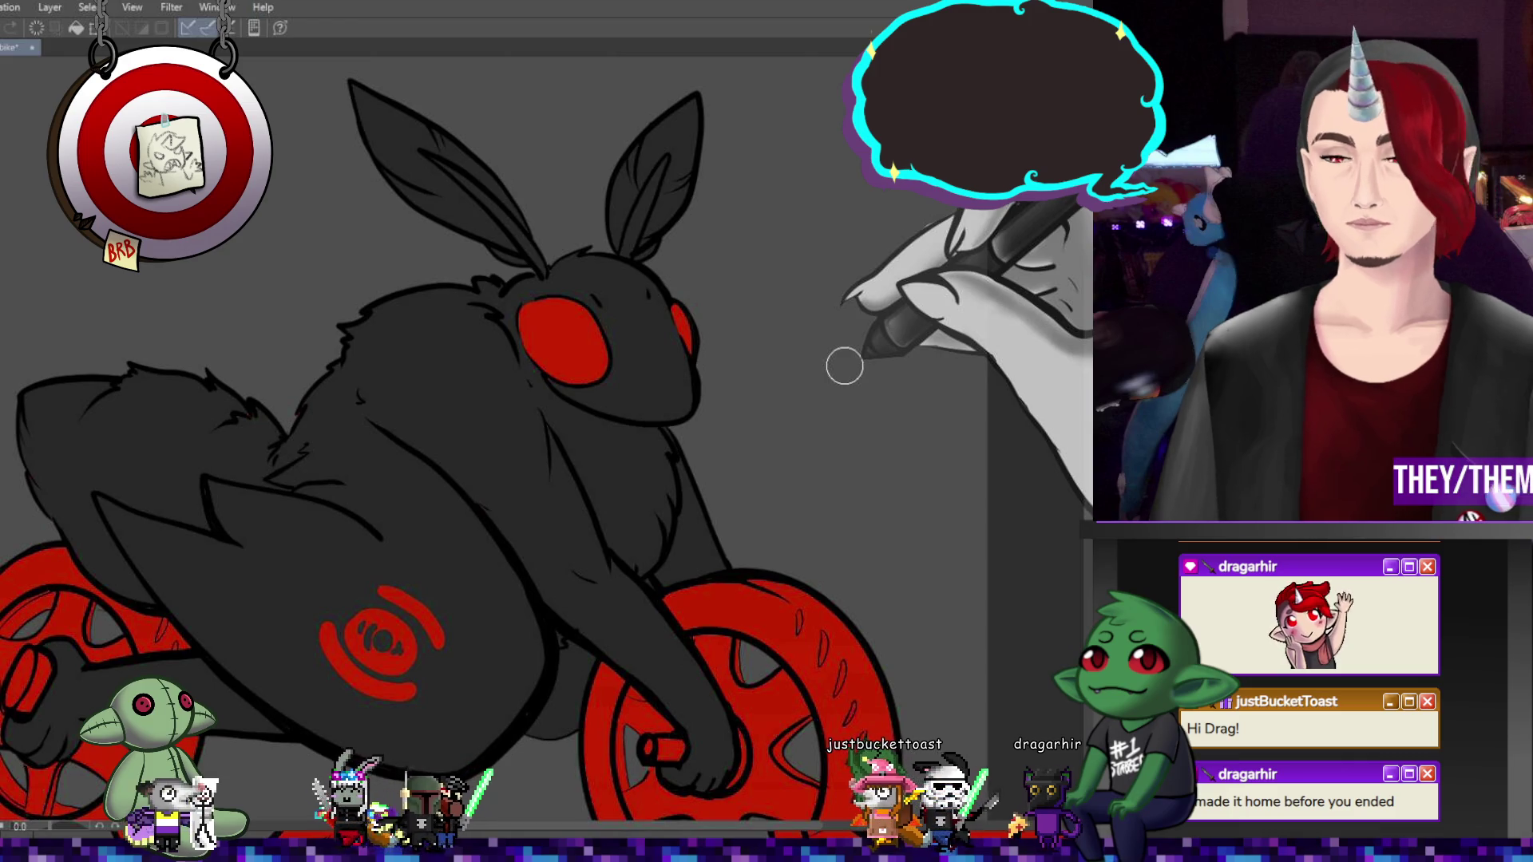
Undo the last emblem ring and reshape the red mark into an almond wing eye-spot
key(ctrl+0)
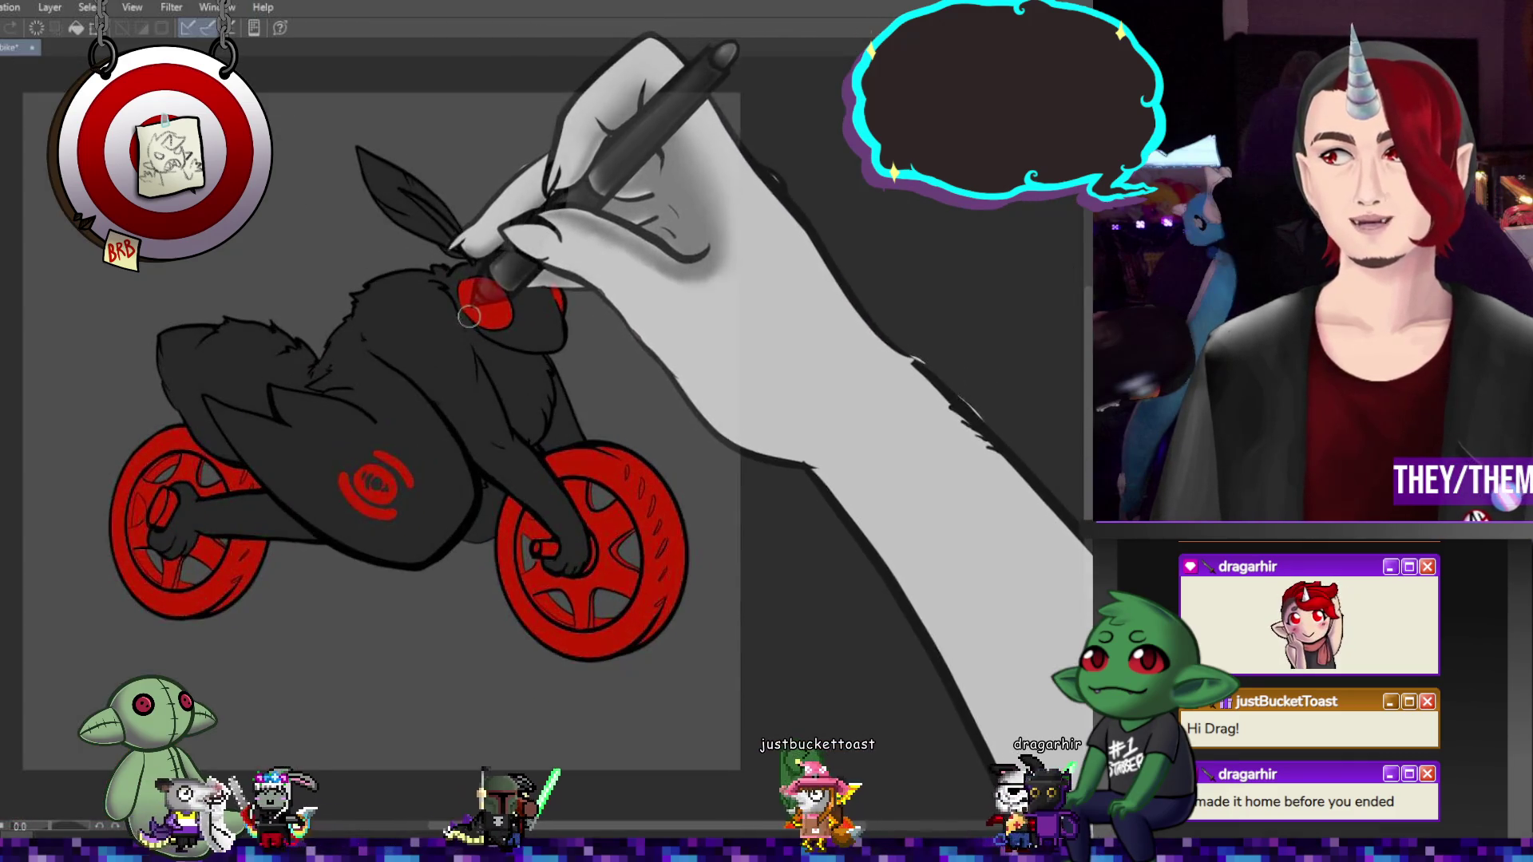
scroll(360, 409, up, 3)
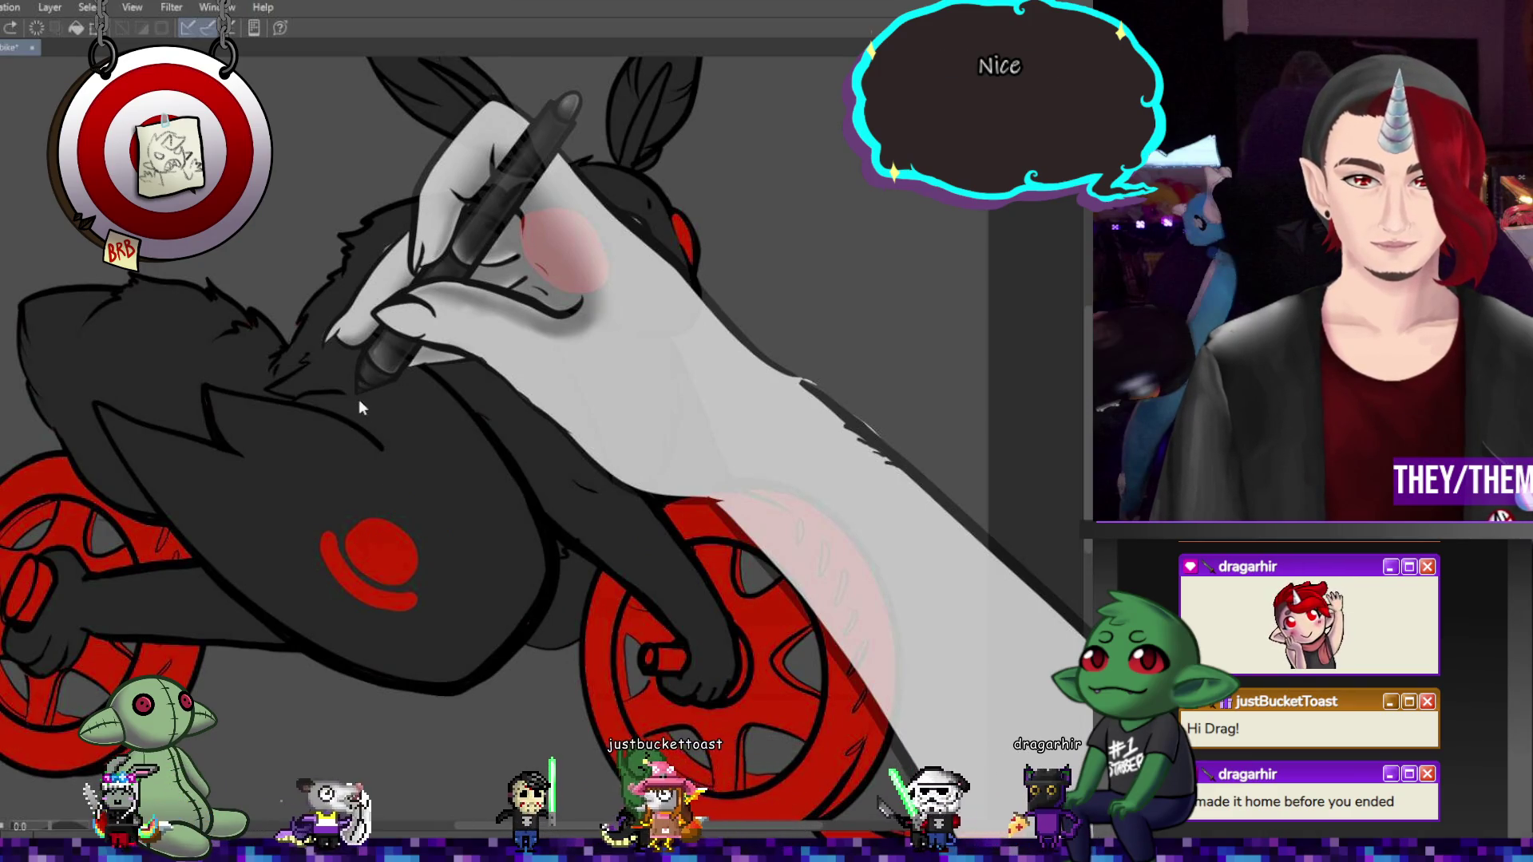
key(ctrl+z)
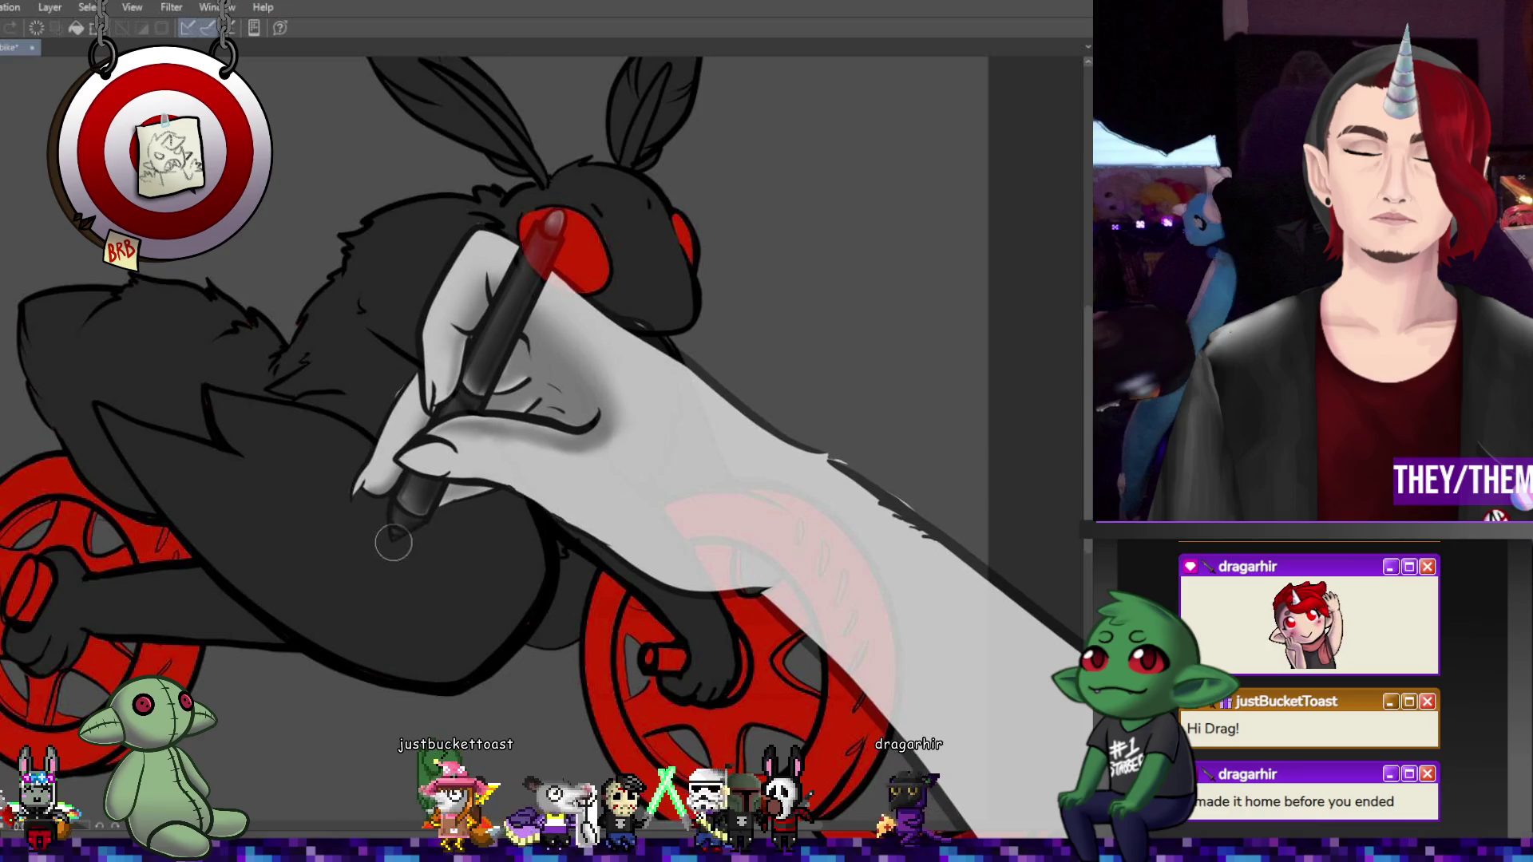
mouse_move(310, 543)
mouse_down()
mouse_move(447, 516)
mouse_move(364, 549)
mouse_move(343, 515)
mouse_move(392, 578)
mouse_move(404, 551)
mouse_move(447, 531)
mouse_move(441, 552)
mouse_move(295, 517)
mouse_move(399, 530)
mouse_move(482, 589)
mouse_up()
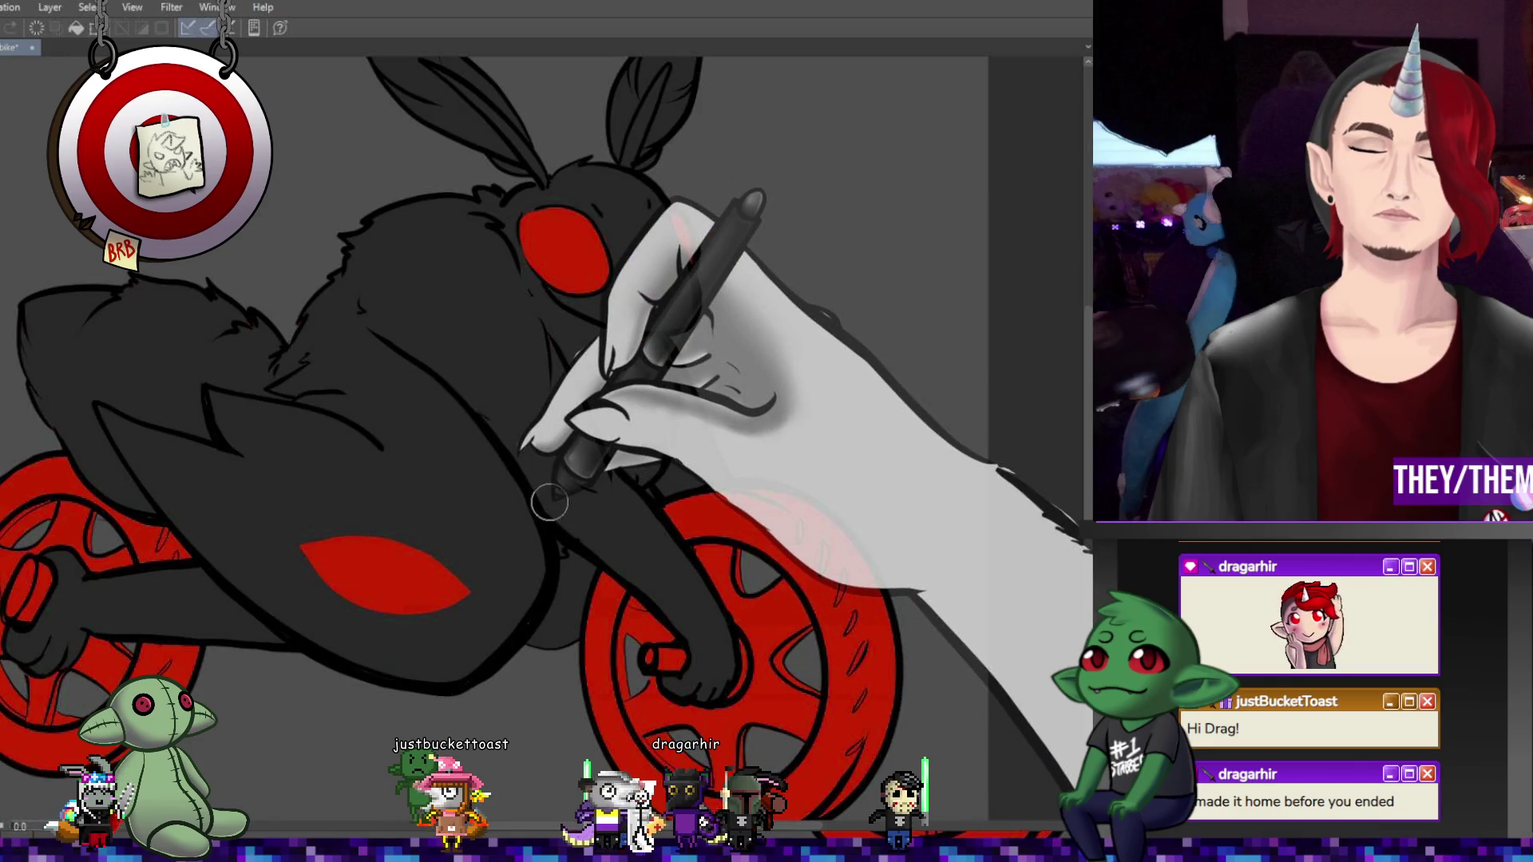
drag(473, 516, 430, 446)
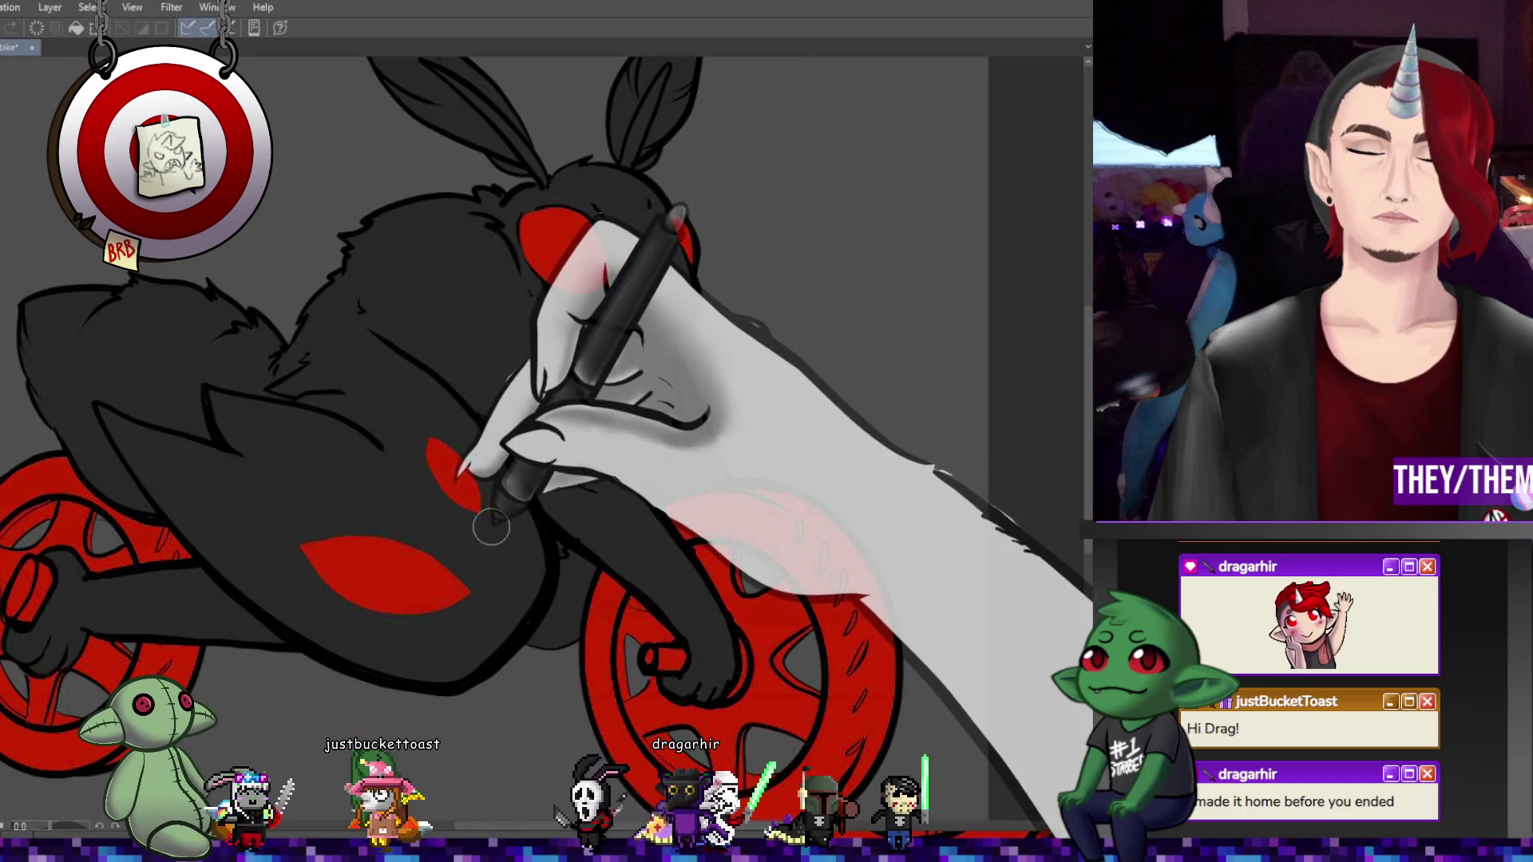
Draw dark pupils in the eye-spots, removing the stroke from the lower one
drag(384, 558, 380, 587)
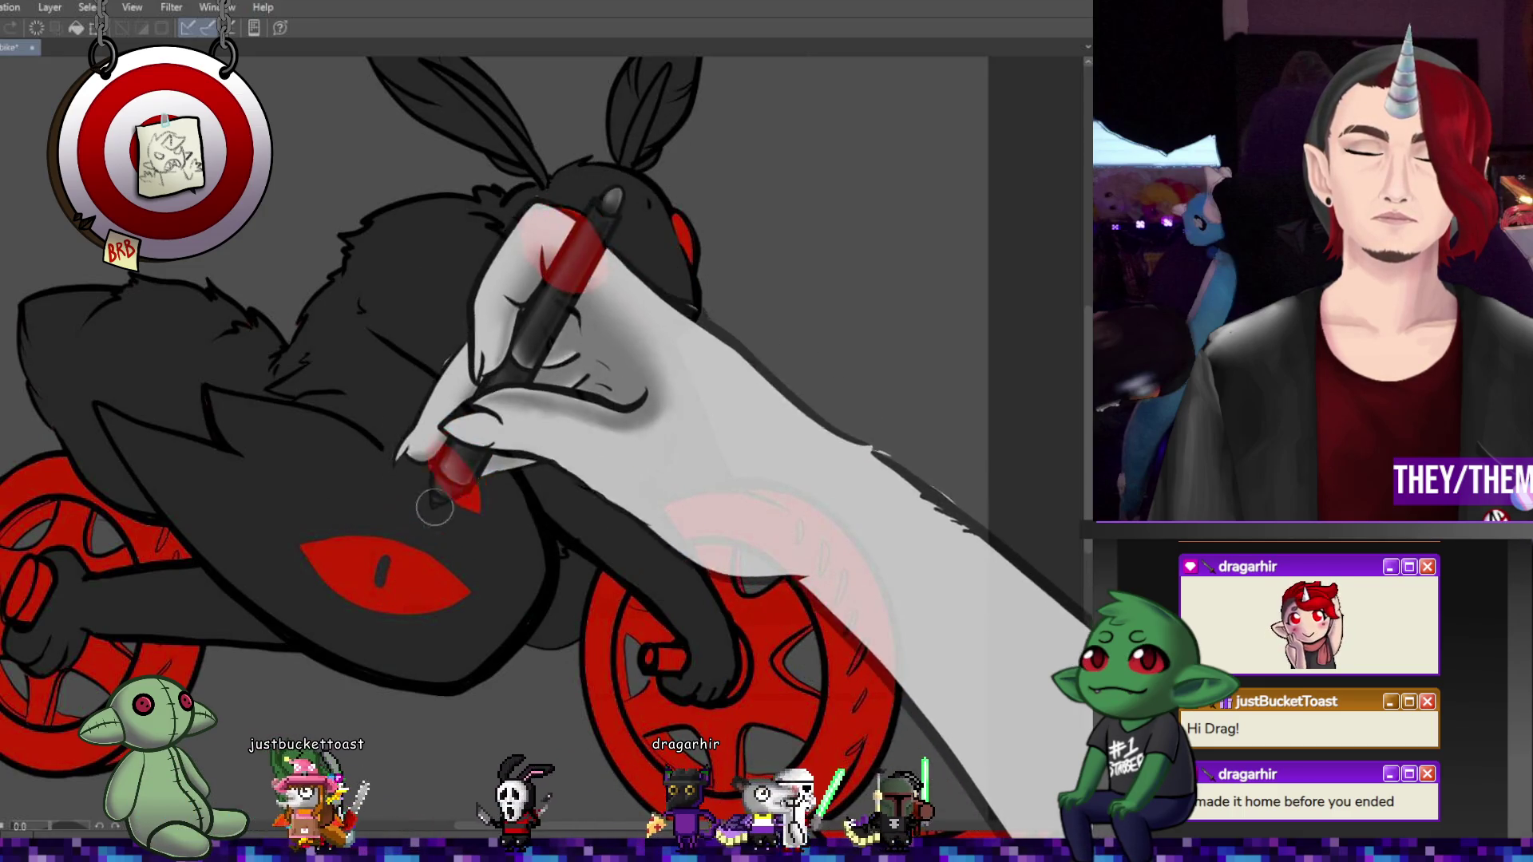
drag(450, 454, 445, 480)
key(ctrl+z)
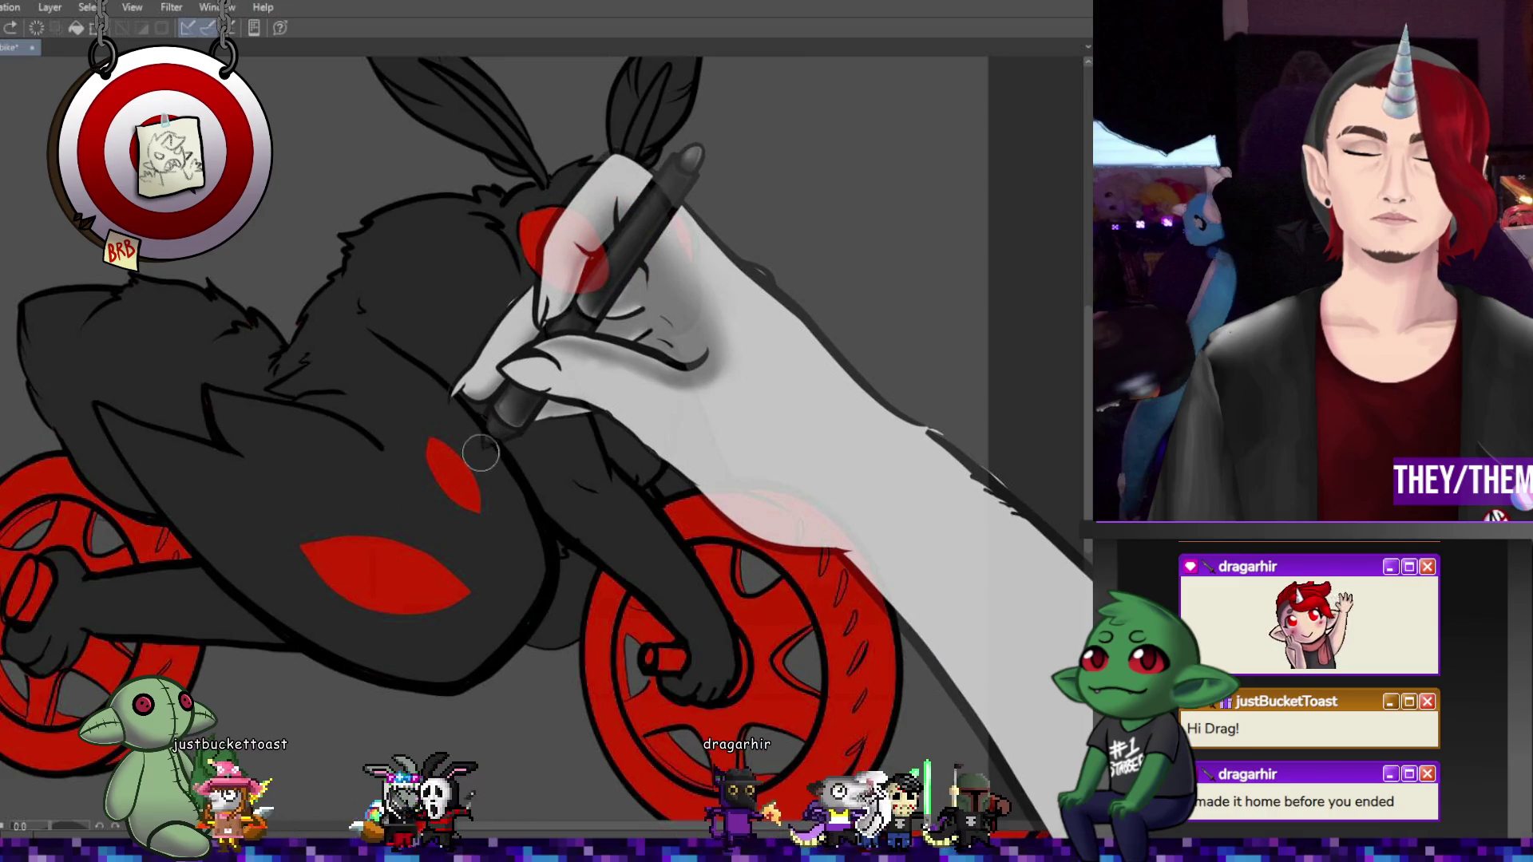
scroll(479, 453, down, 5)
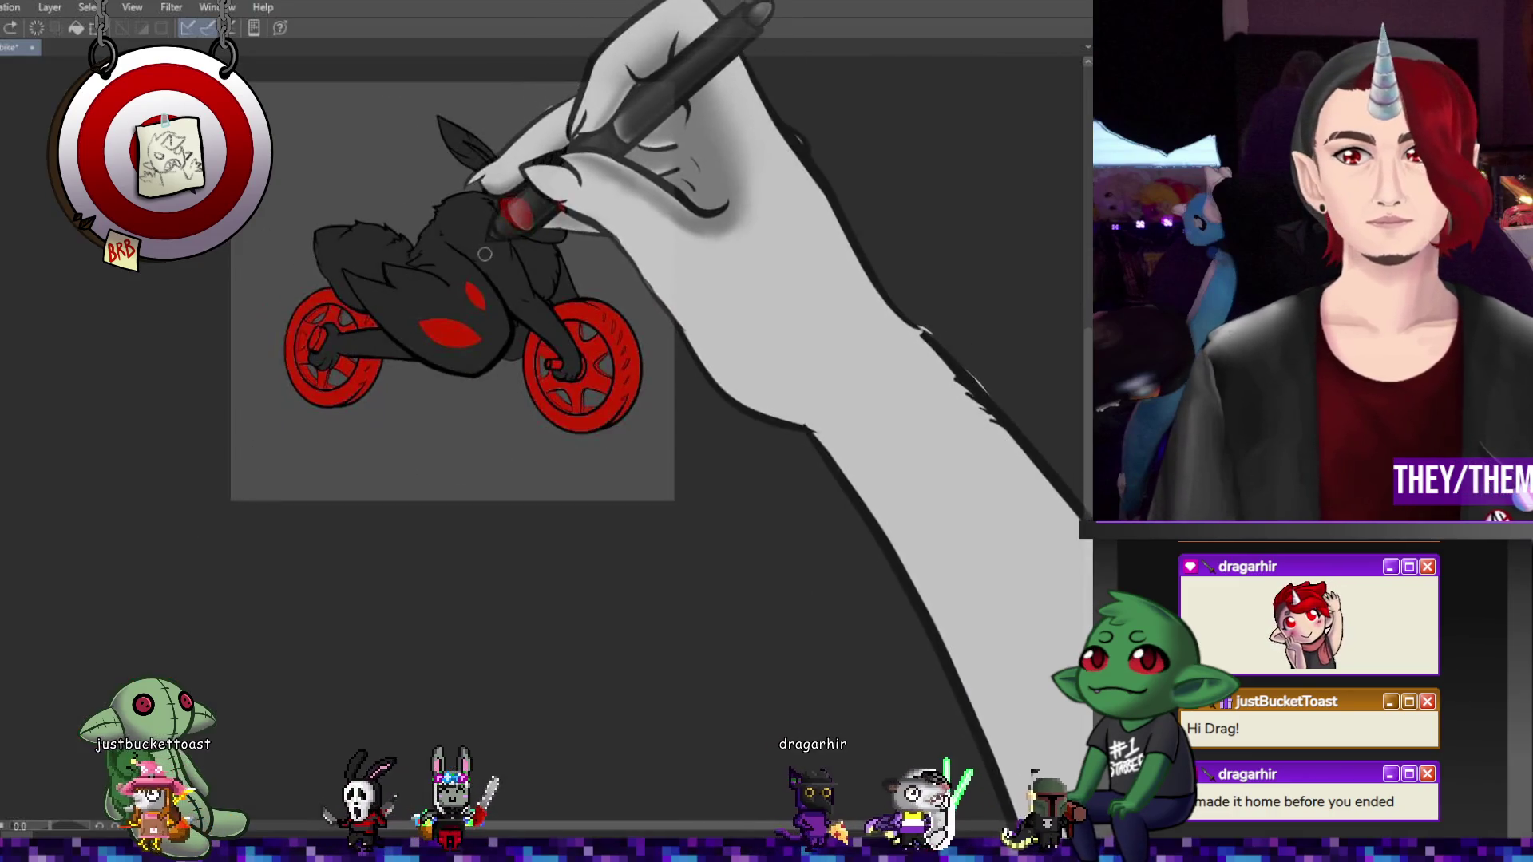
scroll(537, 128, up, 6)
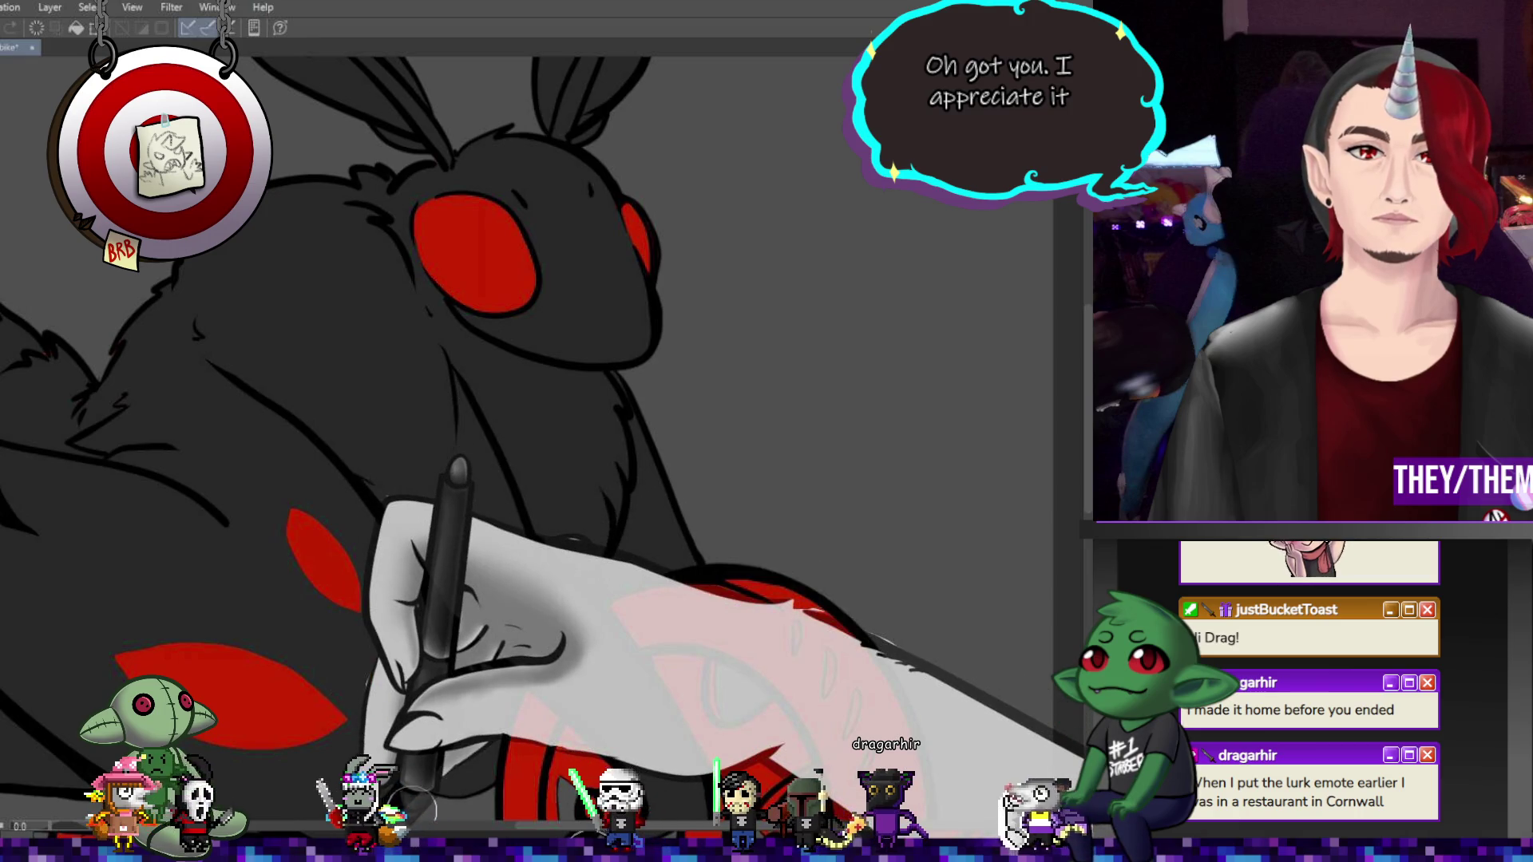
scroll(415, 809, down, 5)
scroll(597, 577, up, 3)
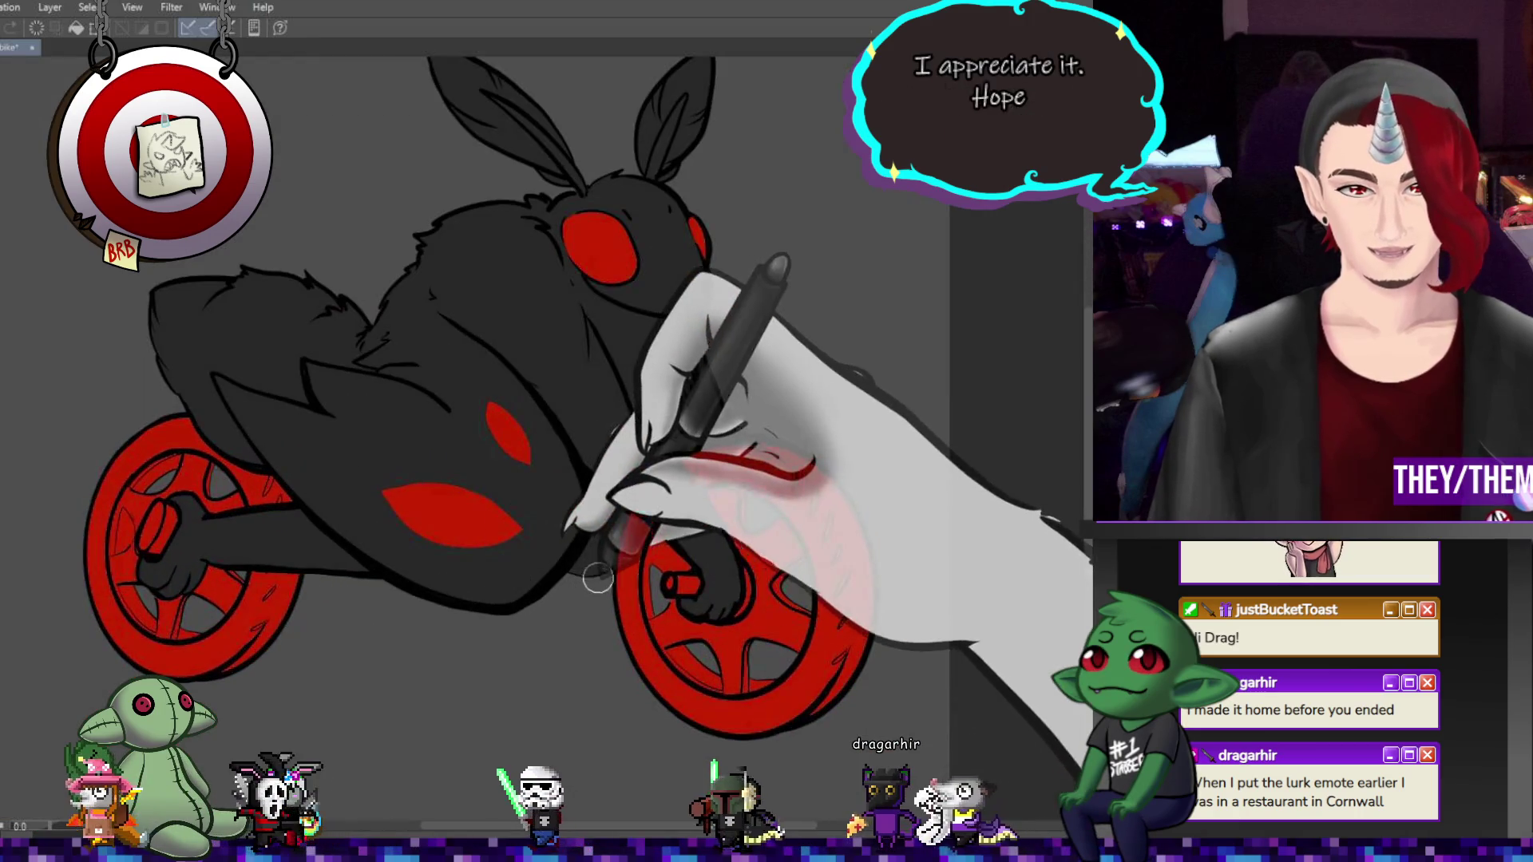
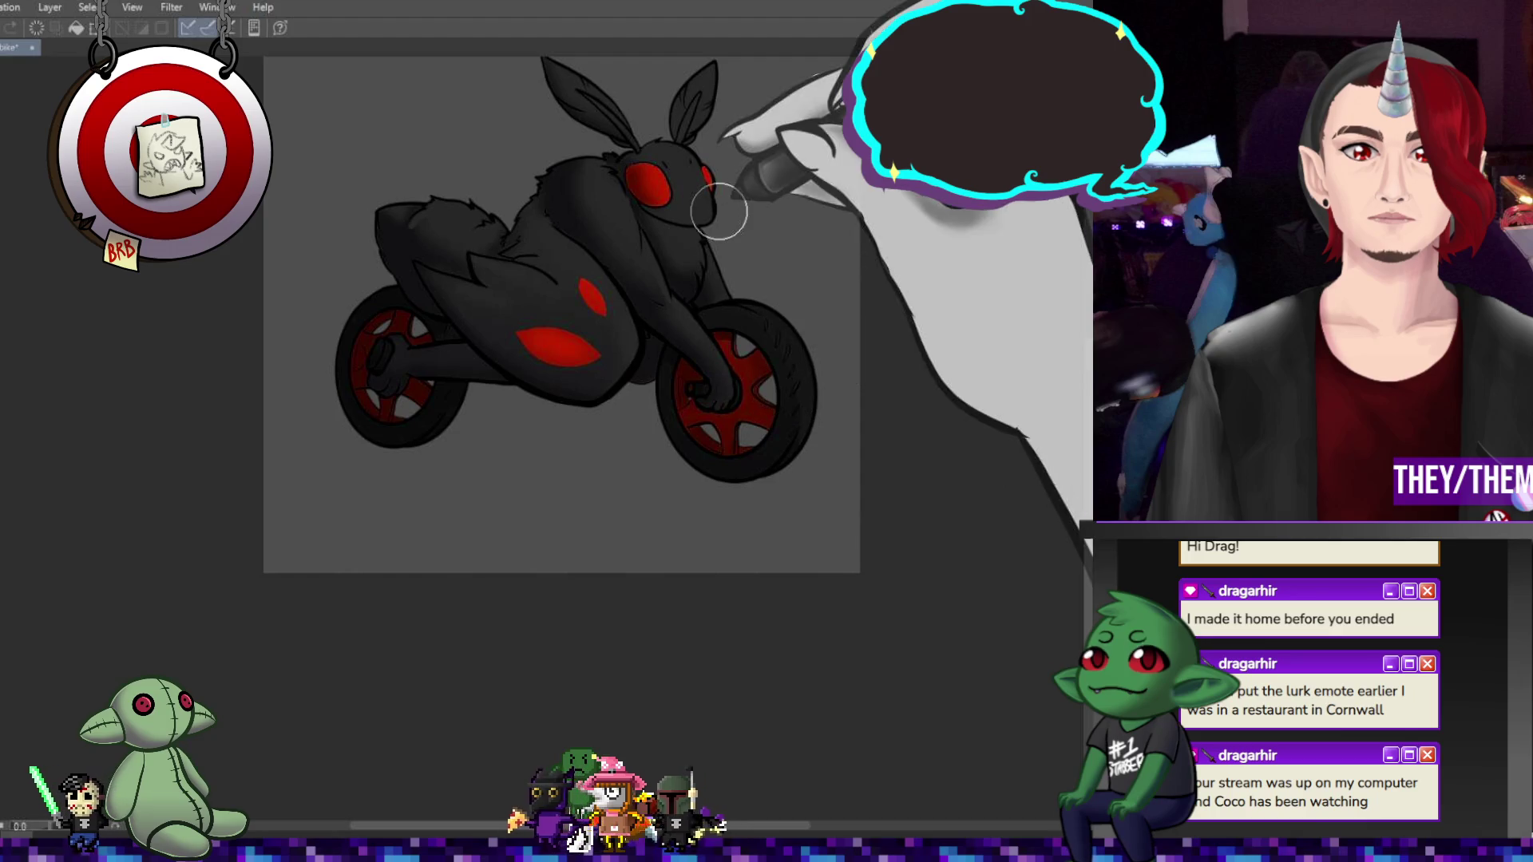
Scroll up and down over the moth bike canvas to inspect its grey backdrop
scroll(718, 200, down, 4)
scroll(766, 312, up, 4)
scroll(657, 280, up, 1)
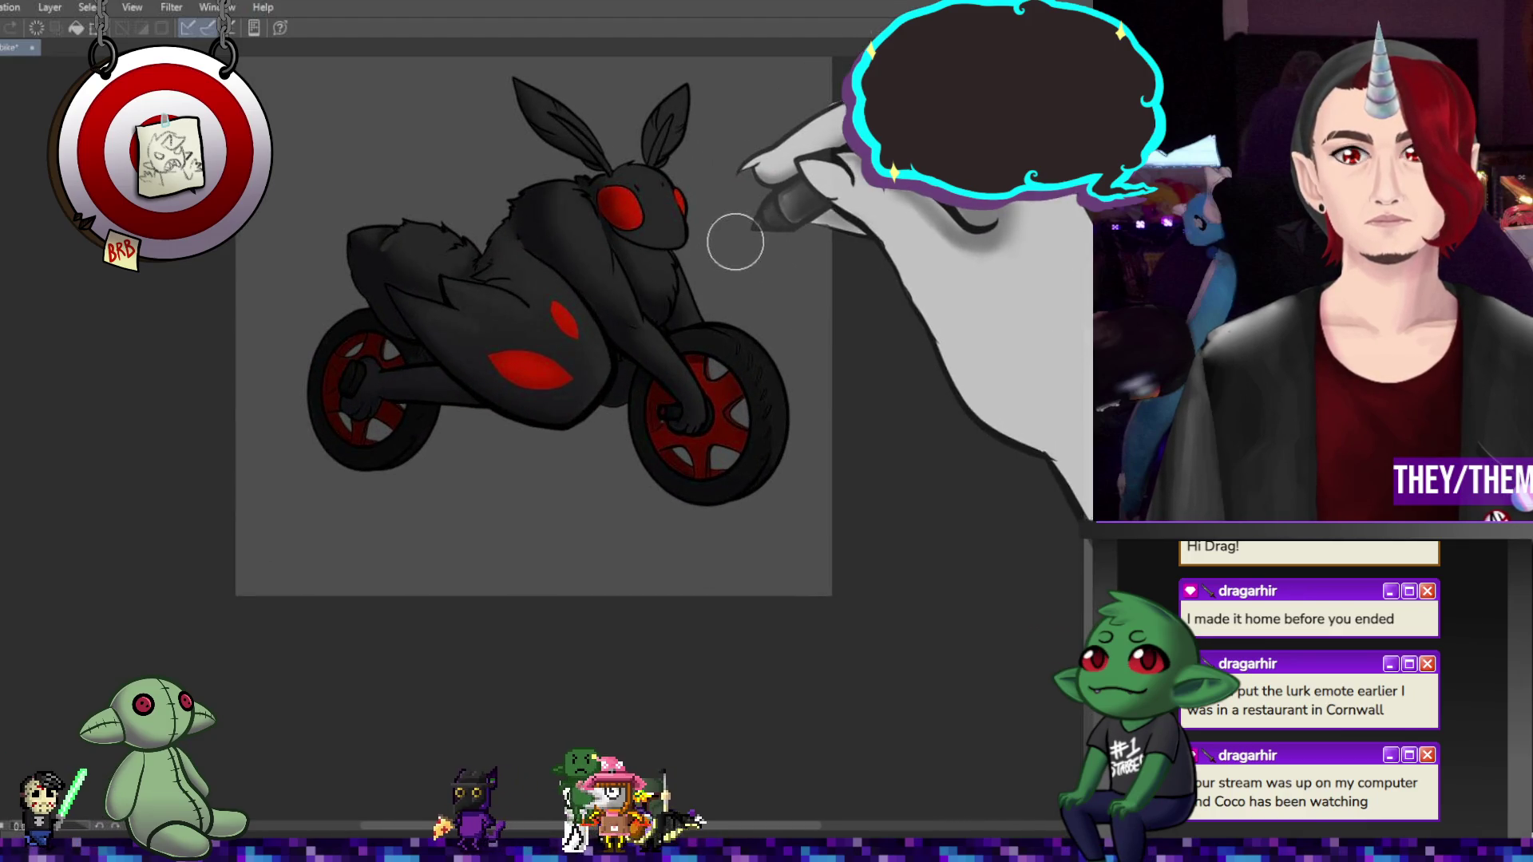
scroll(729, 232, down, 1)
scroll(729, 233, up, 1)
scroll(684, 247, down, 2)
scroll(650, 178, up, 3)
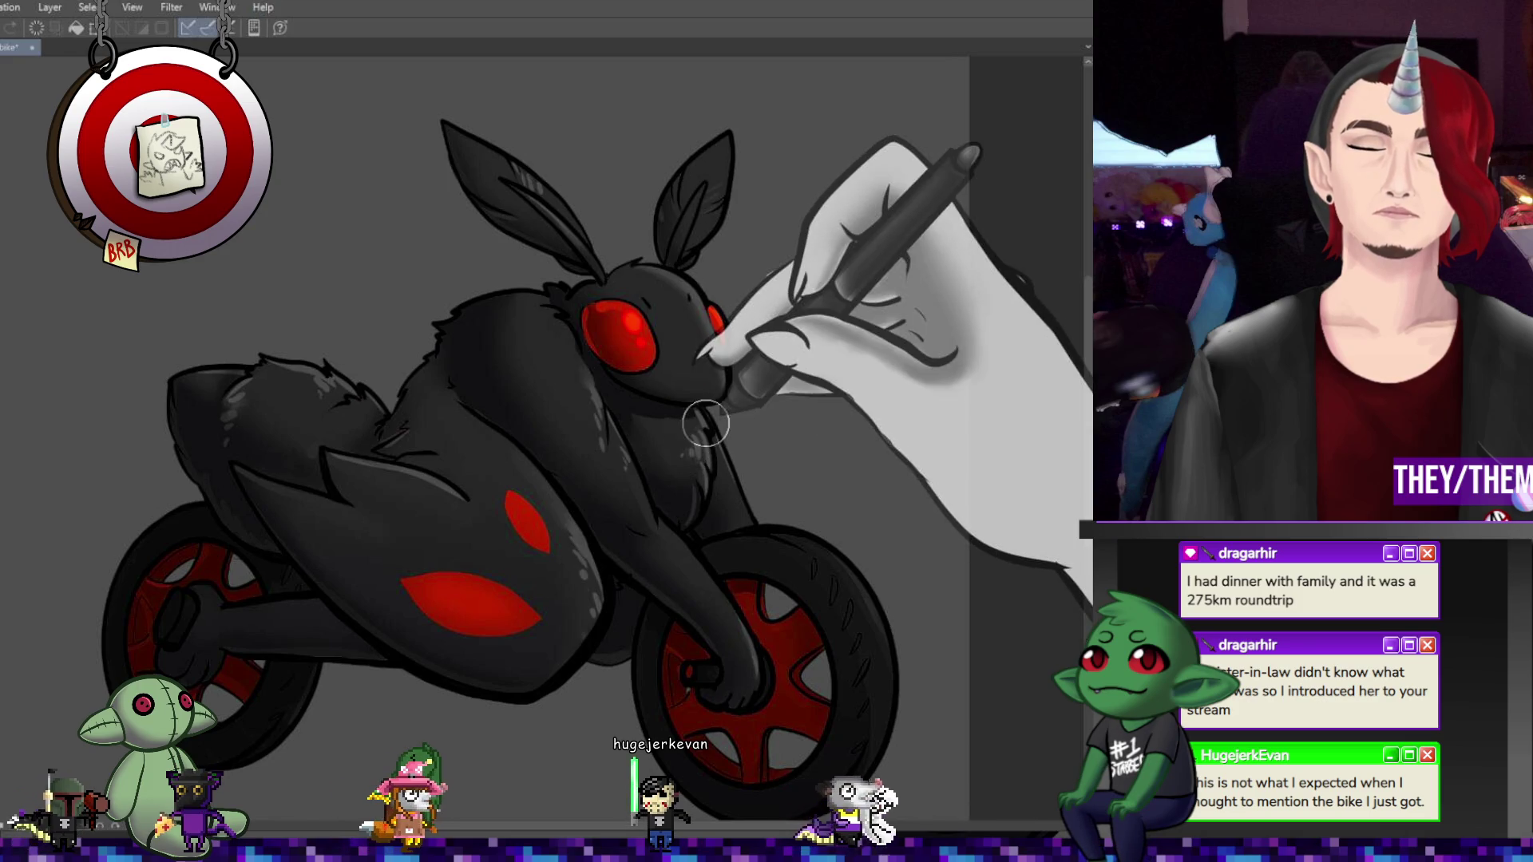
scroll(639, 408, down, 3)
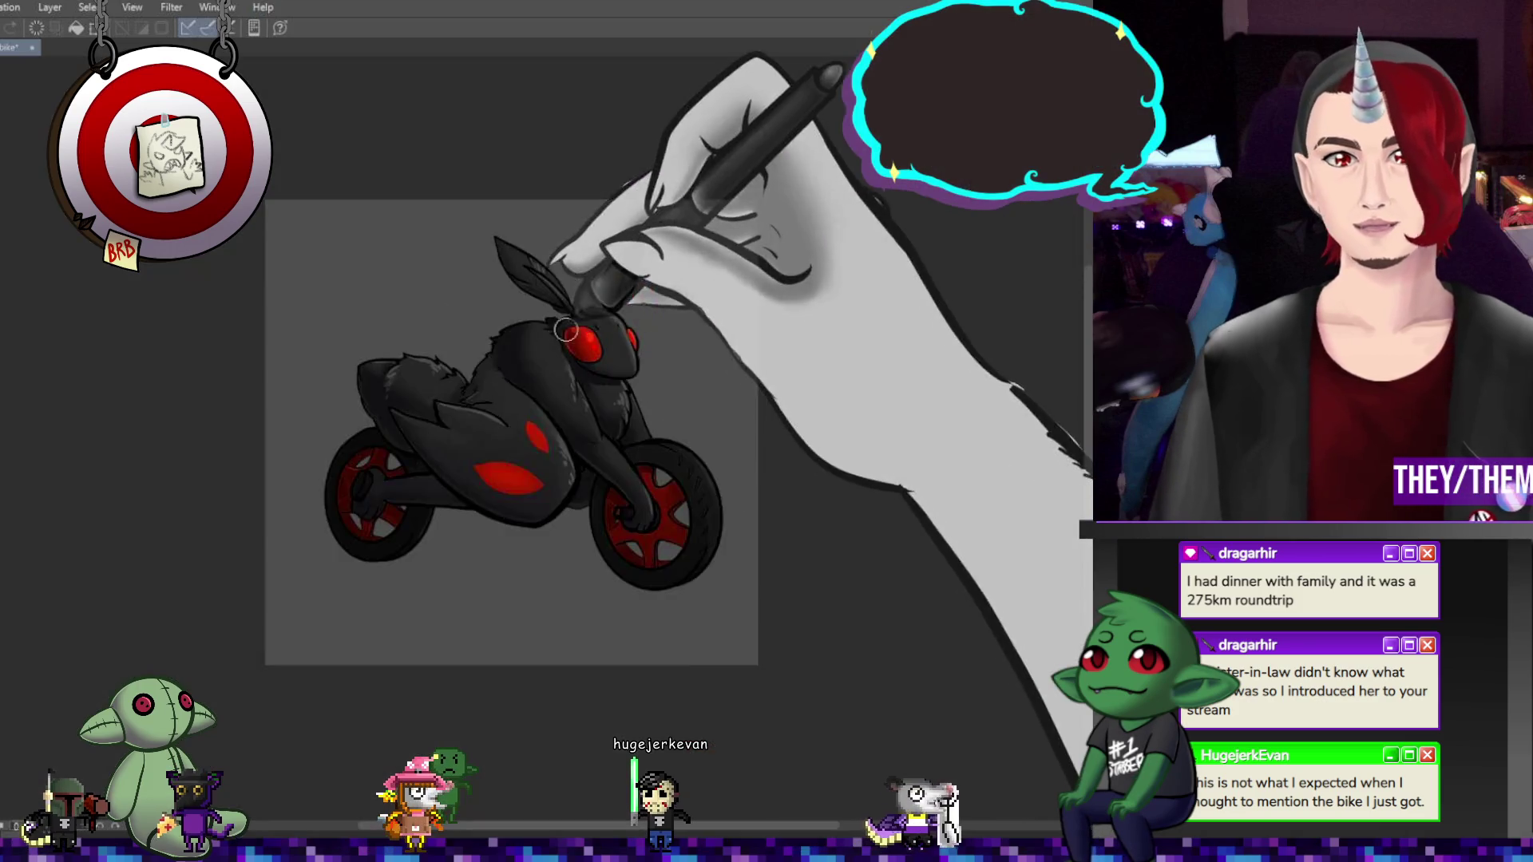
scroll(598, 399, up, 2)
scroll(607, 404, up, 2)
scroll(631, 406, down, 2)
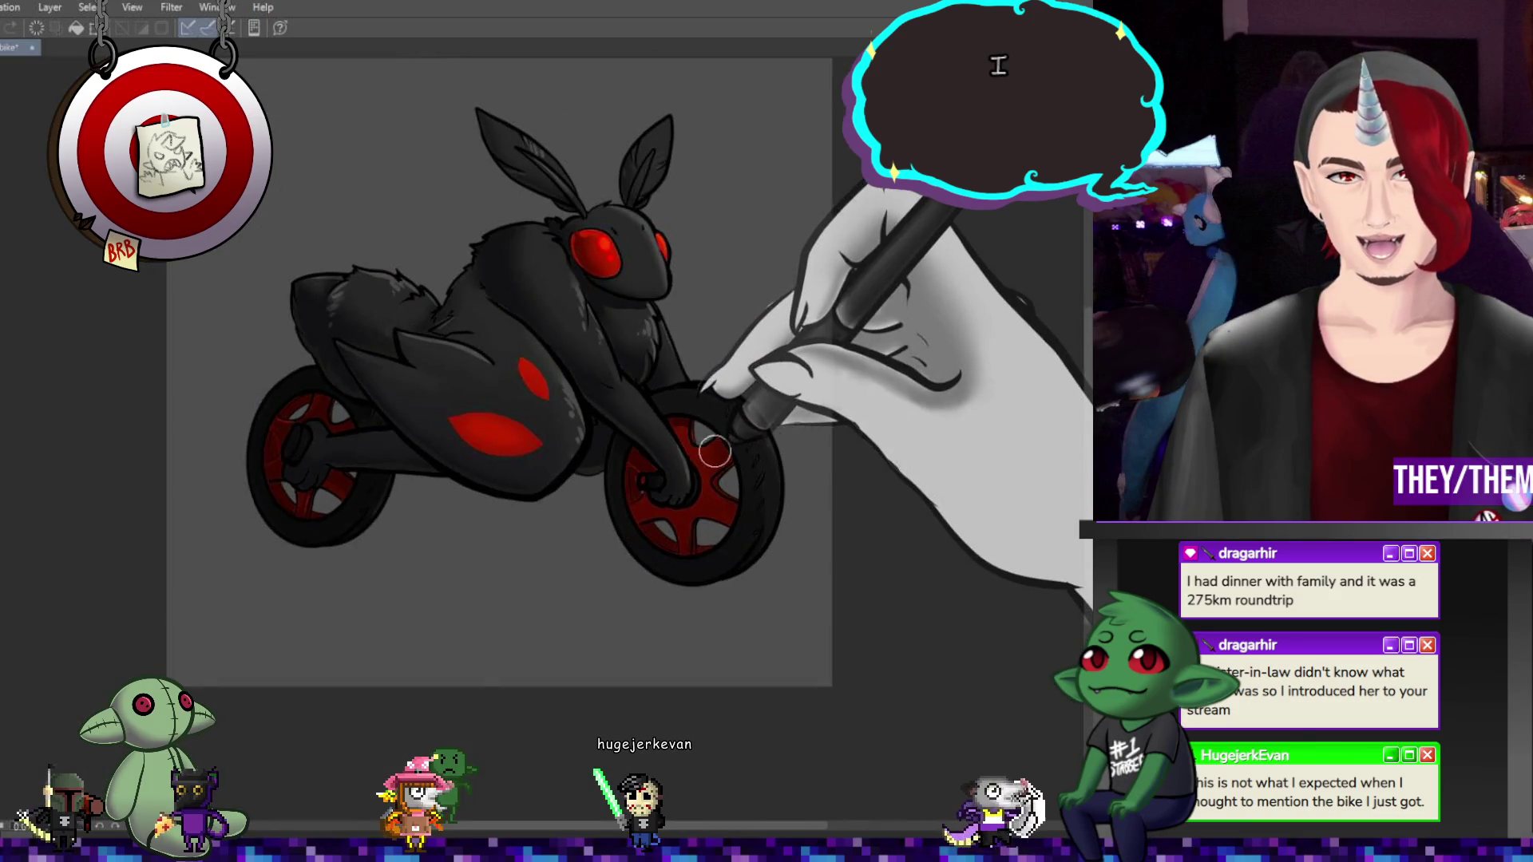
scroll(647, 403, up, 1)
scroll(658, 402, down, 1)
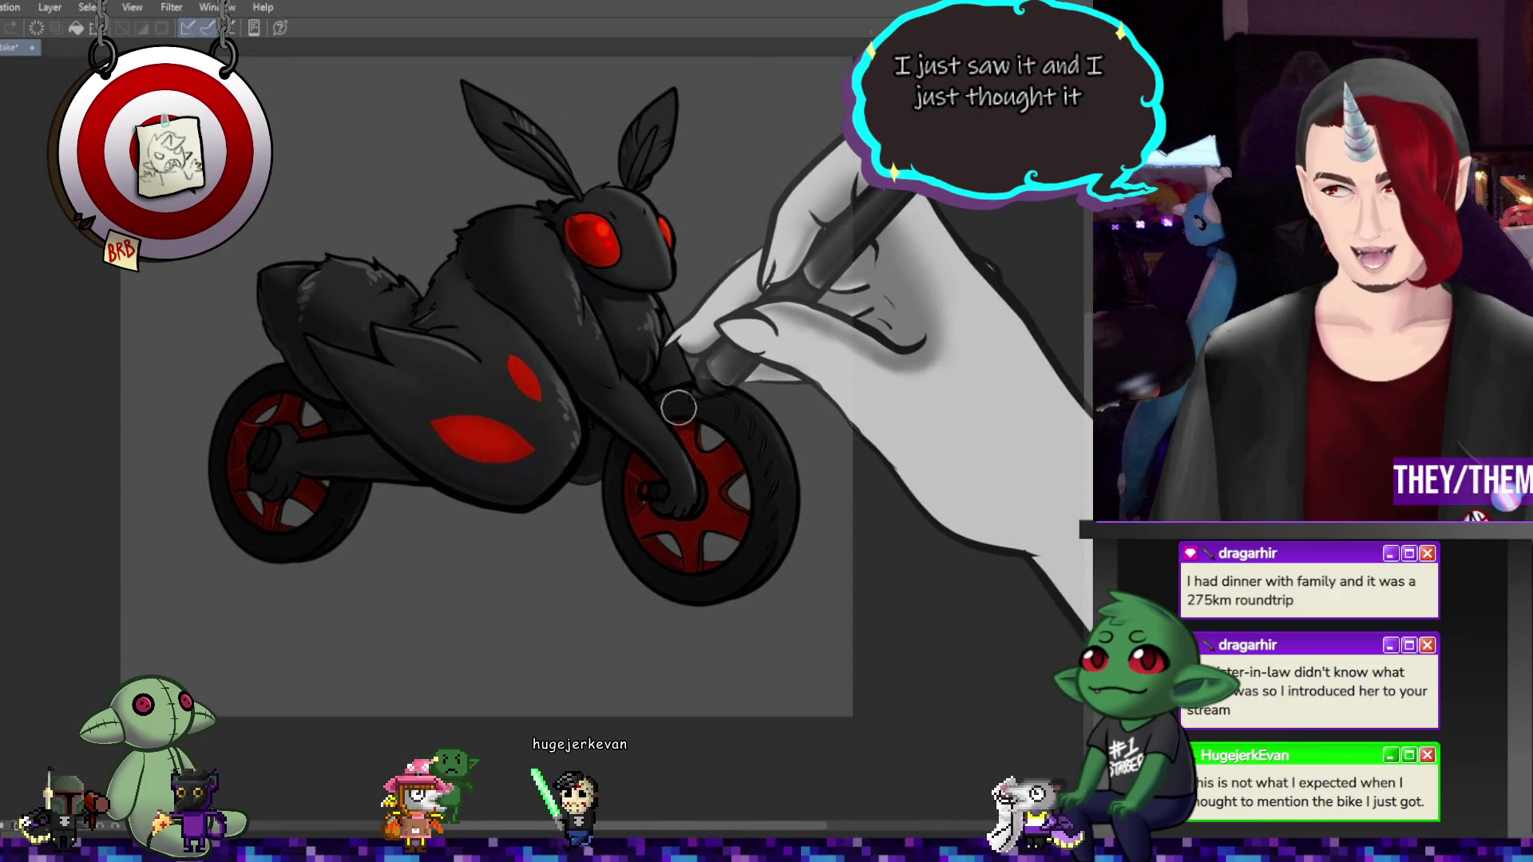
scroll(663, 407, up, 1)
scroll(607, 409, down, 2)
scroll(543, 412, up, 2)
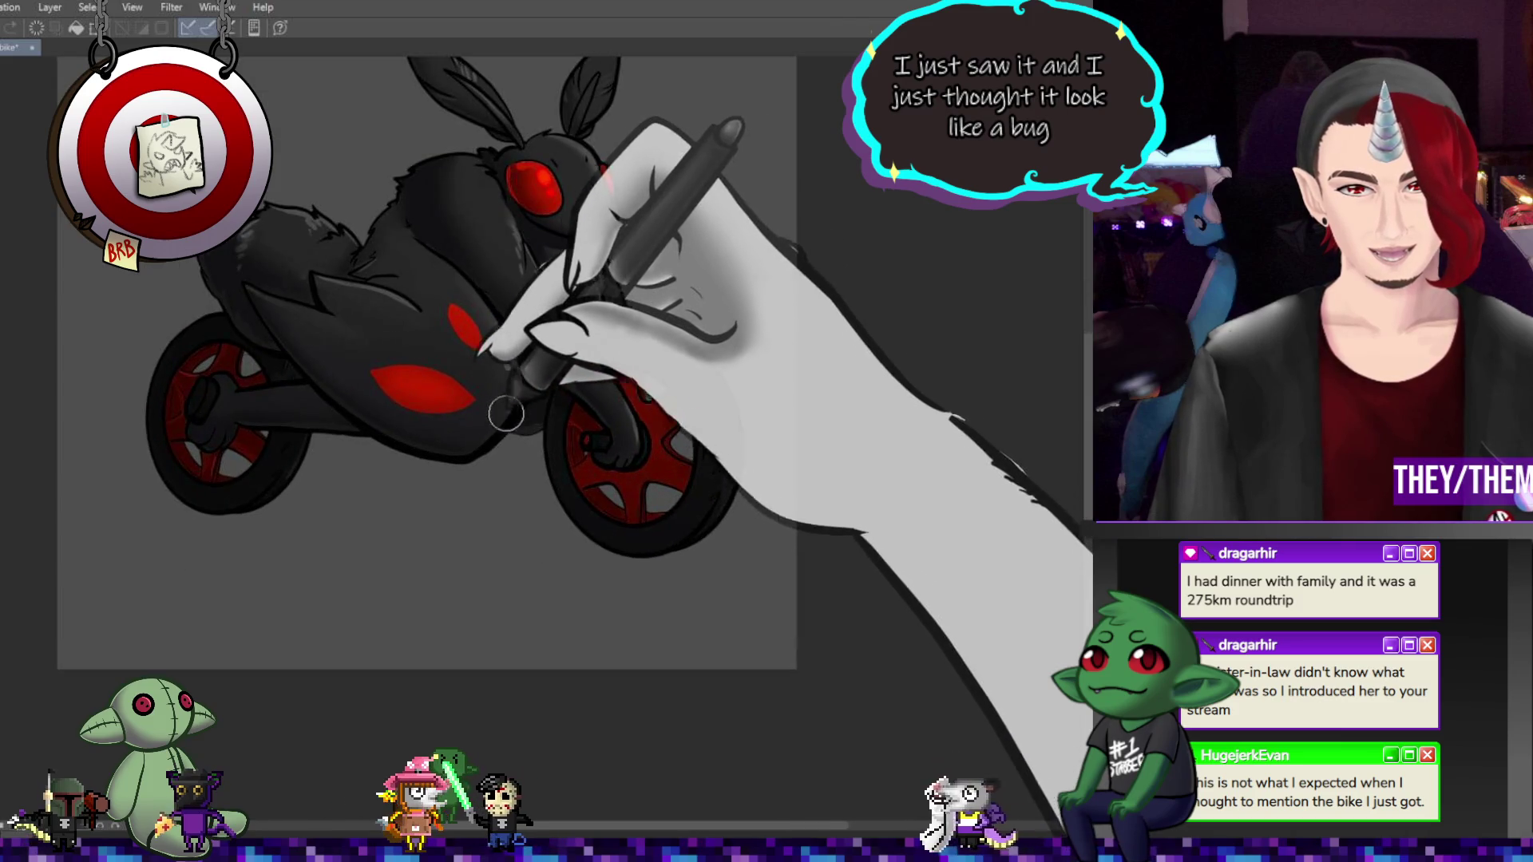
scroll(559, 400, down, 1)
scroll(639, 384, up, 1)
scroll(759, 352, down, 2)
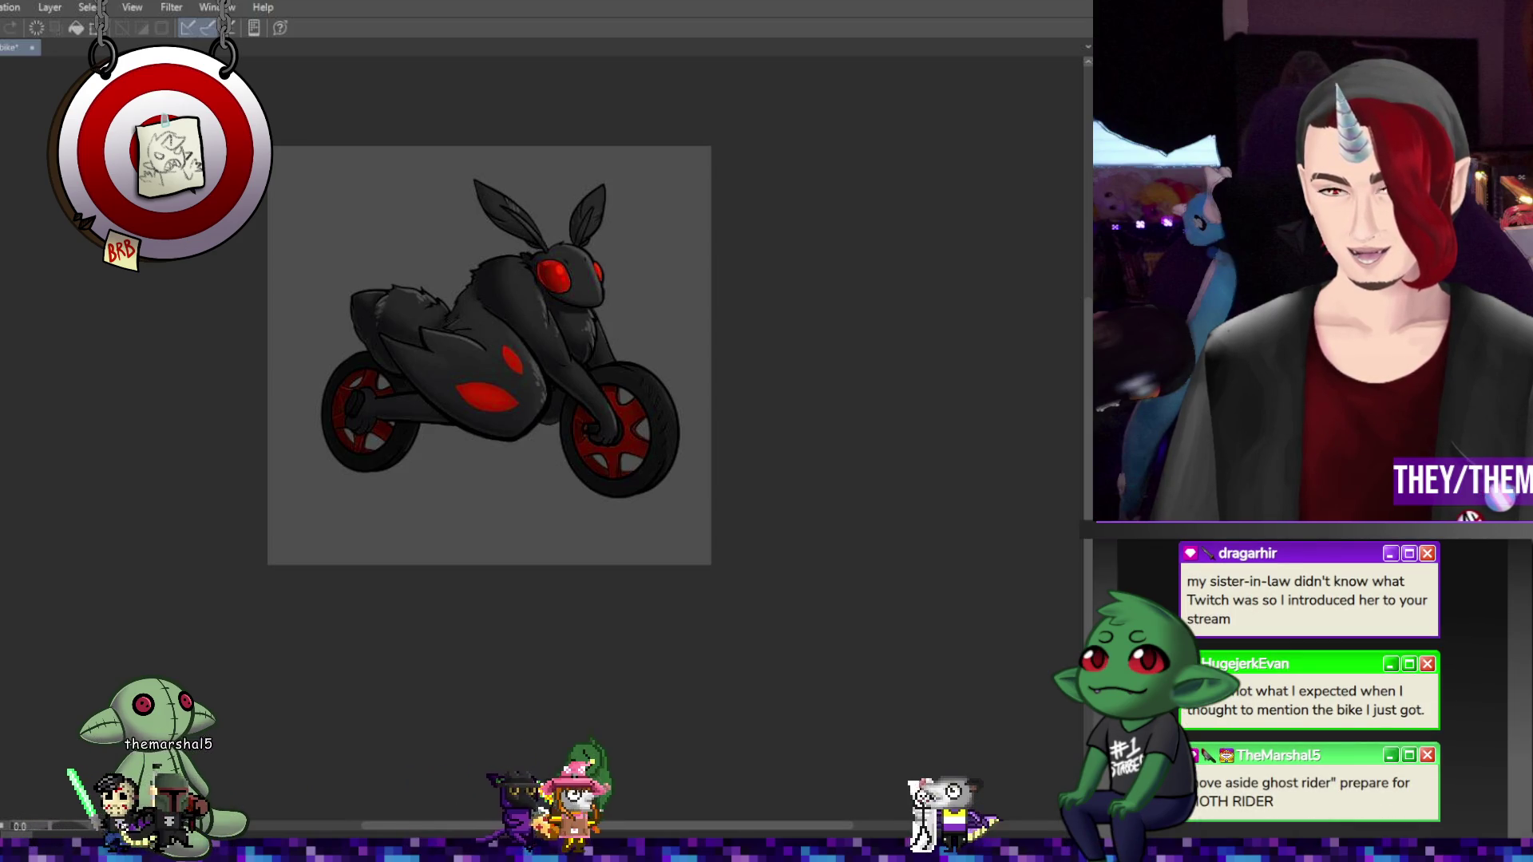
scroll(958, 428, up, 1)
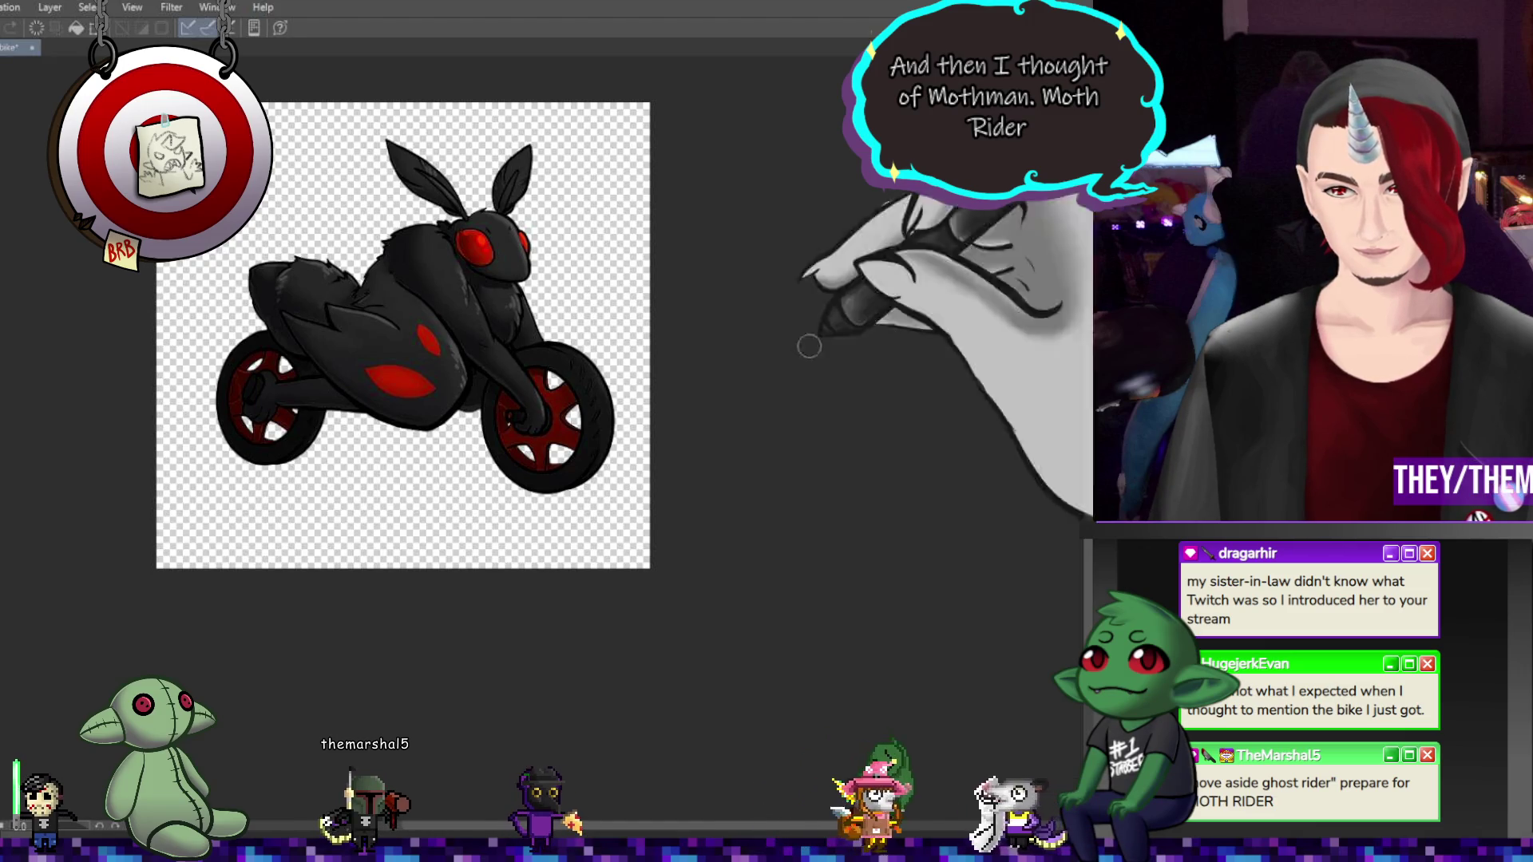
Select the entire moth bike shape with Ctrl+A
key(ctrl+a)
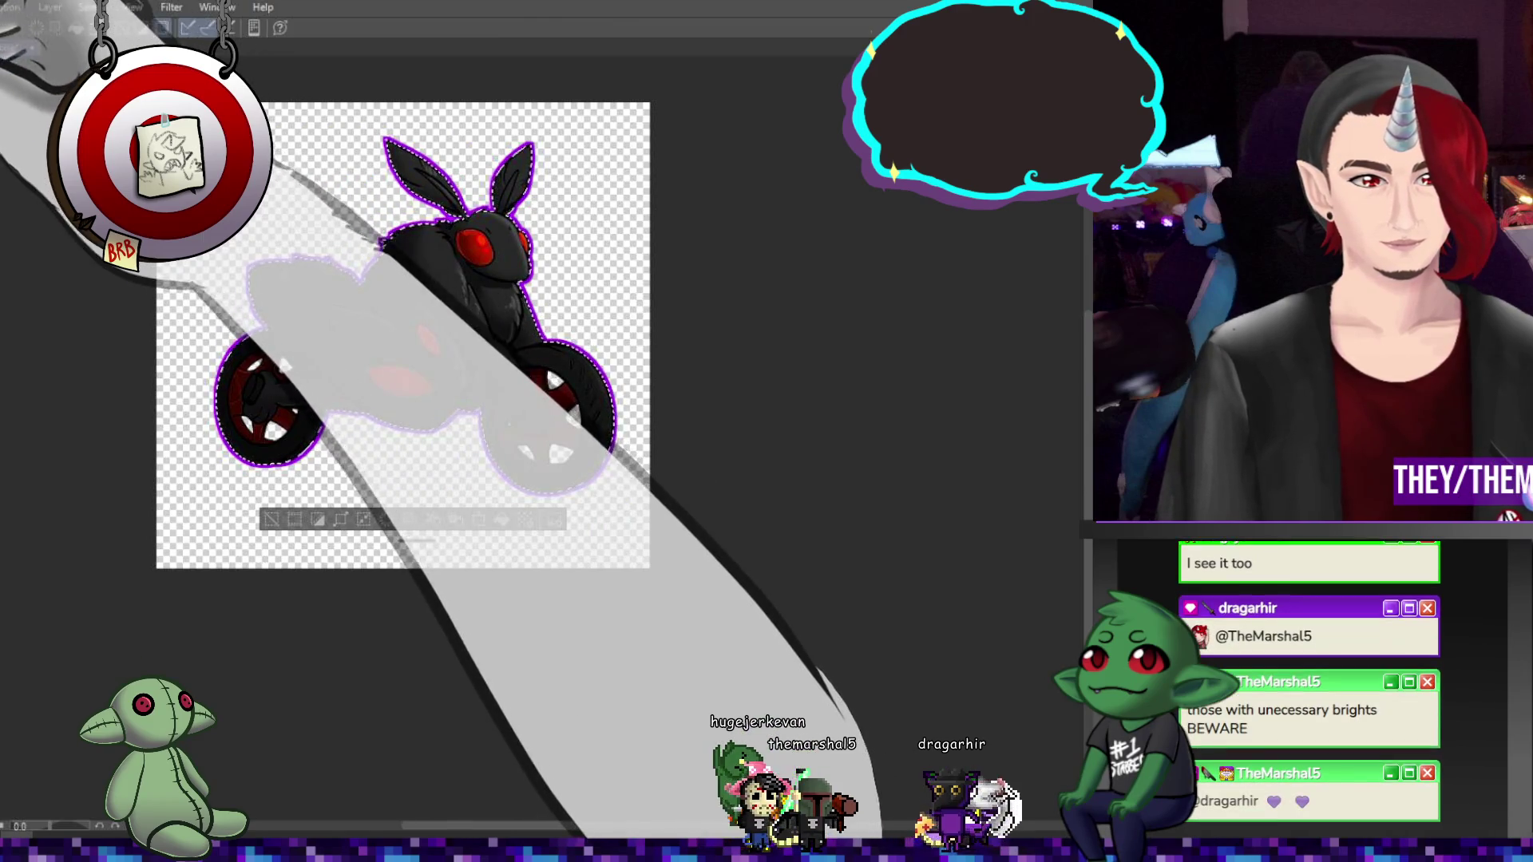
Scroll the view over the moth bike's purple-pink outline border
scroll(546, 362, up, 1)
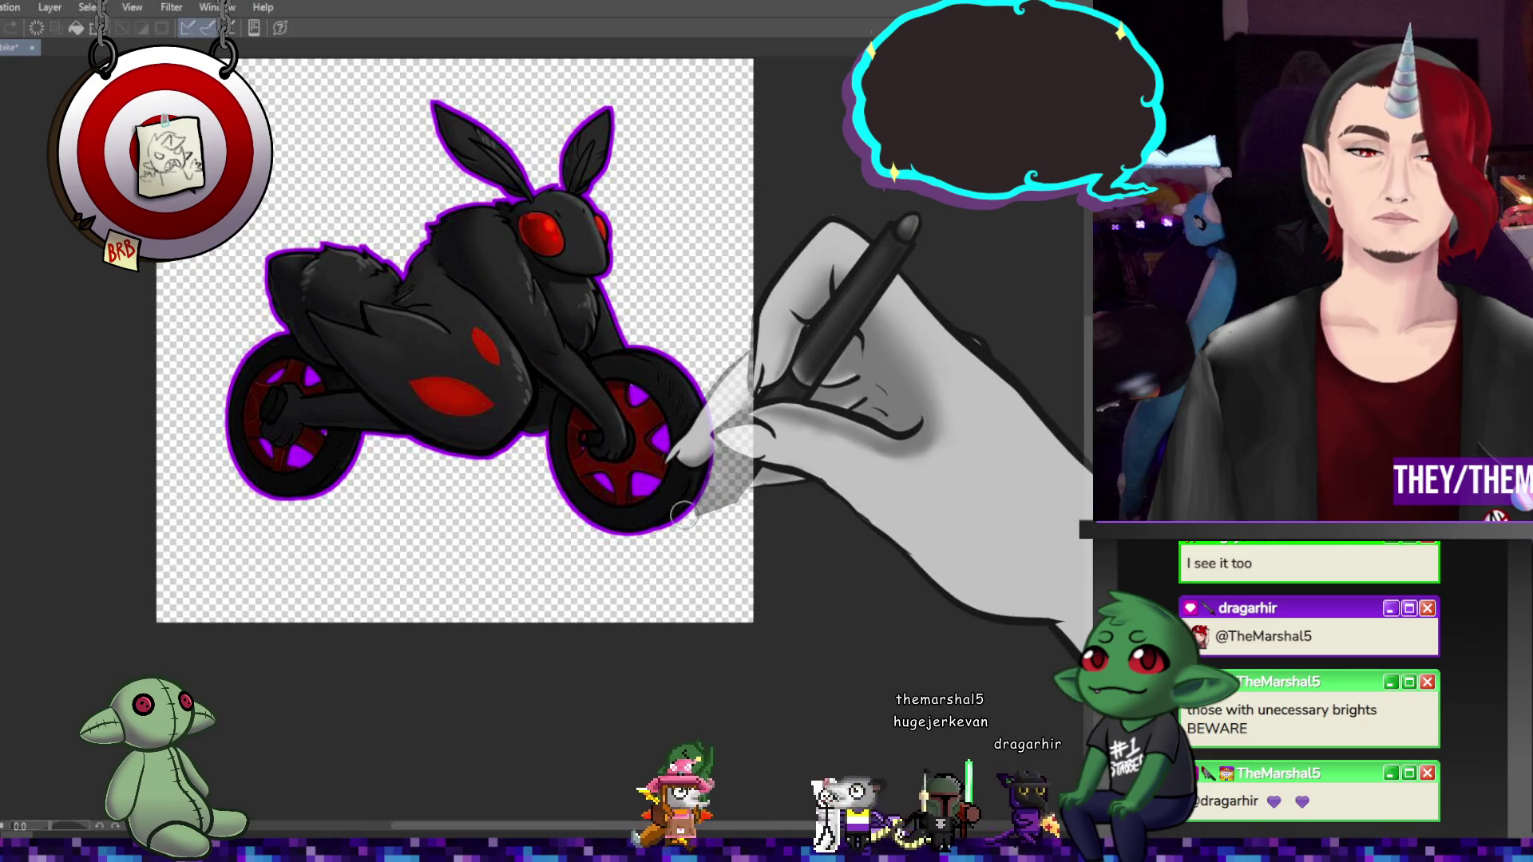
scroll(683, 513, down, 1)
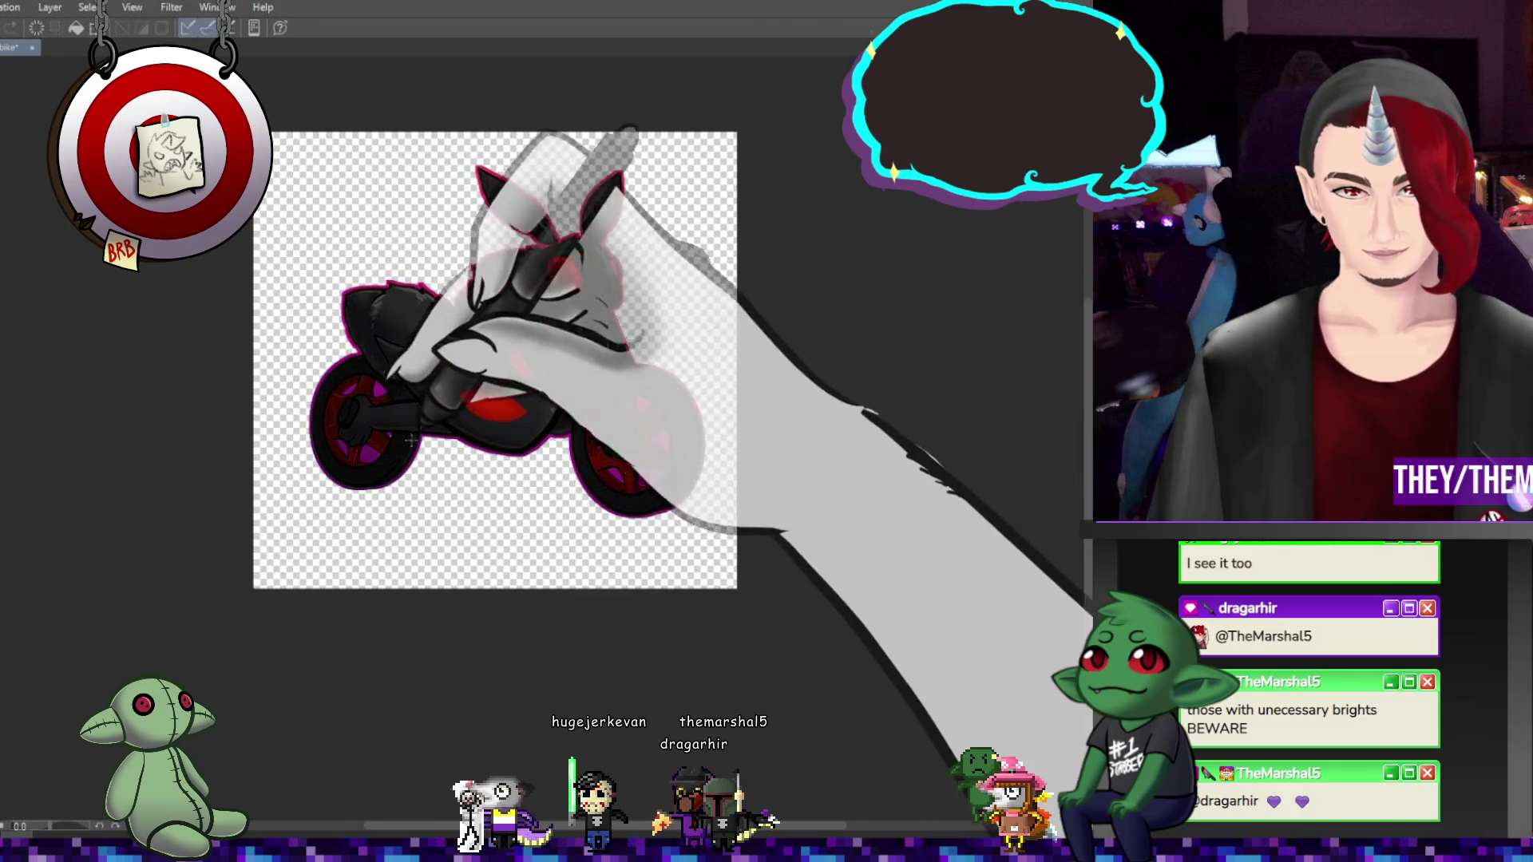
Save the bordered moth bike drawing with Ctrl+S
scroll(374, 288, up, 2)
scroll(542, 446, down, 3)
scroll(781, 363, up, 2)
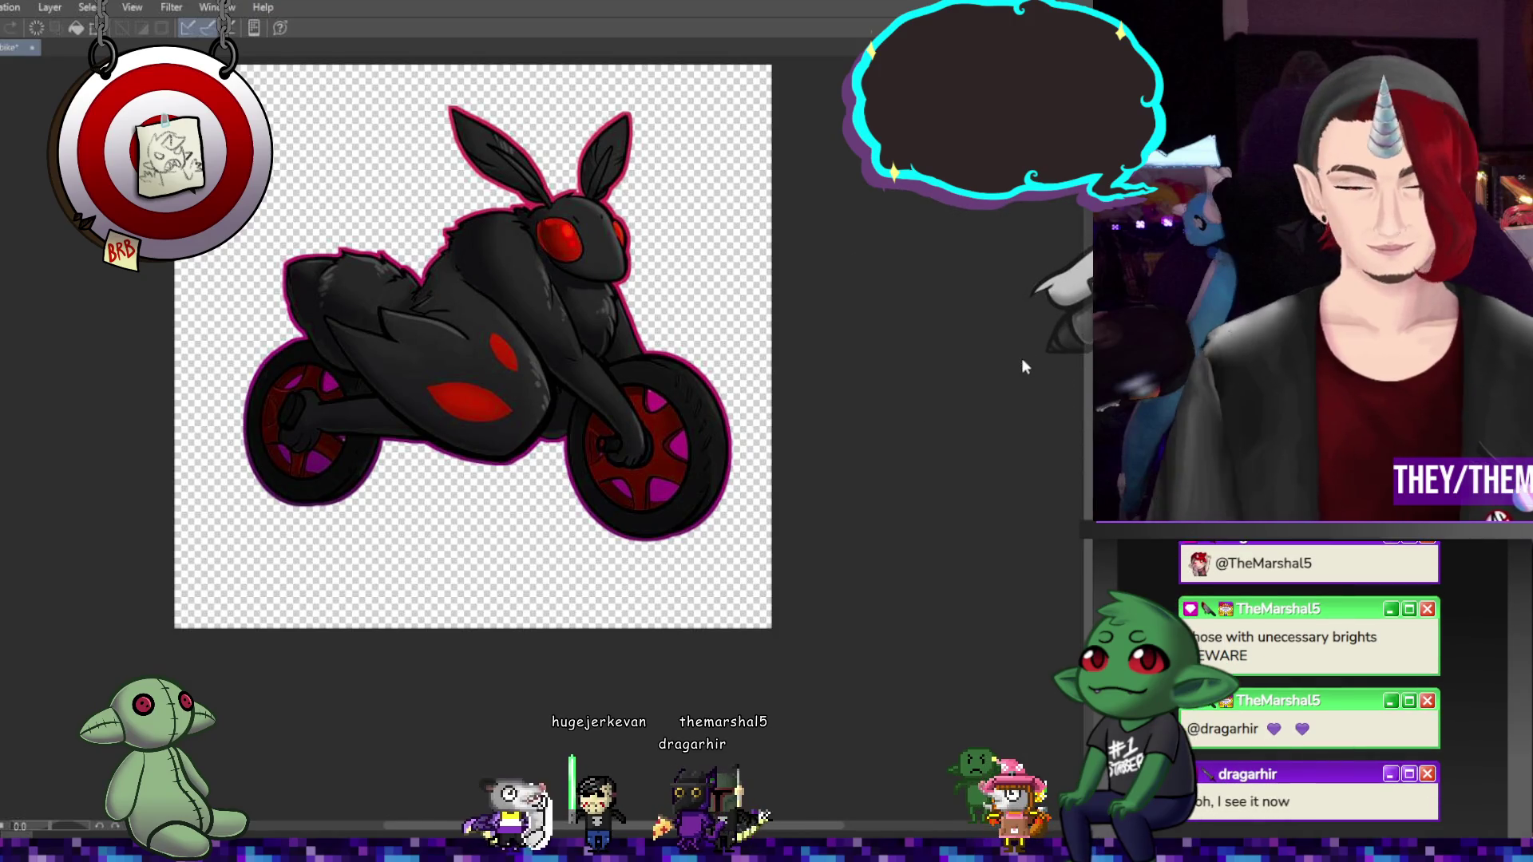
key(ctrl+s)
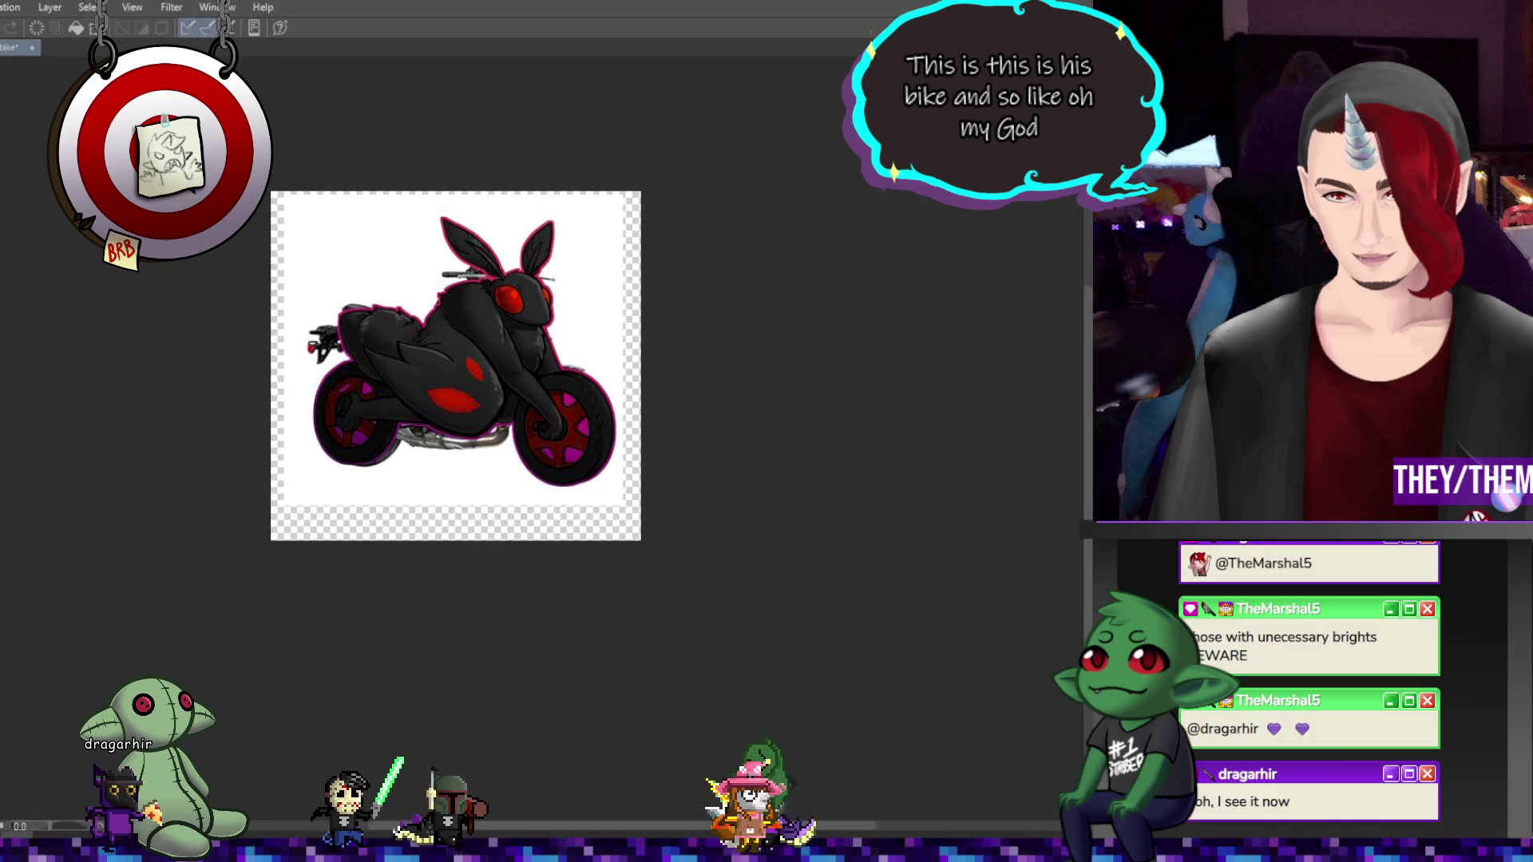
scroll(605, 392, up, 3)
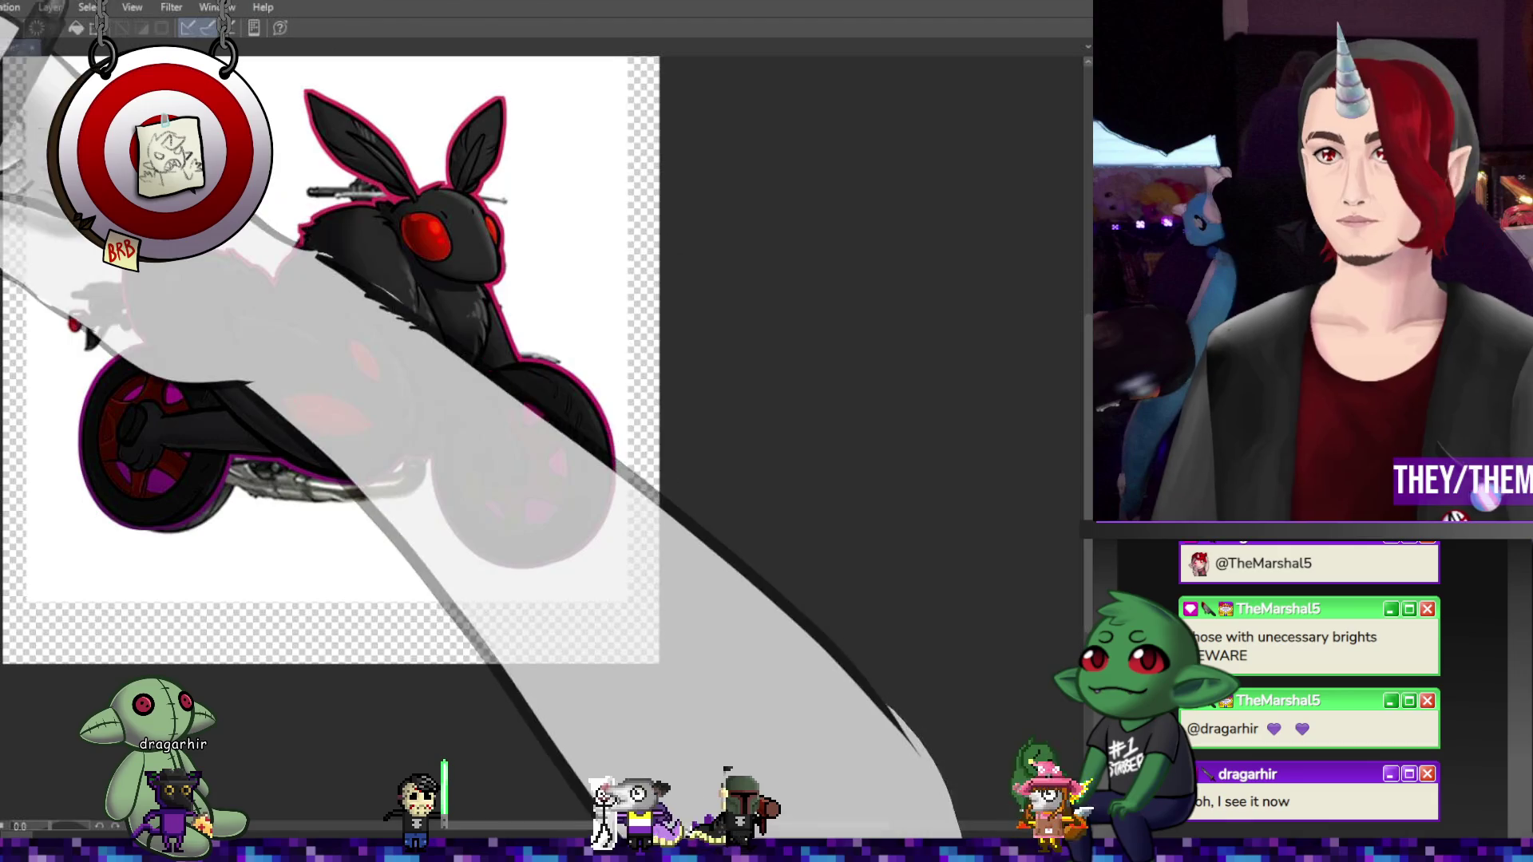
scroll(348, 269, down, 3)
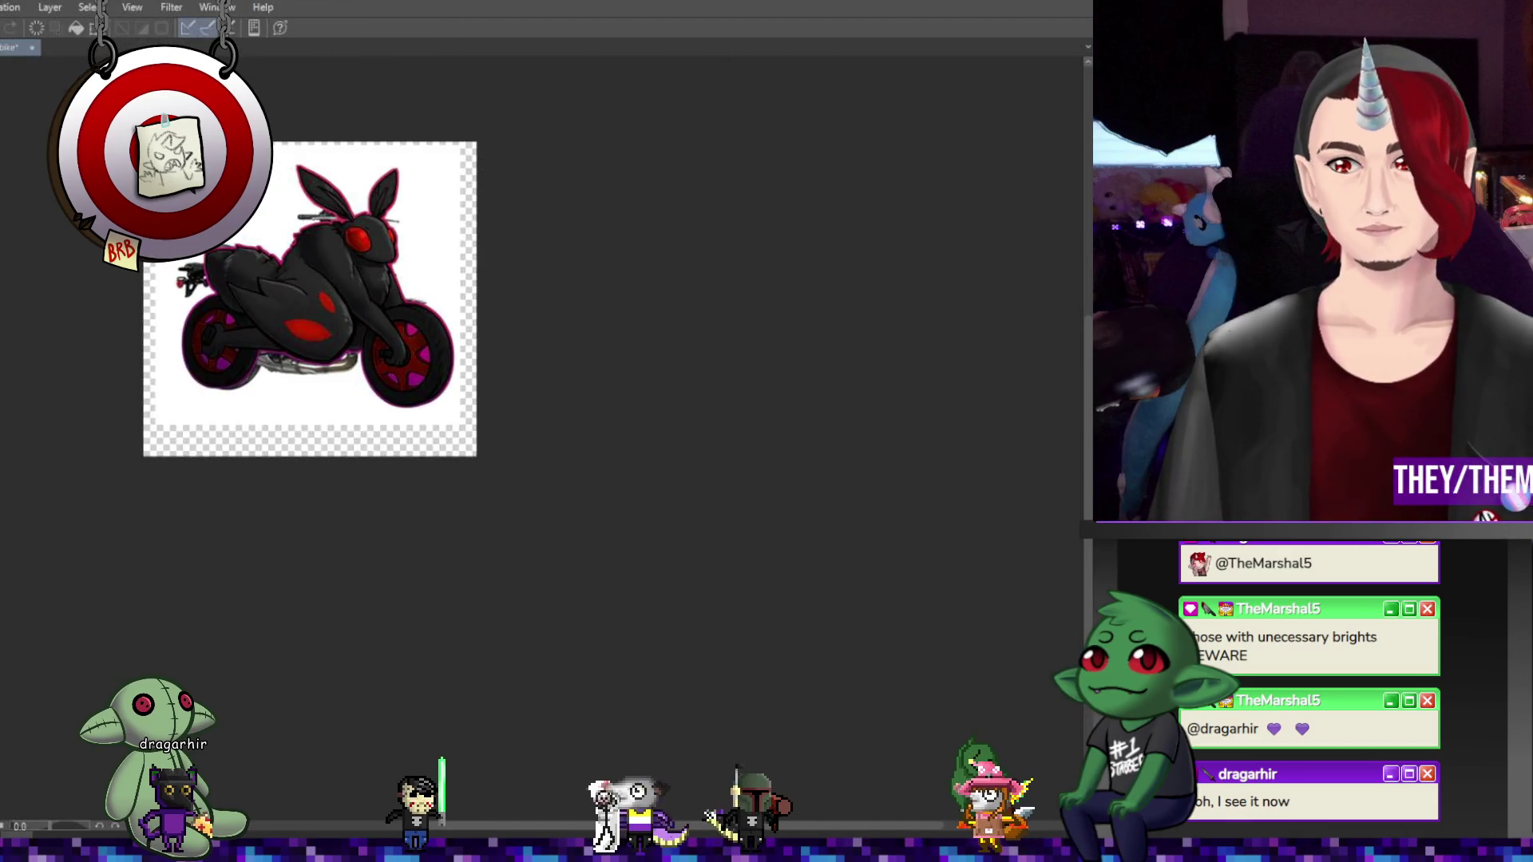
key(ctrl+z)
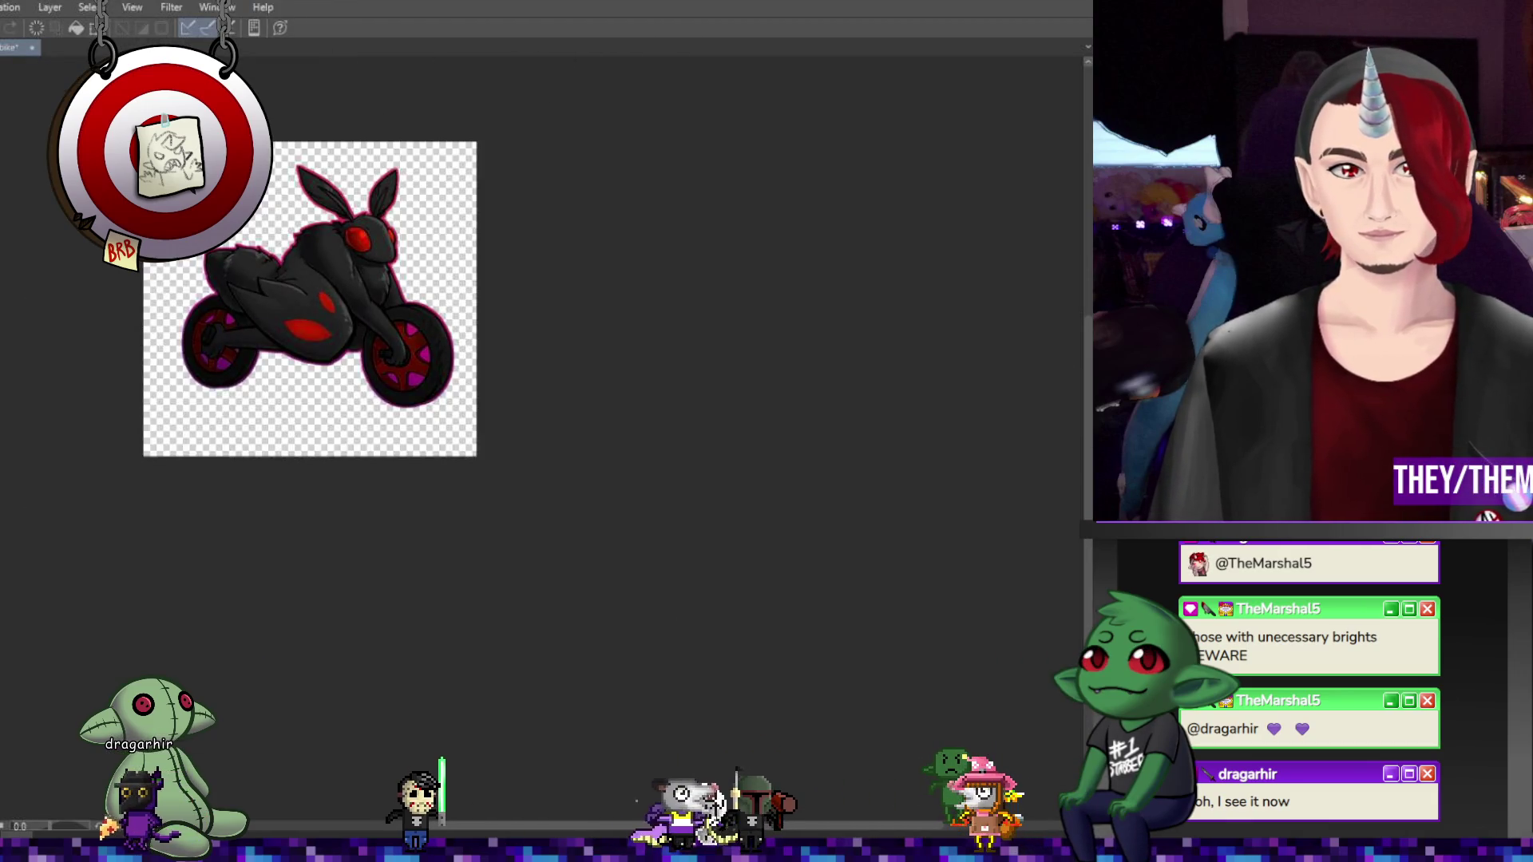
Zoom in on the bike's right wheel and draw a small red mark on its hub
drag(204, 294, 257, 335)
scroll(272, 345, up, 2)
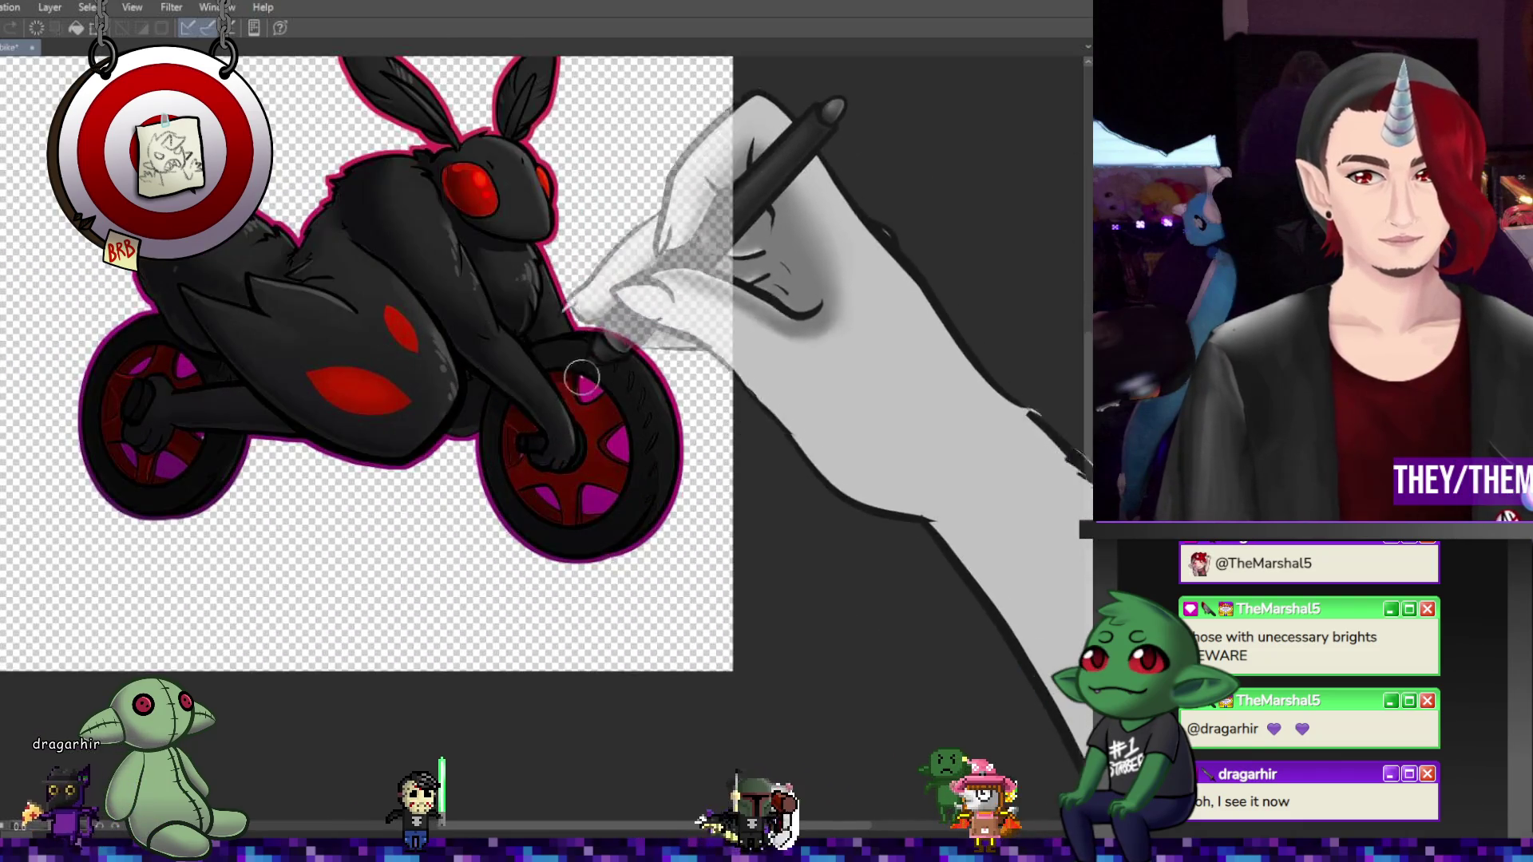
scroll(564, 399, down, 1)
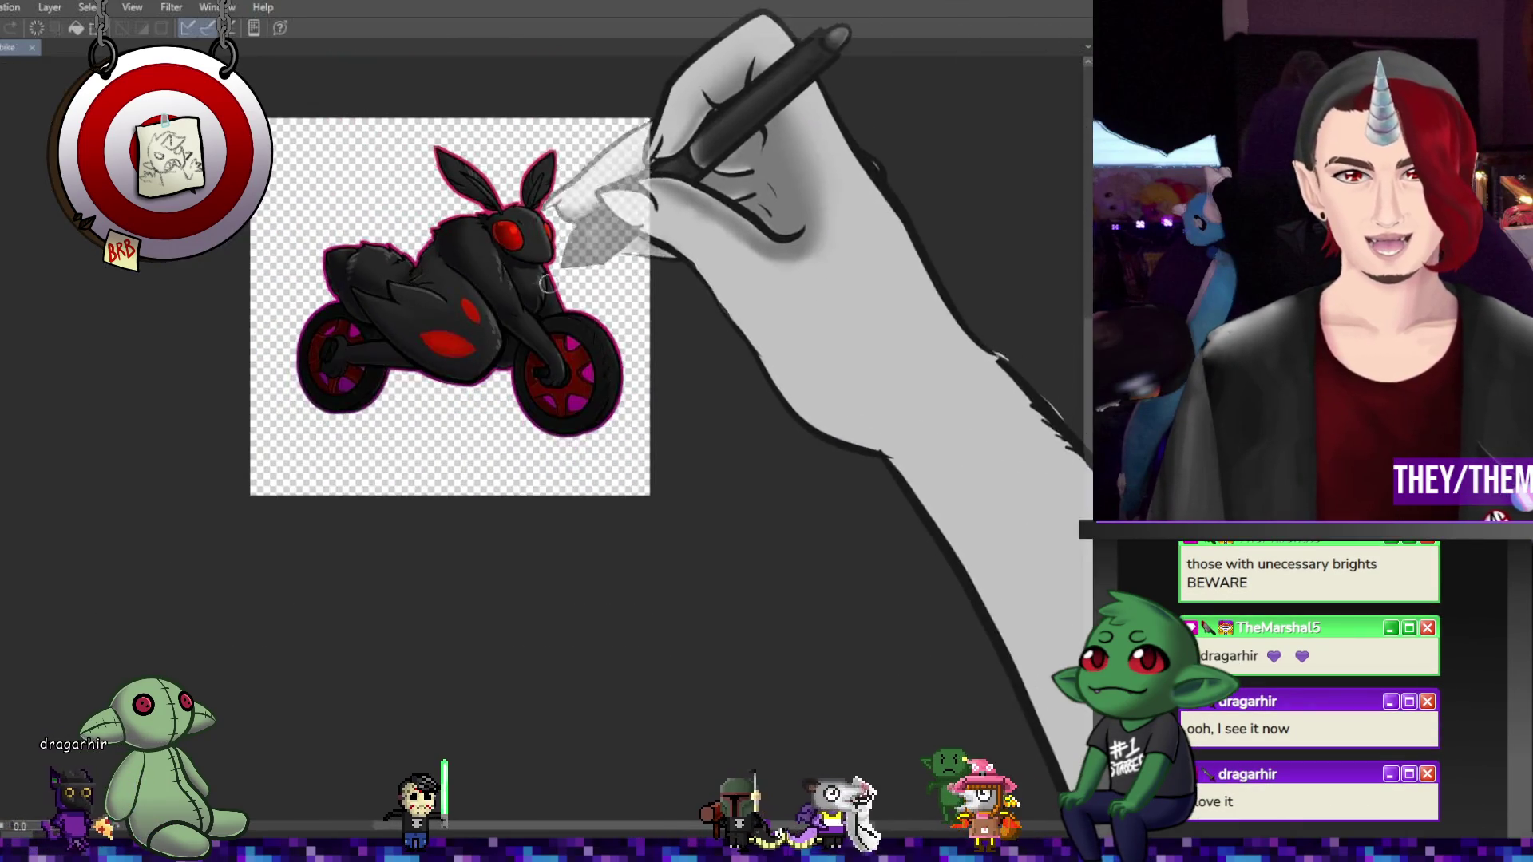
scroll(564, 466, up, 3)
scroll(565, 466, up, 2)
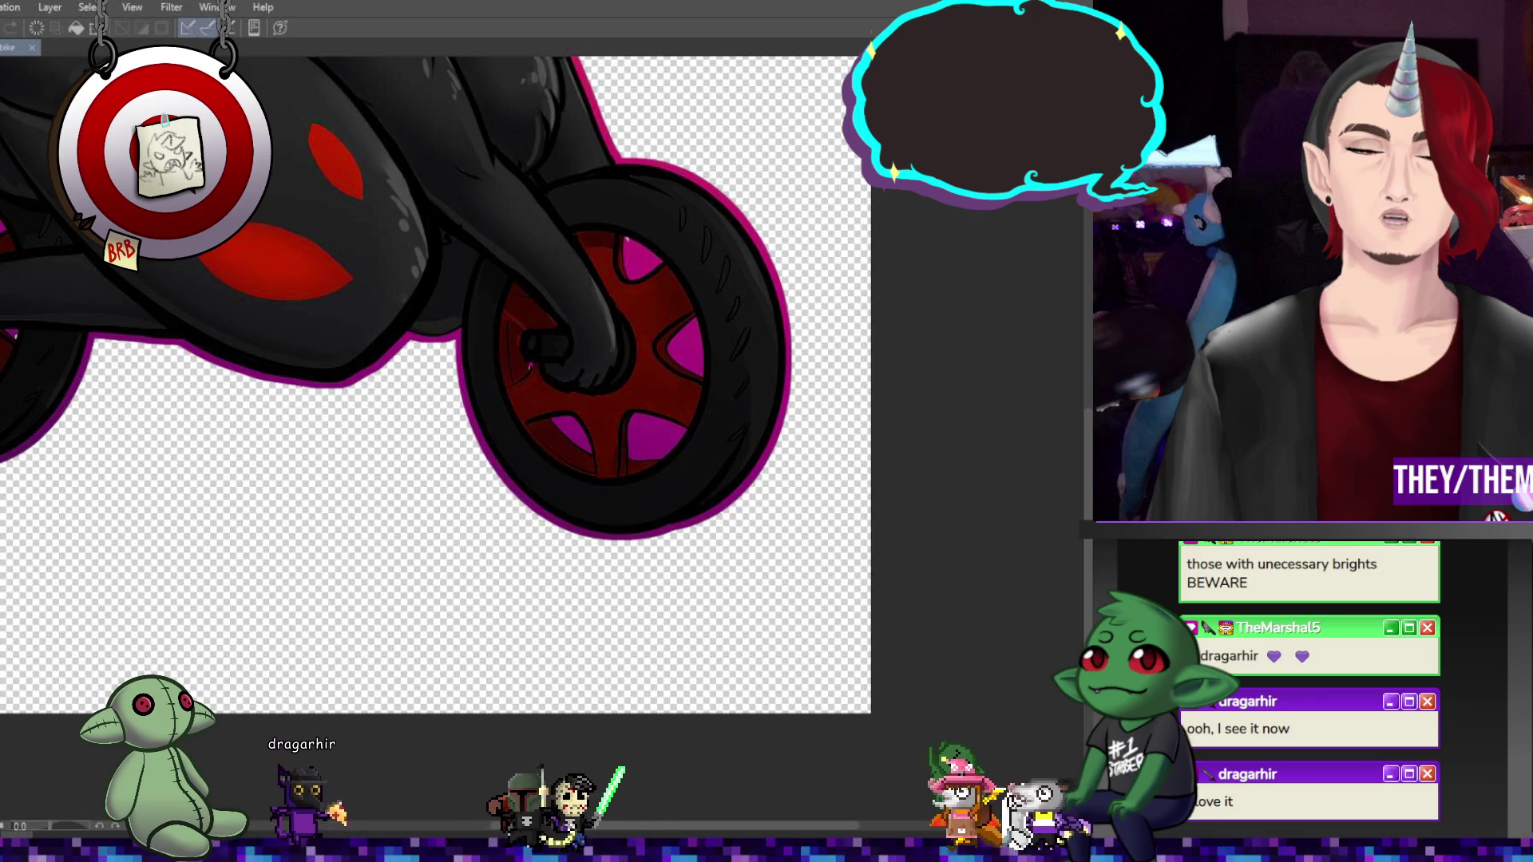
drag(559, 359, 665, 402)
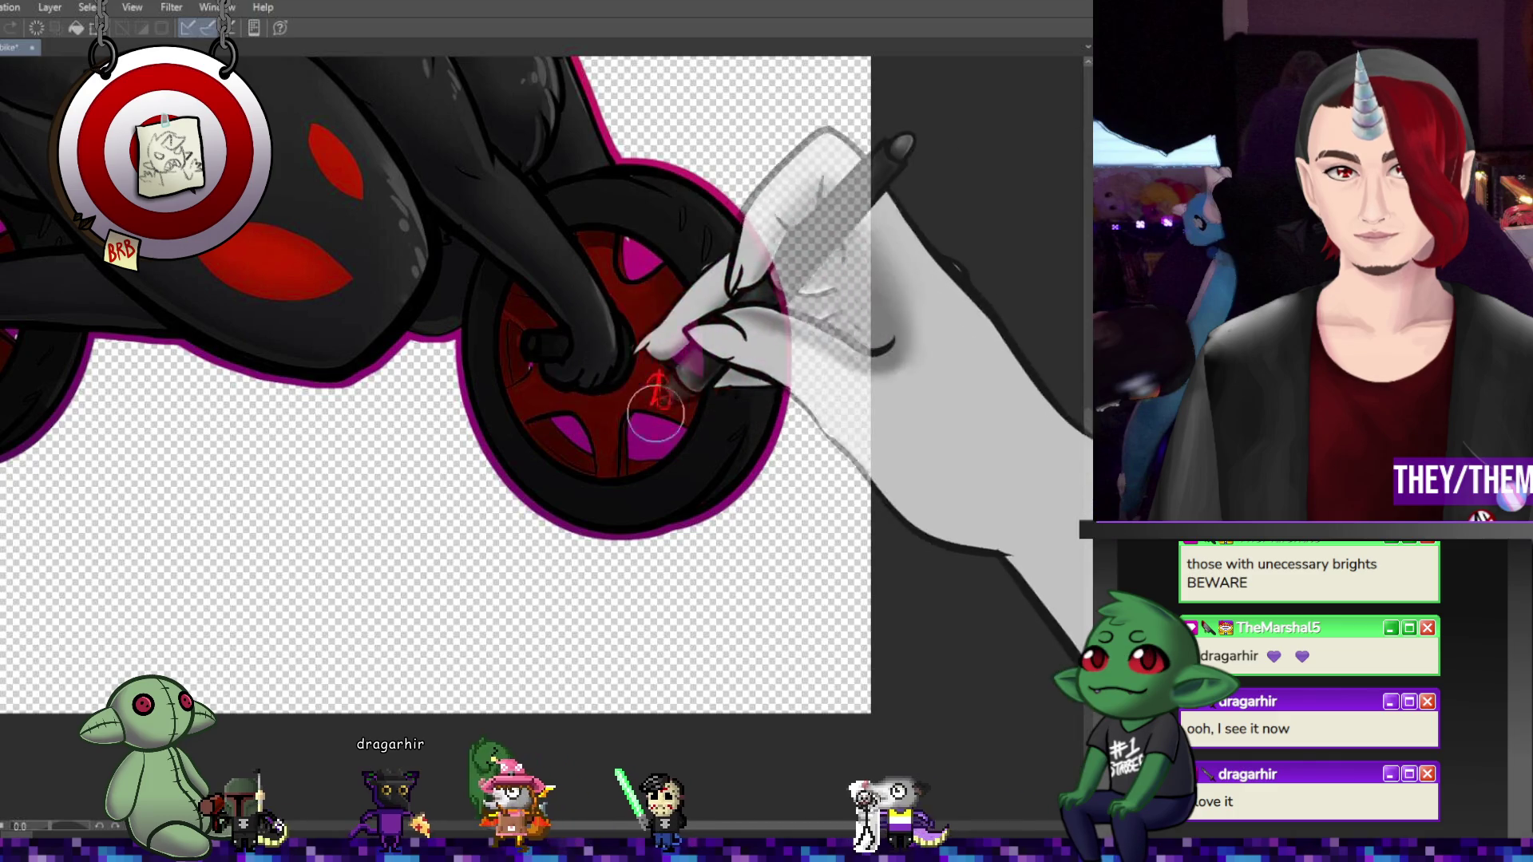
scroll(639, 423, down, 4)
scroll(678, 438, up, 3)
key(ctrl+t)
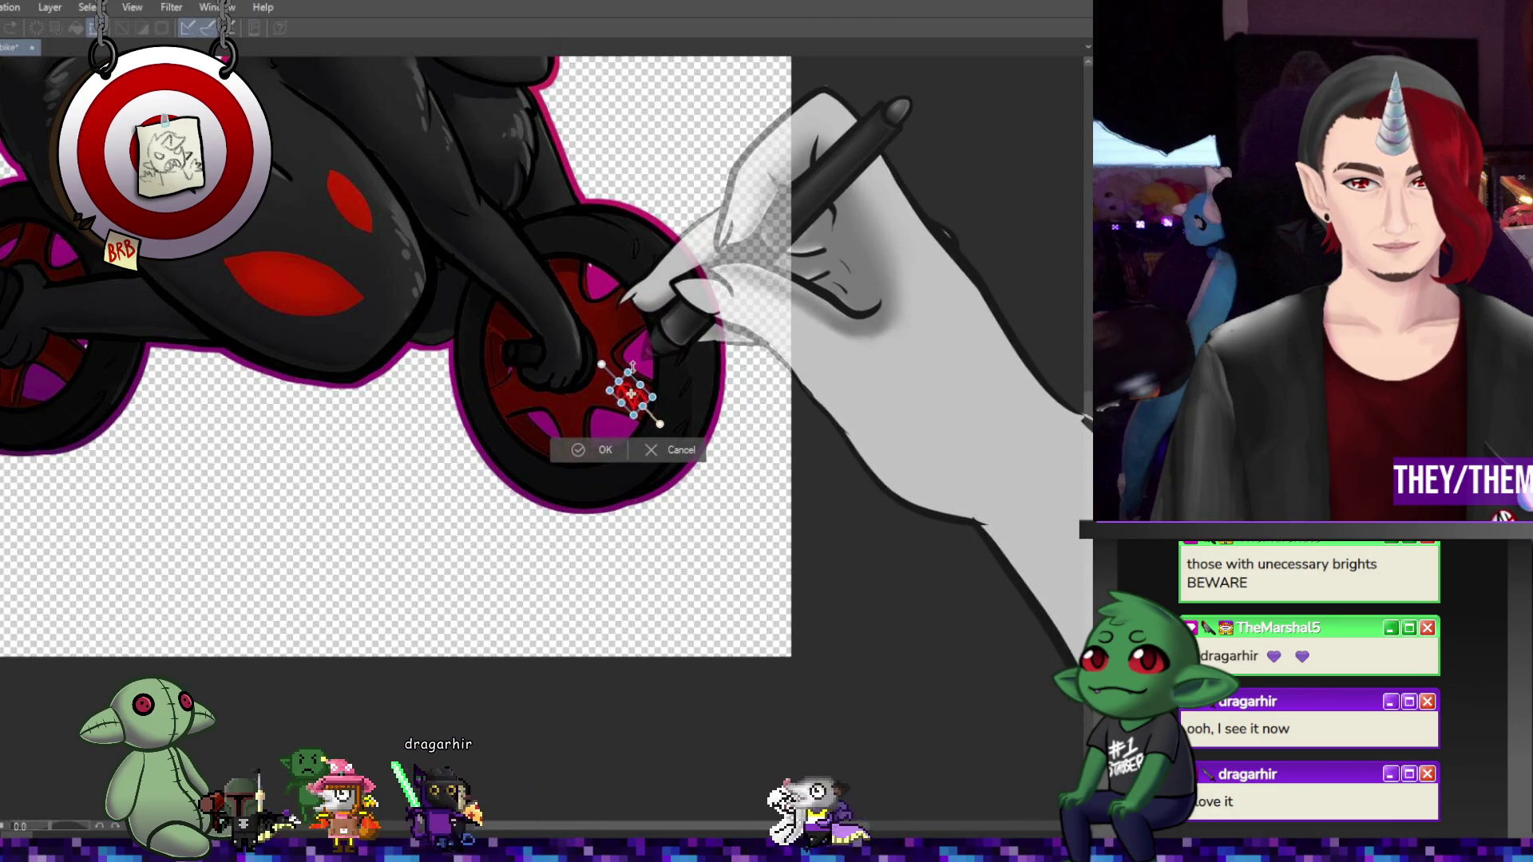
scroll(630, 393, up, 3)
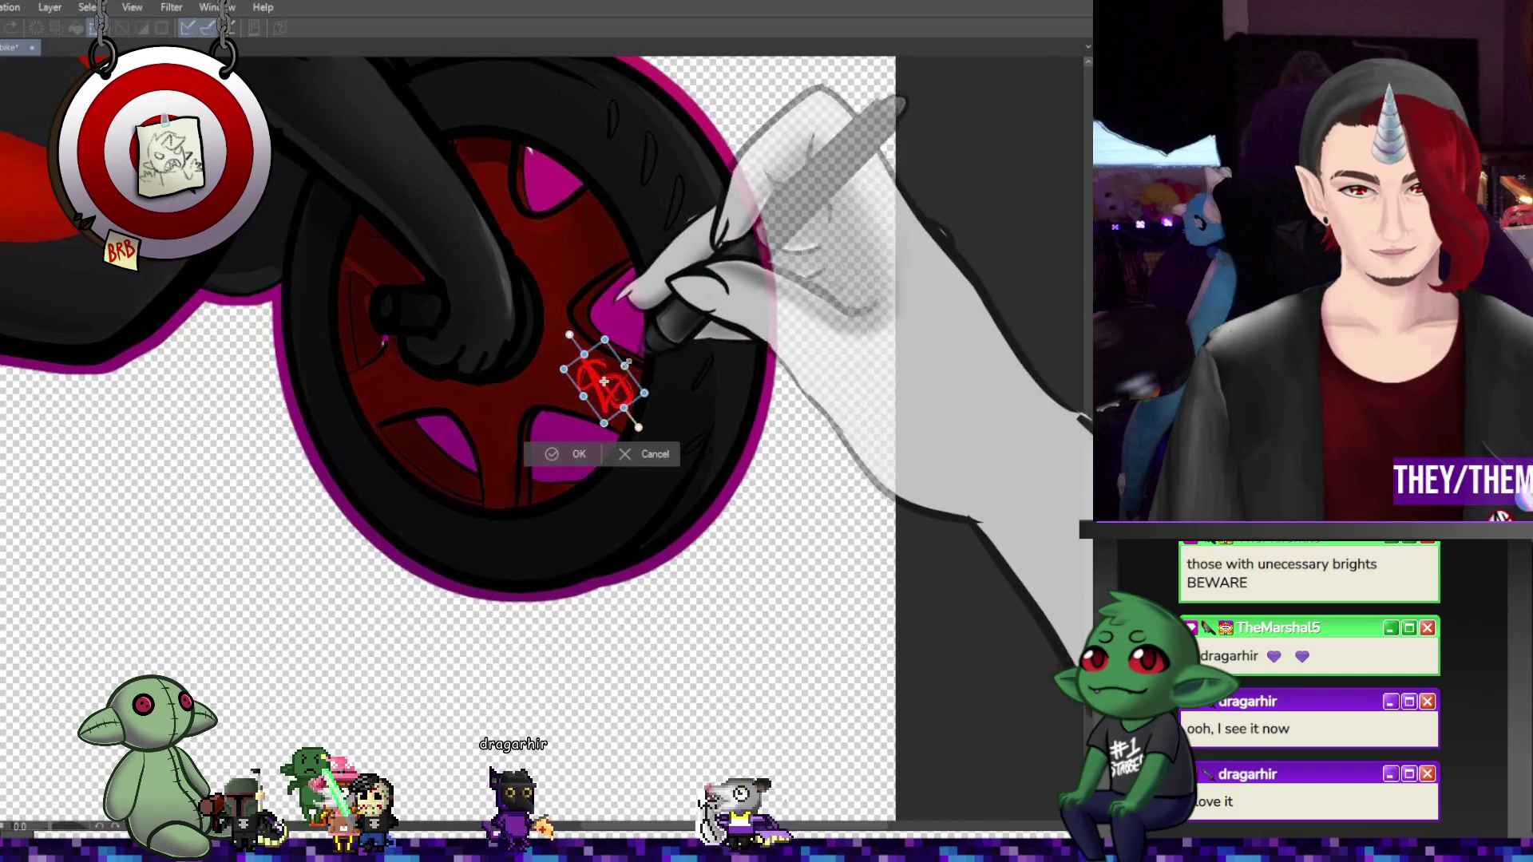
key(Return)
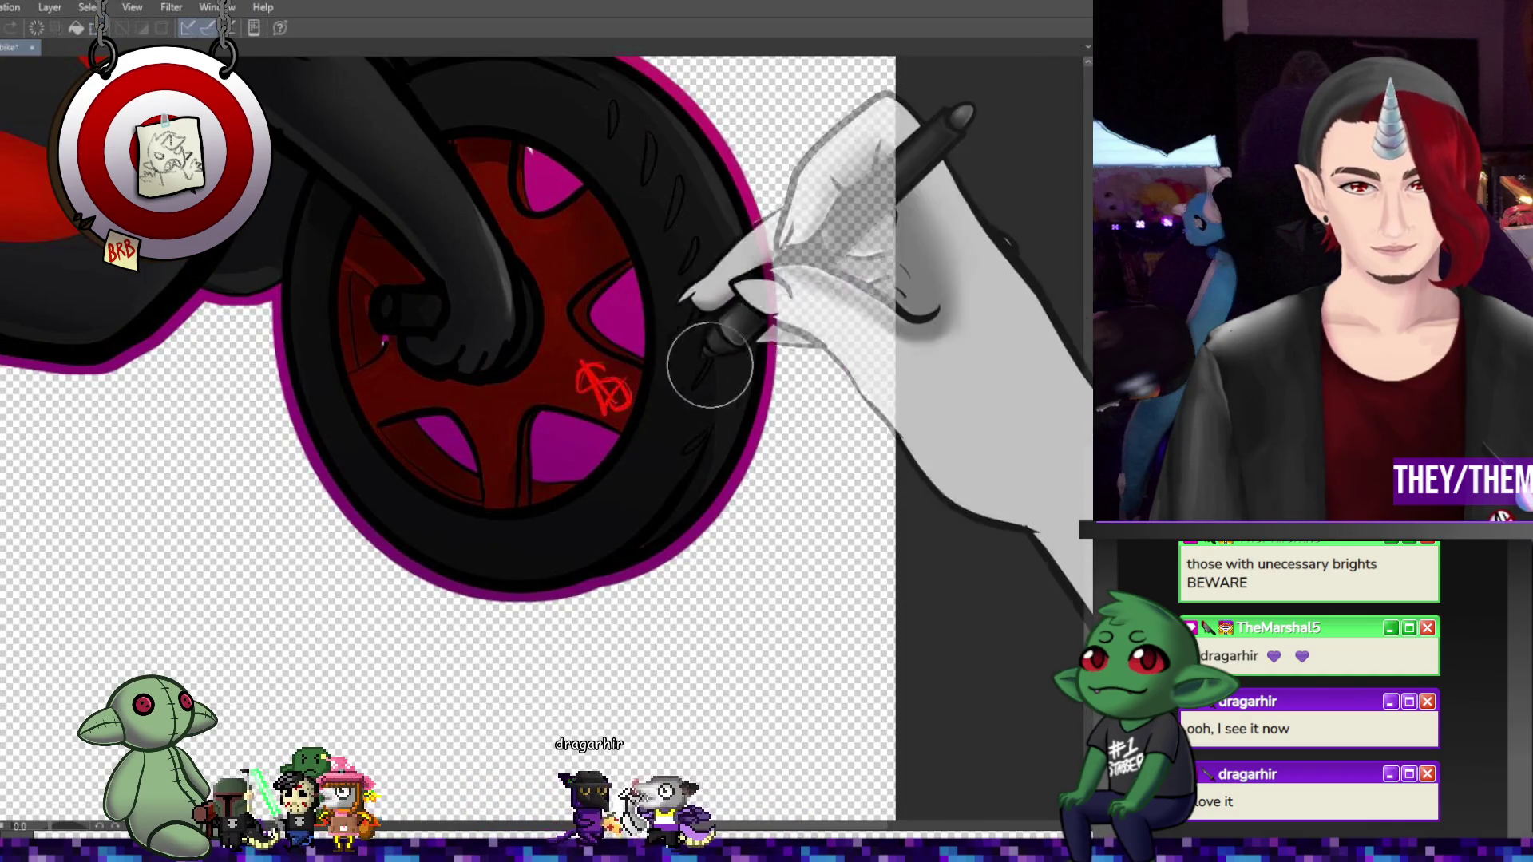
scroll(707, 351, down, 5)
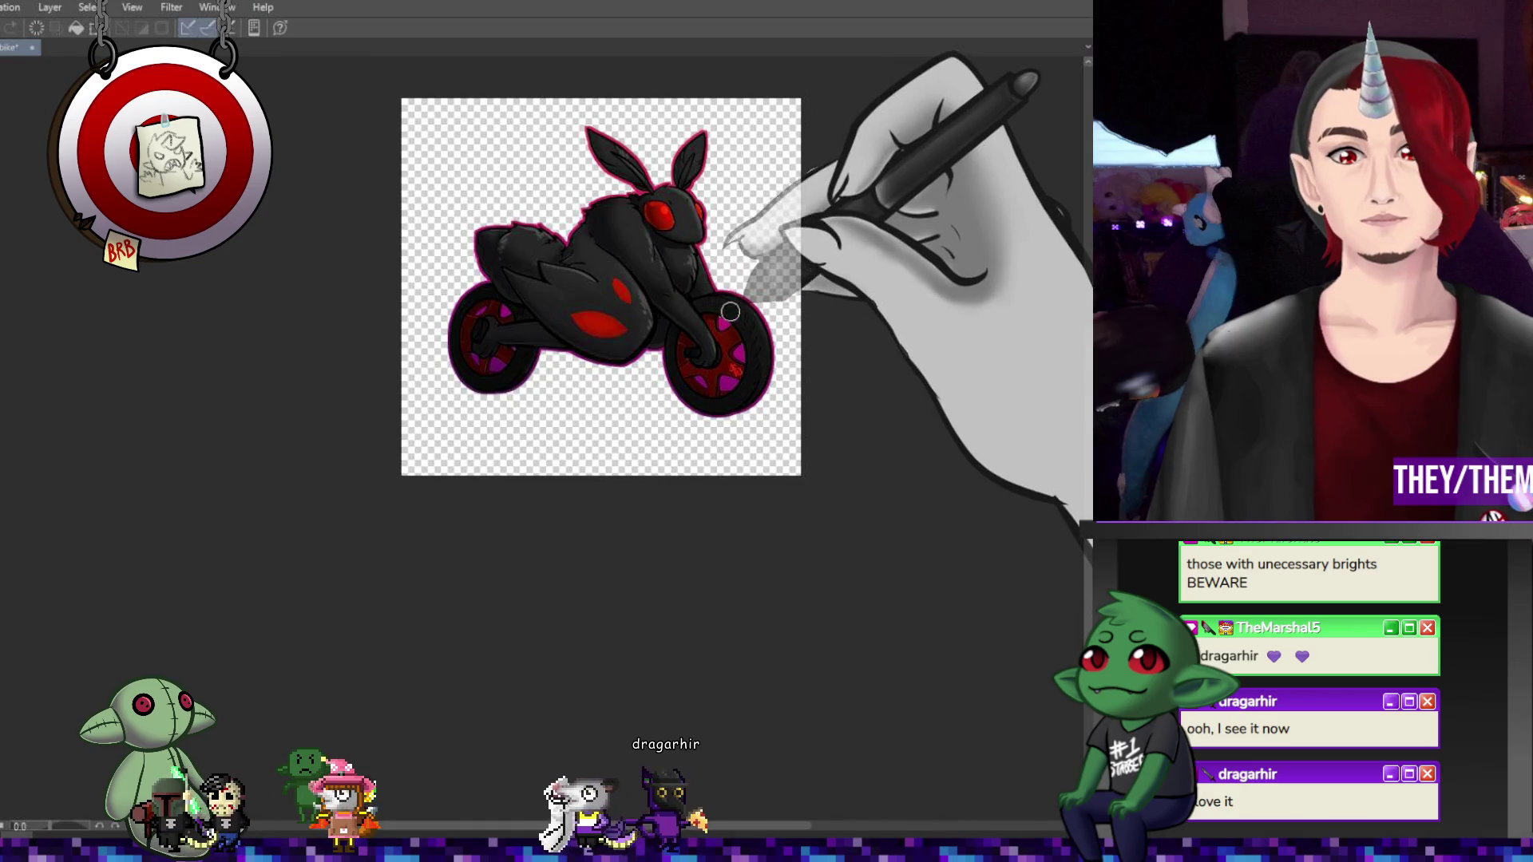
scroll(743, 252, up, 2)
scroll(767, 215, down, 2)
Scroll the view over the moth bike on its grey-teal gradient background
scroll(786, 186, up, 1)
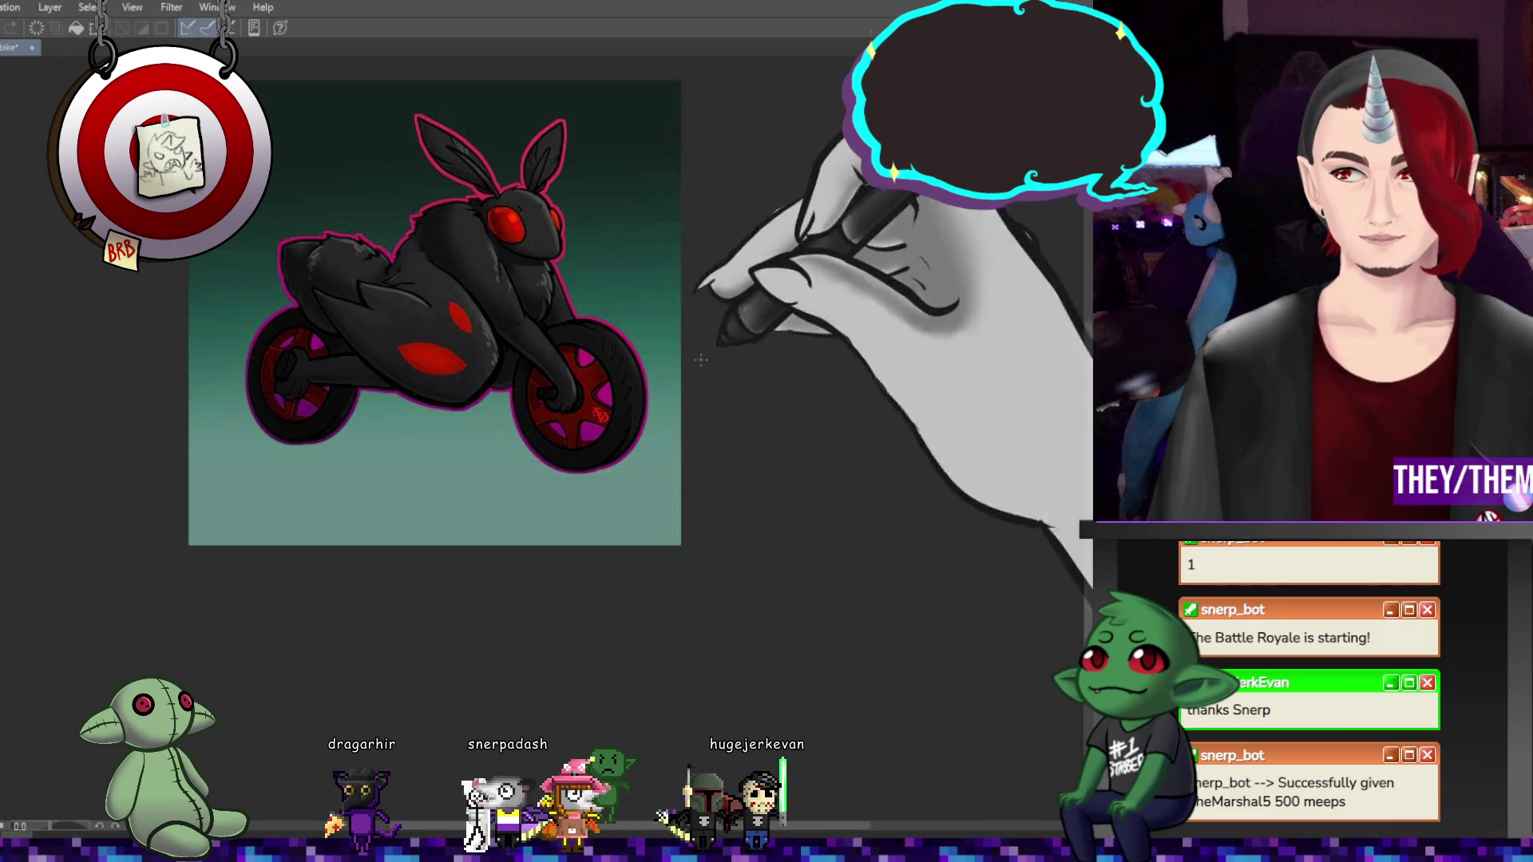
key(ctrl+z)
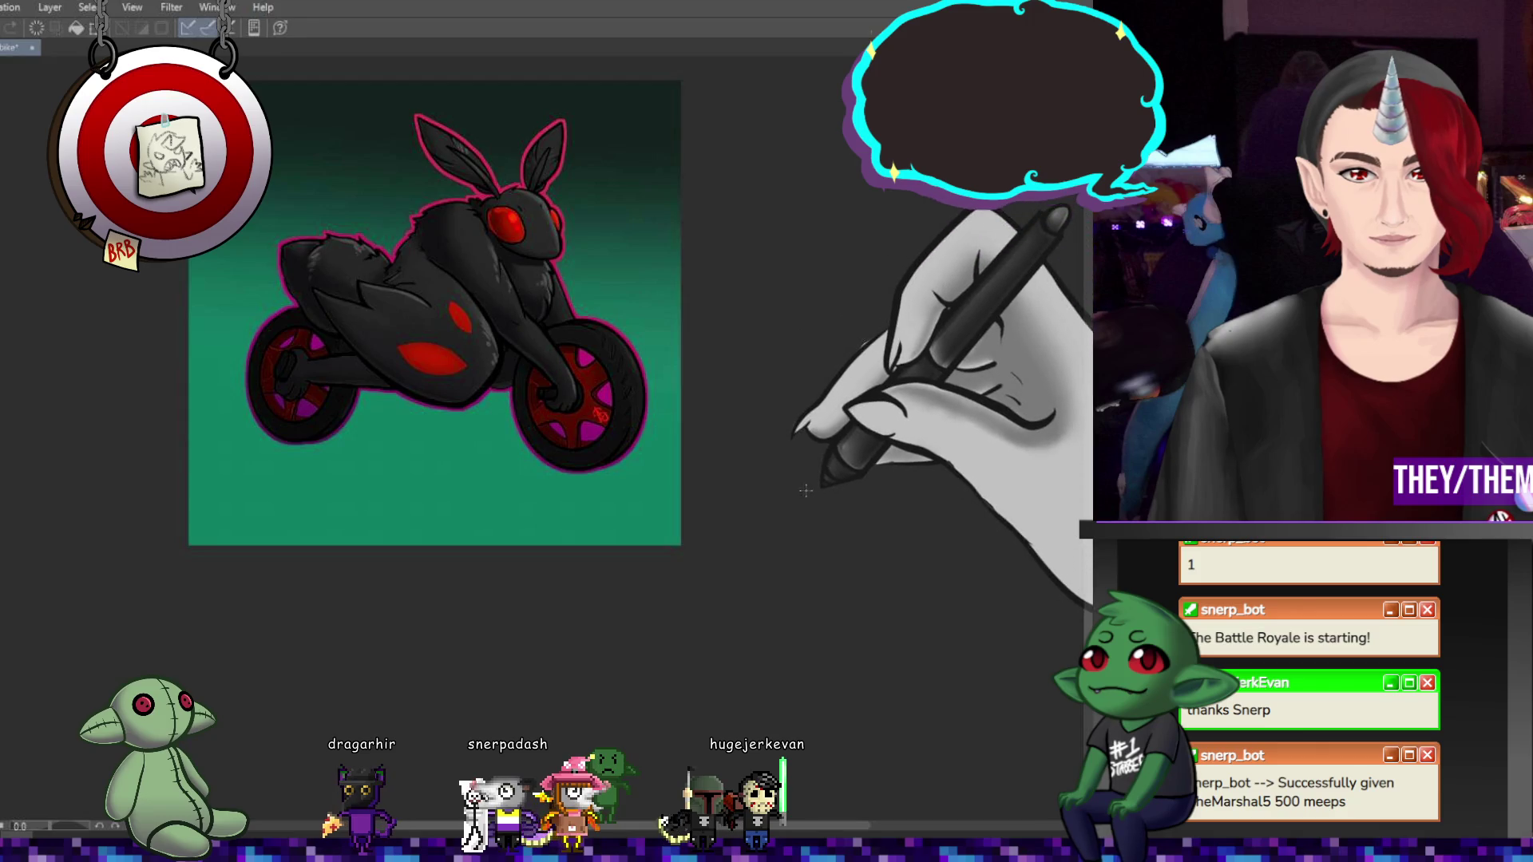
key(ctrl+z)
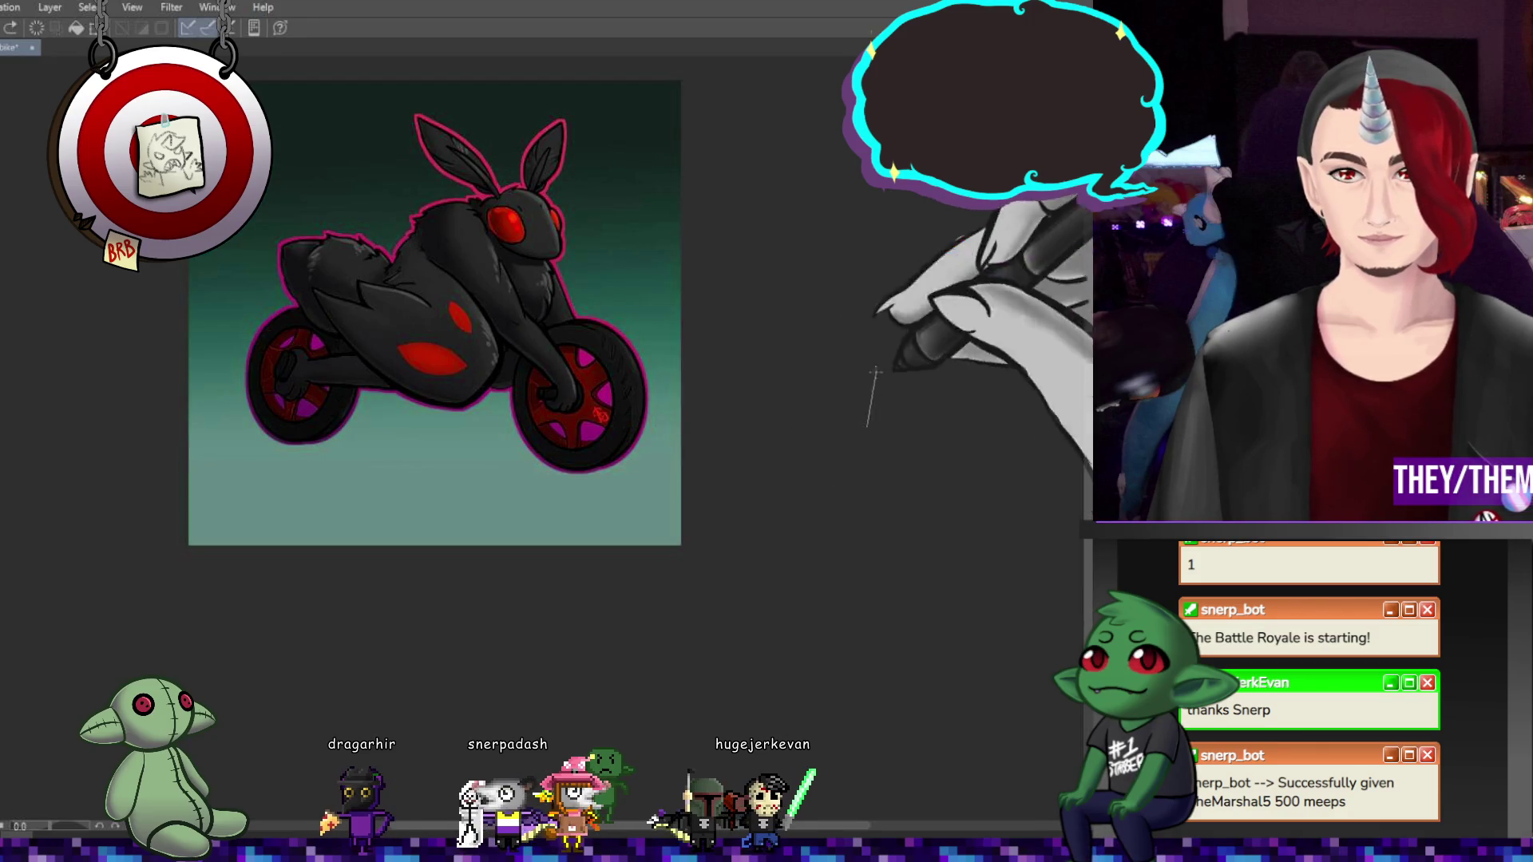
key(ctrl+y)
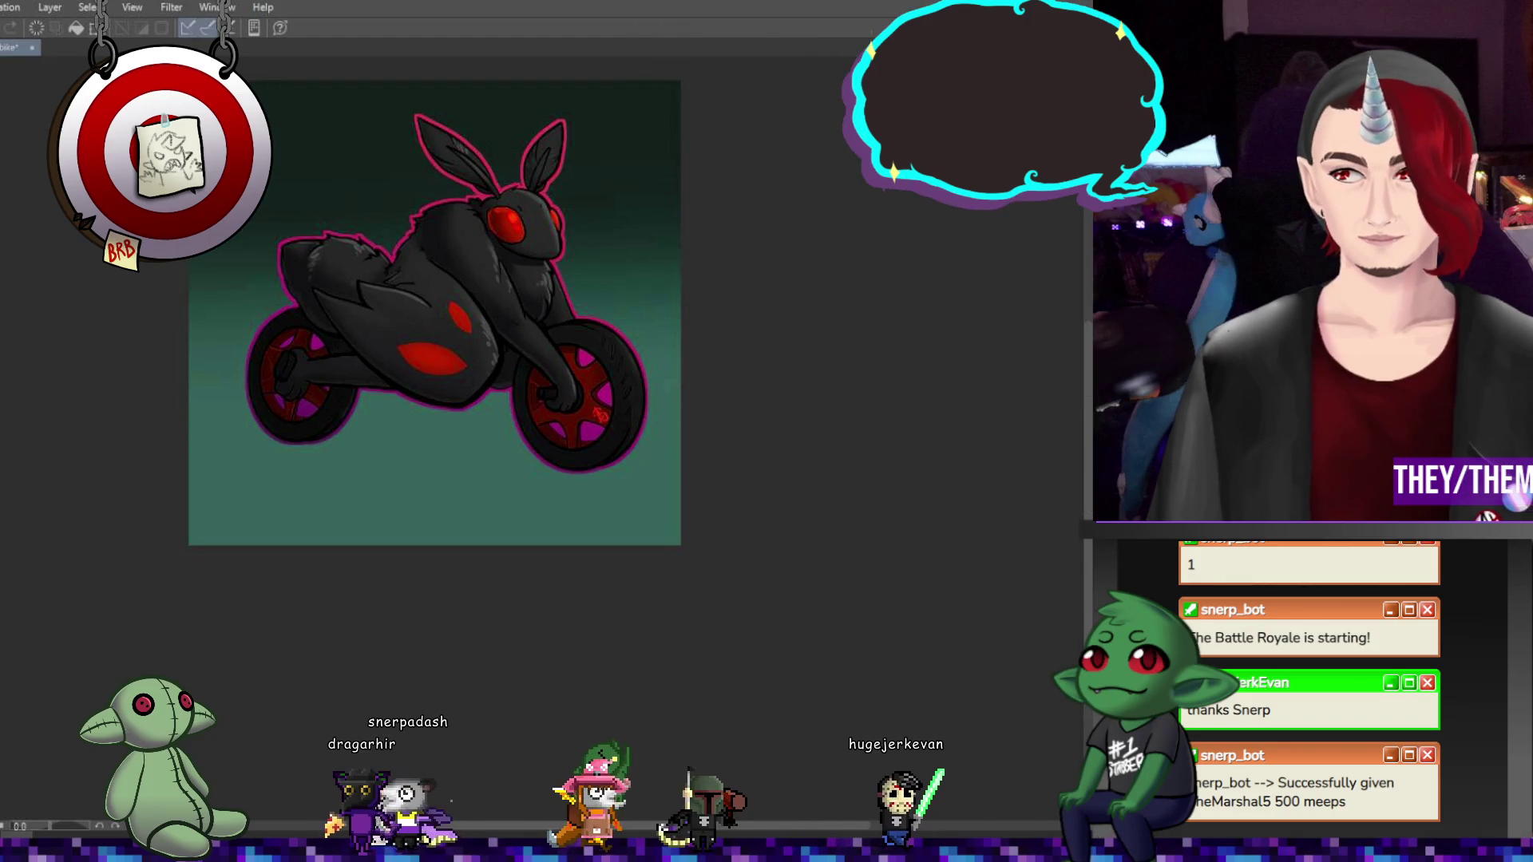
key(ctrl+z)
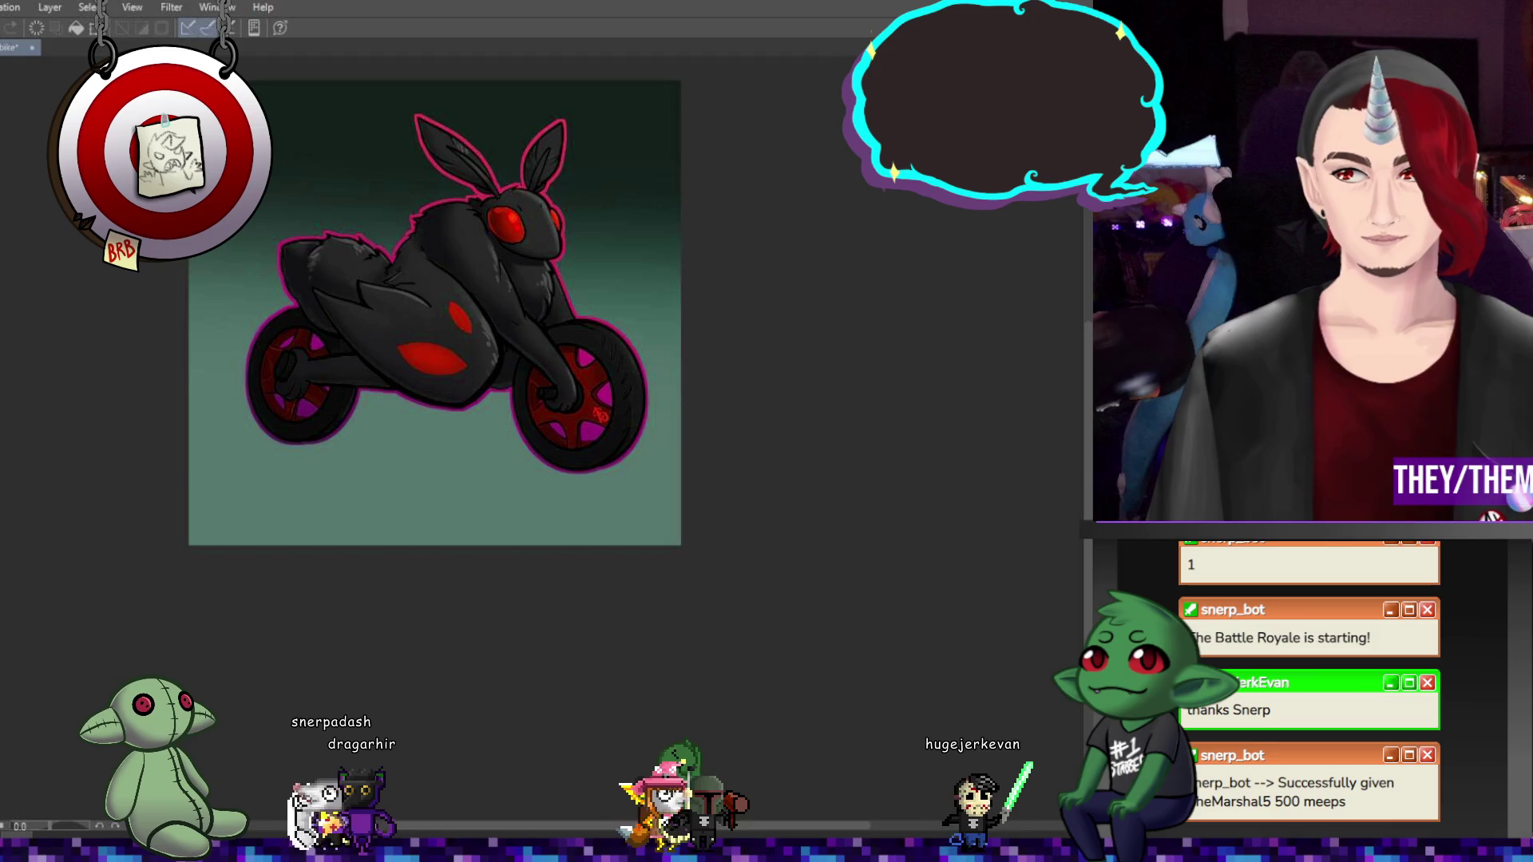
Reapply the saturated green background with Ctrl+Y
key(ctrl+y)
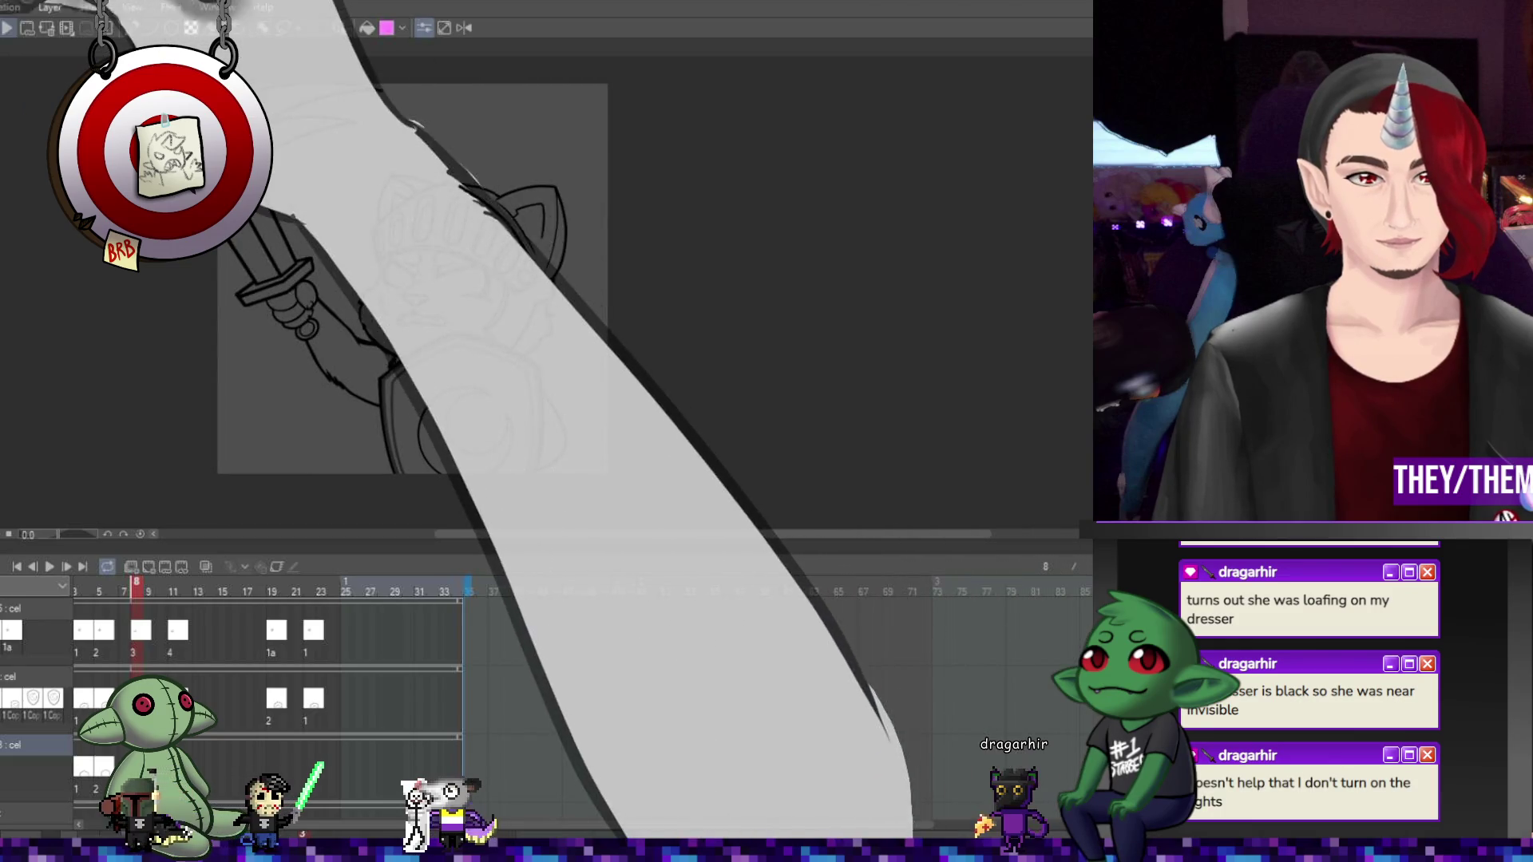
Play back the animation to check timing, then place cel 4 at frame 11 in the third track
key(space)
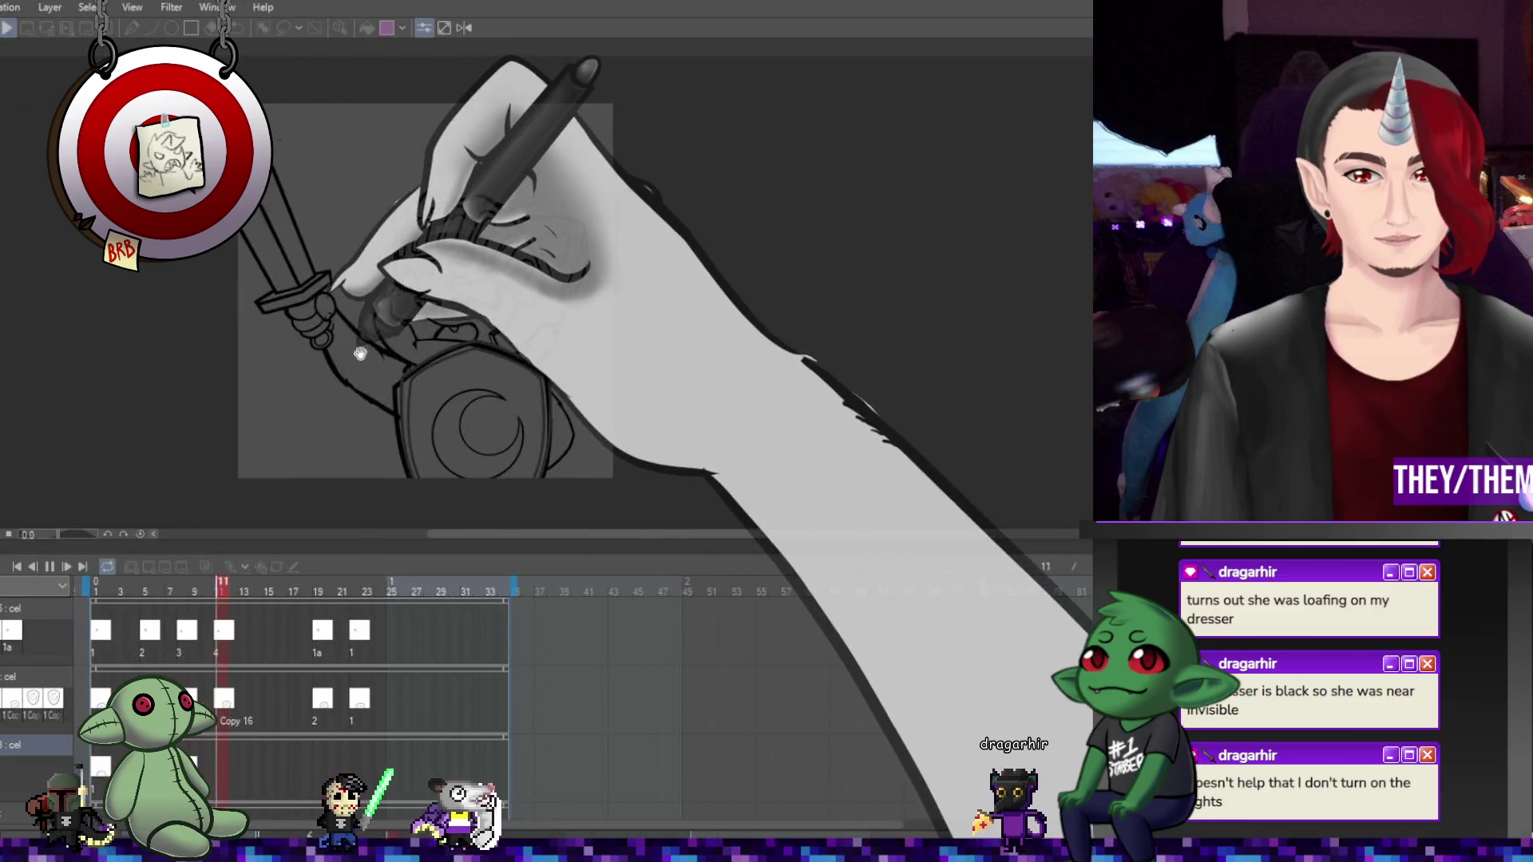
click(49, 566)
click(50, 564)
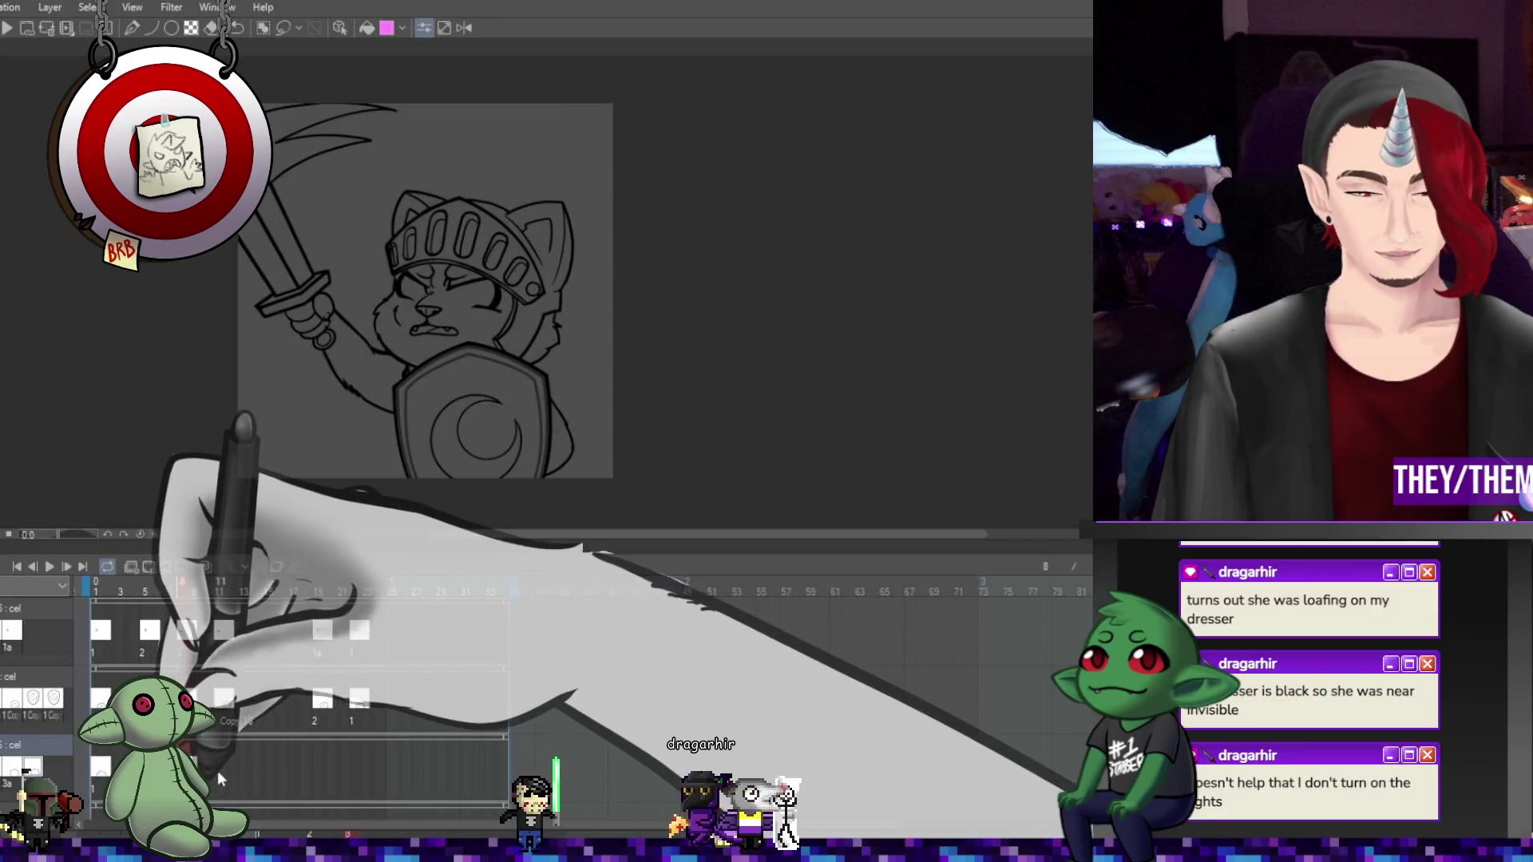
click(219, 764)
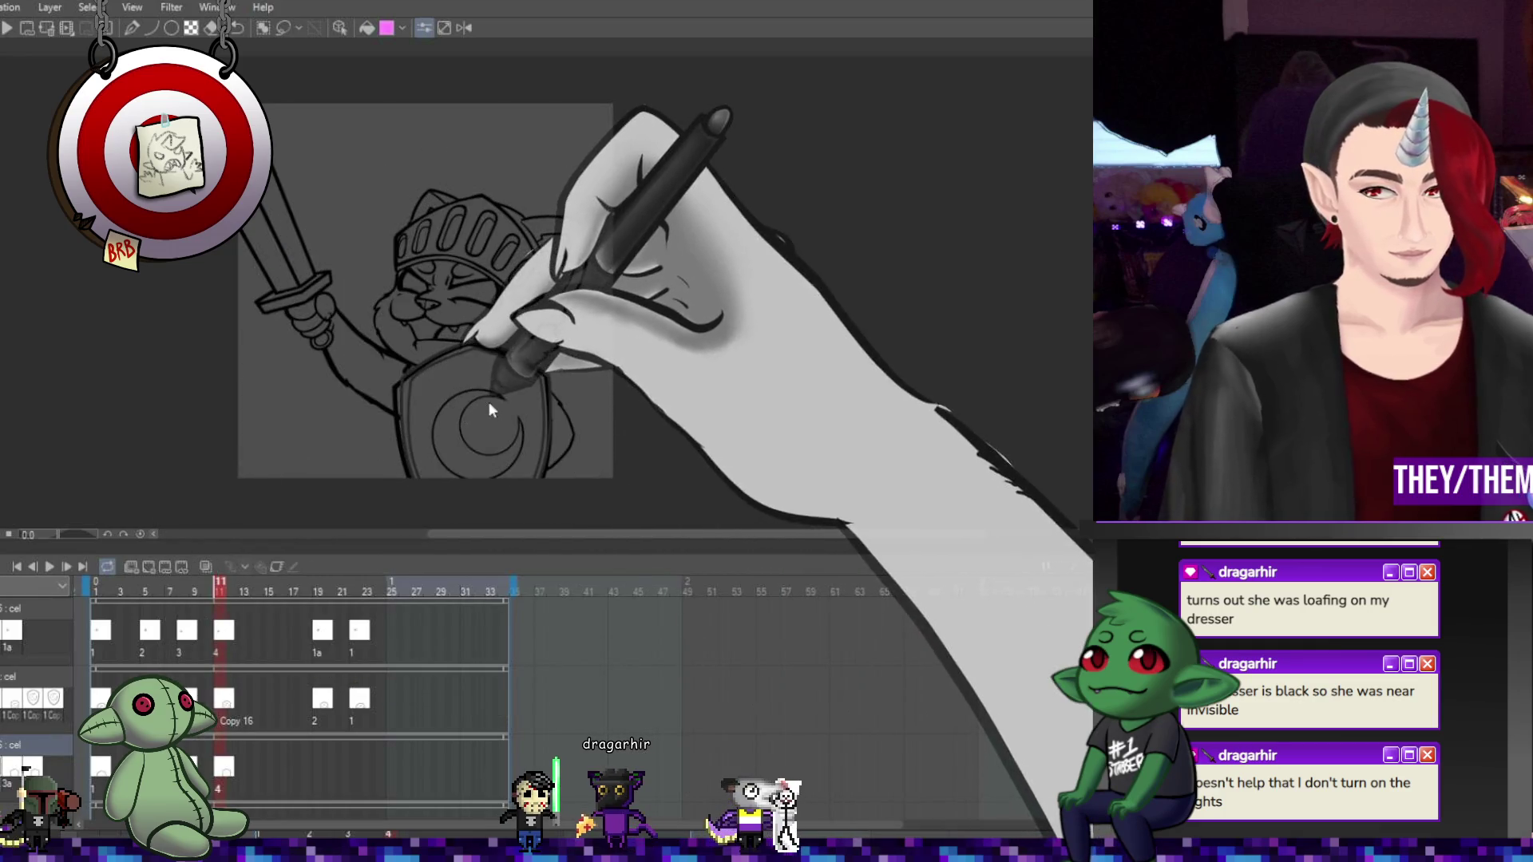
click(505, 375)
Move the shield slightly up and right and apply the transform
key(ctrl+t)
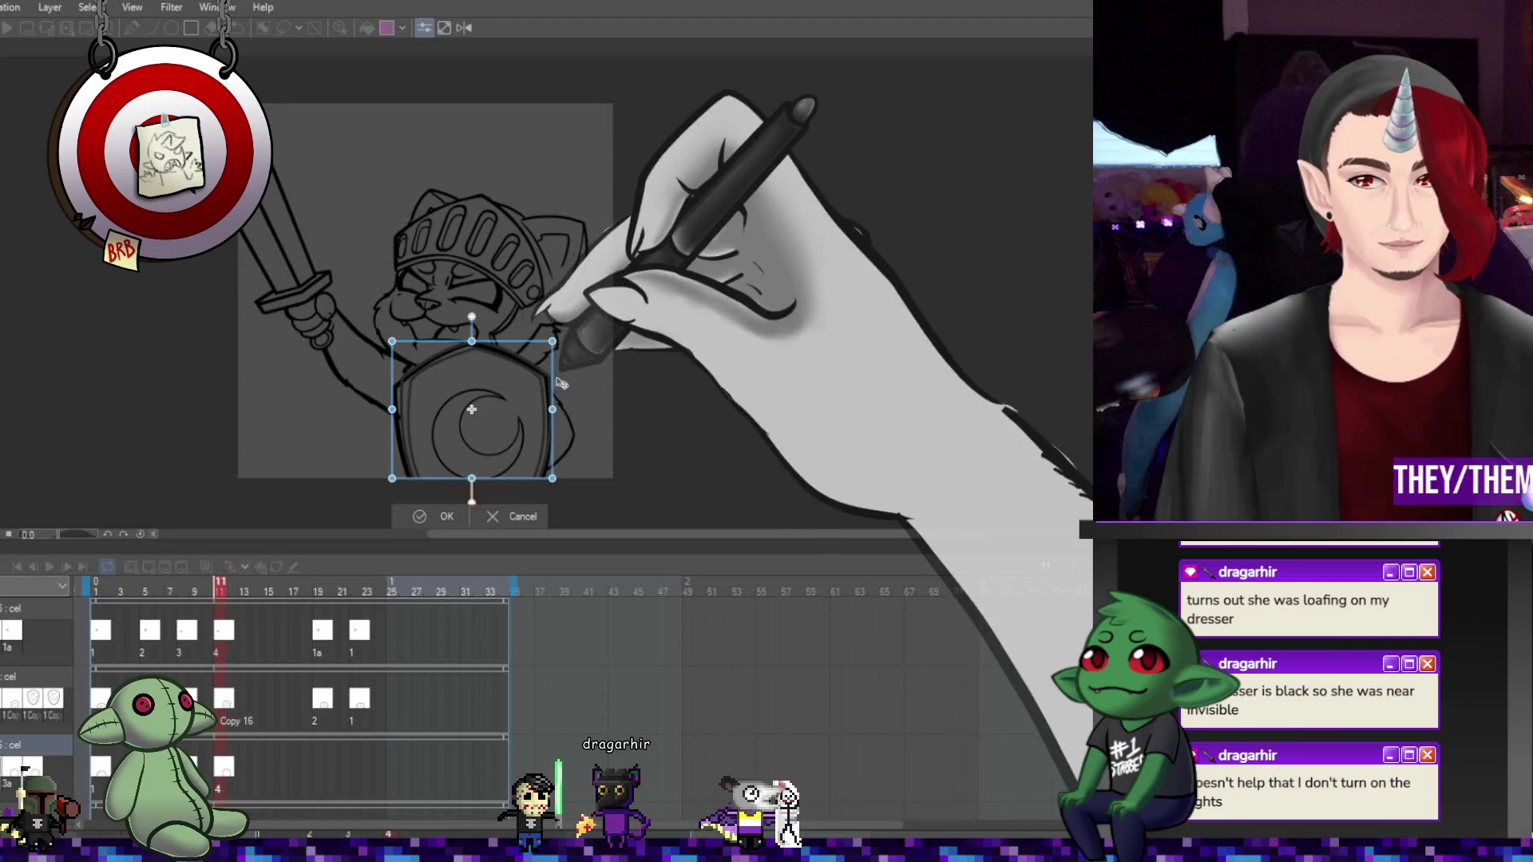
scroll(505, 375, up, 1)
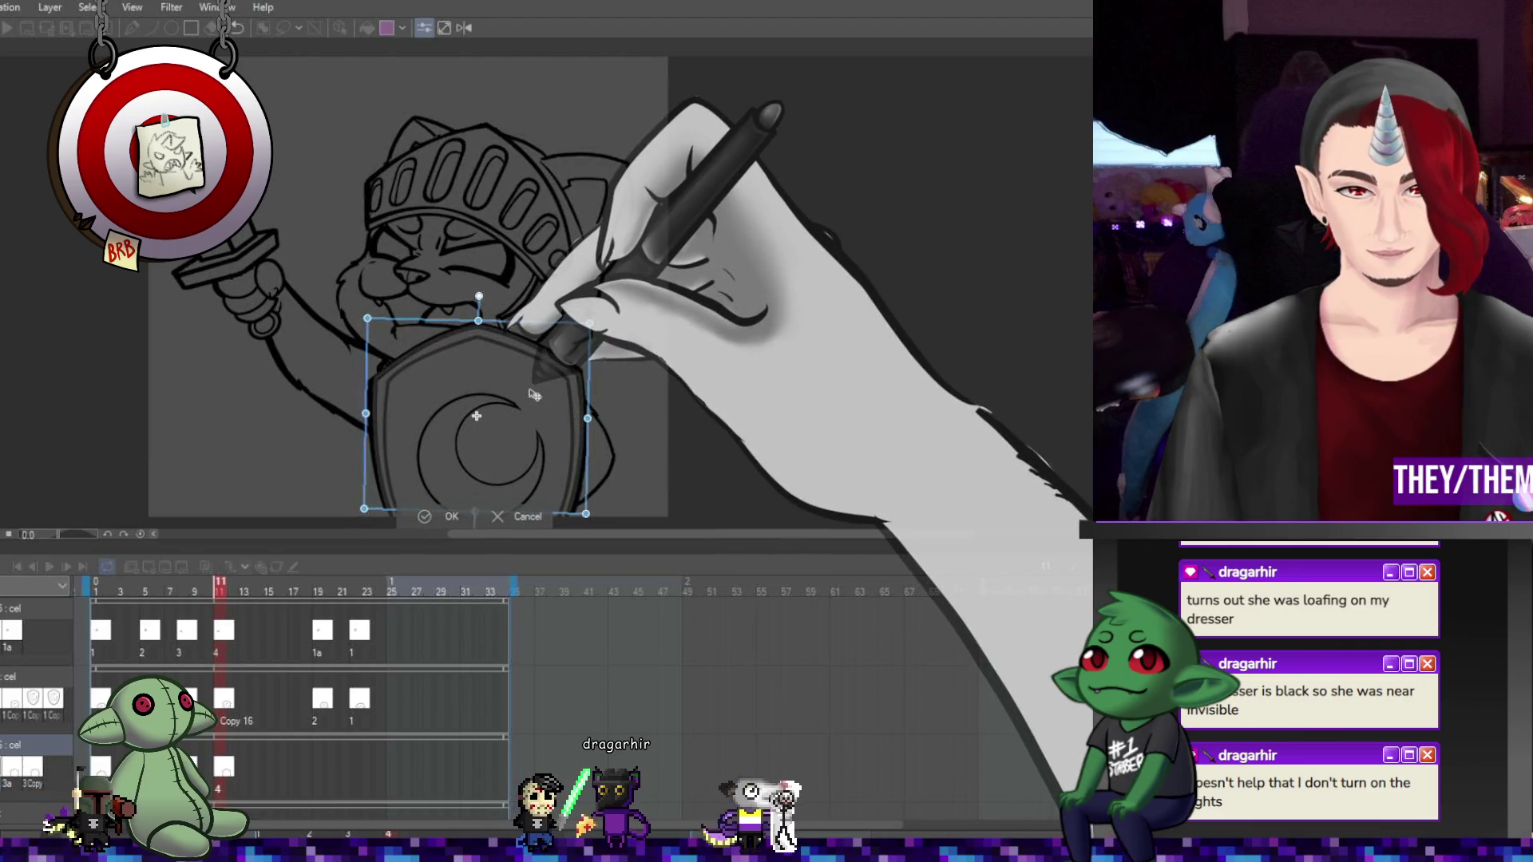
drag(531, 400, 587, 420)
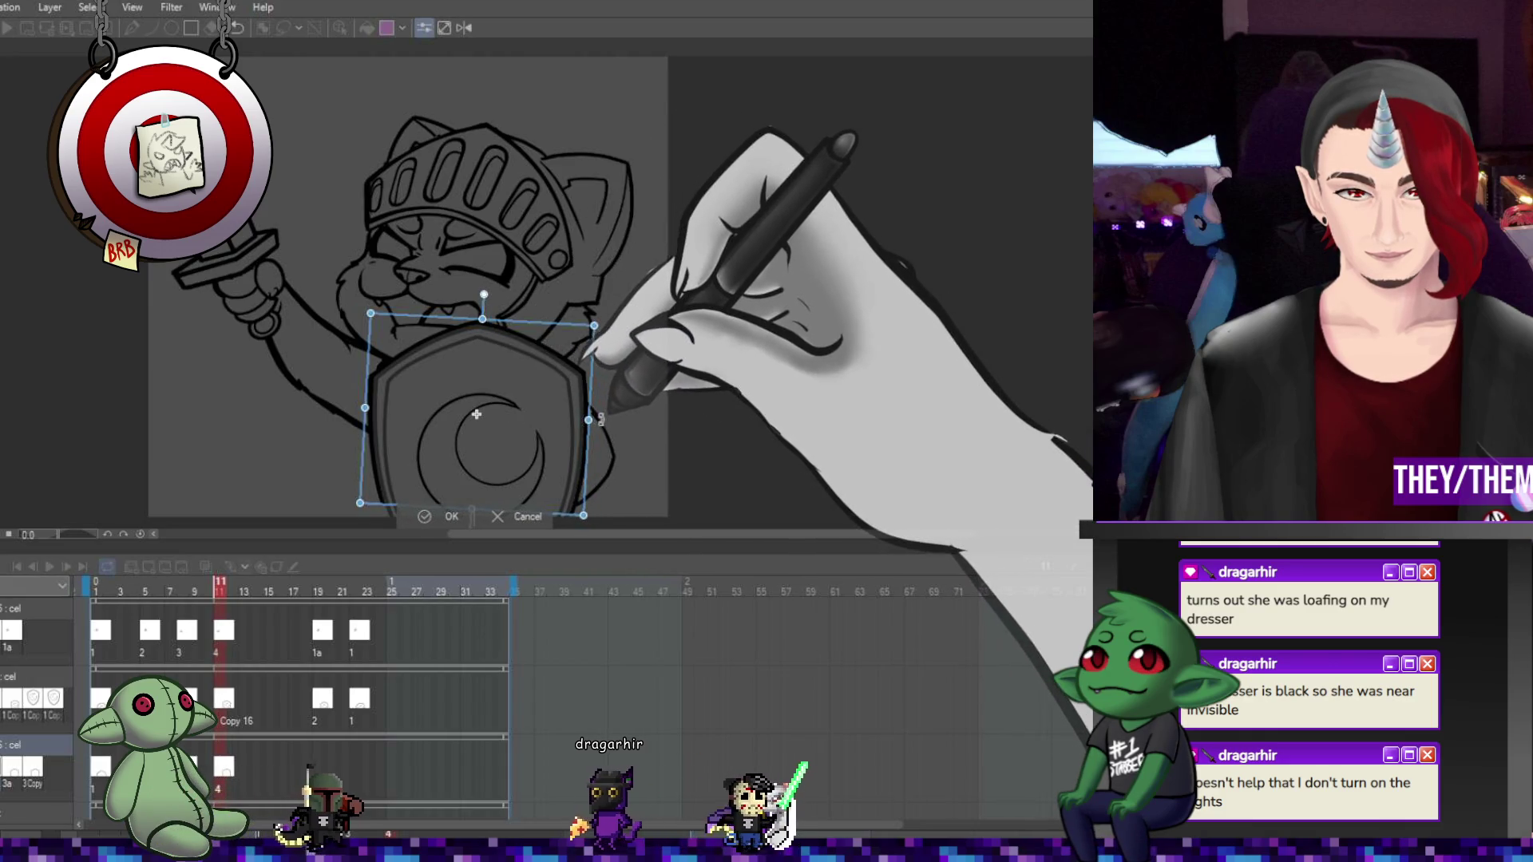
key(Return)
scroll(449, 394, up, 2)
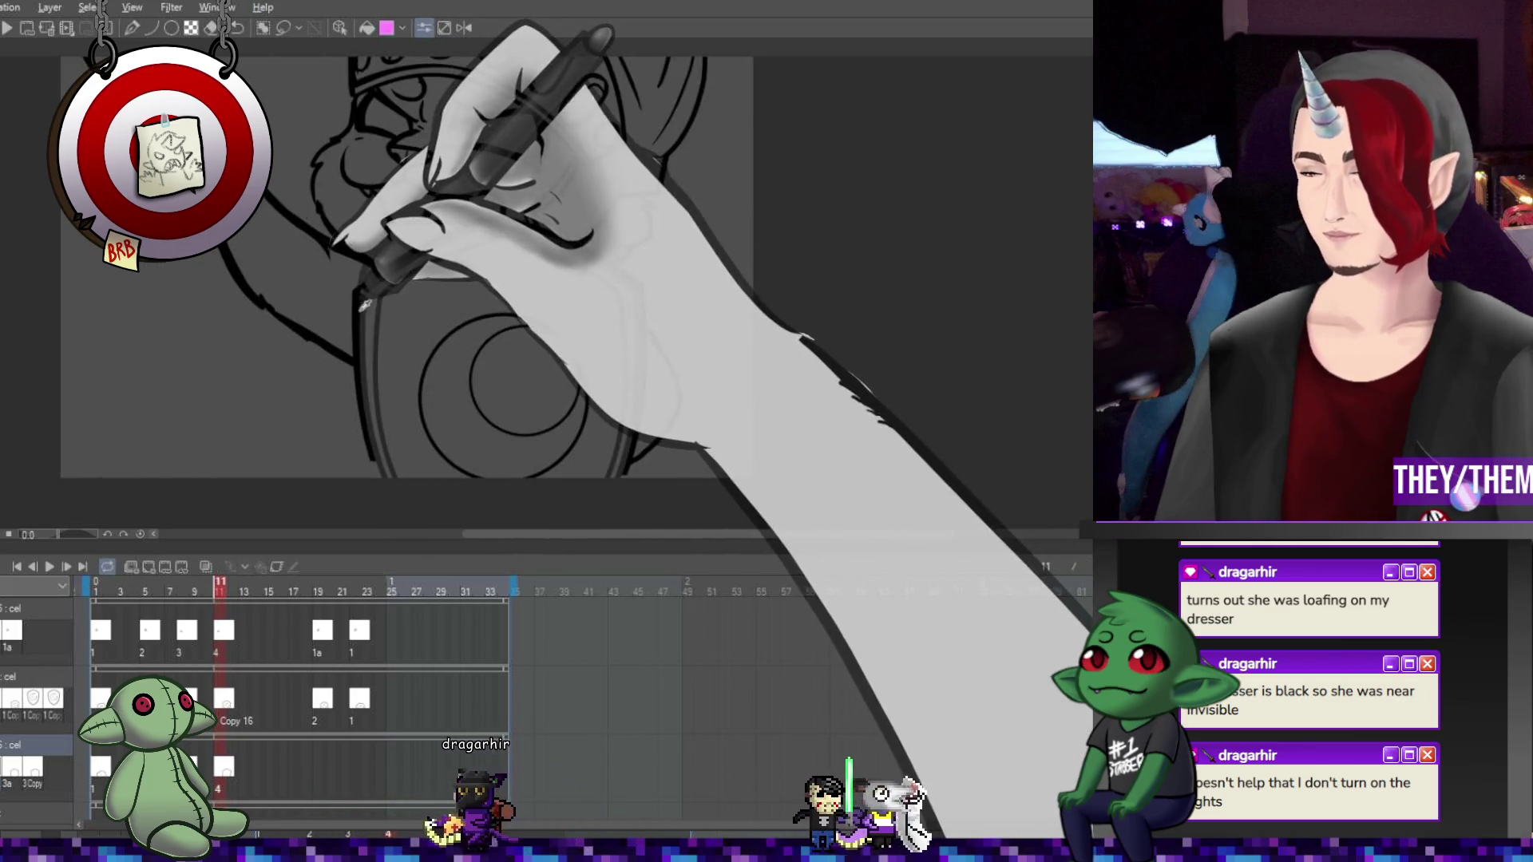
Switch to the Pen and move cel 3a a few frames earlier in the timeline
key(p)
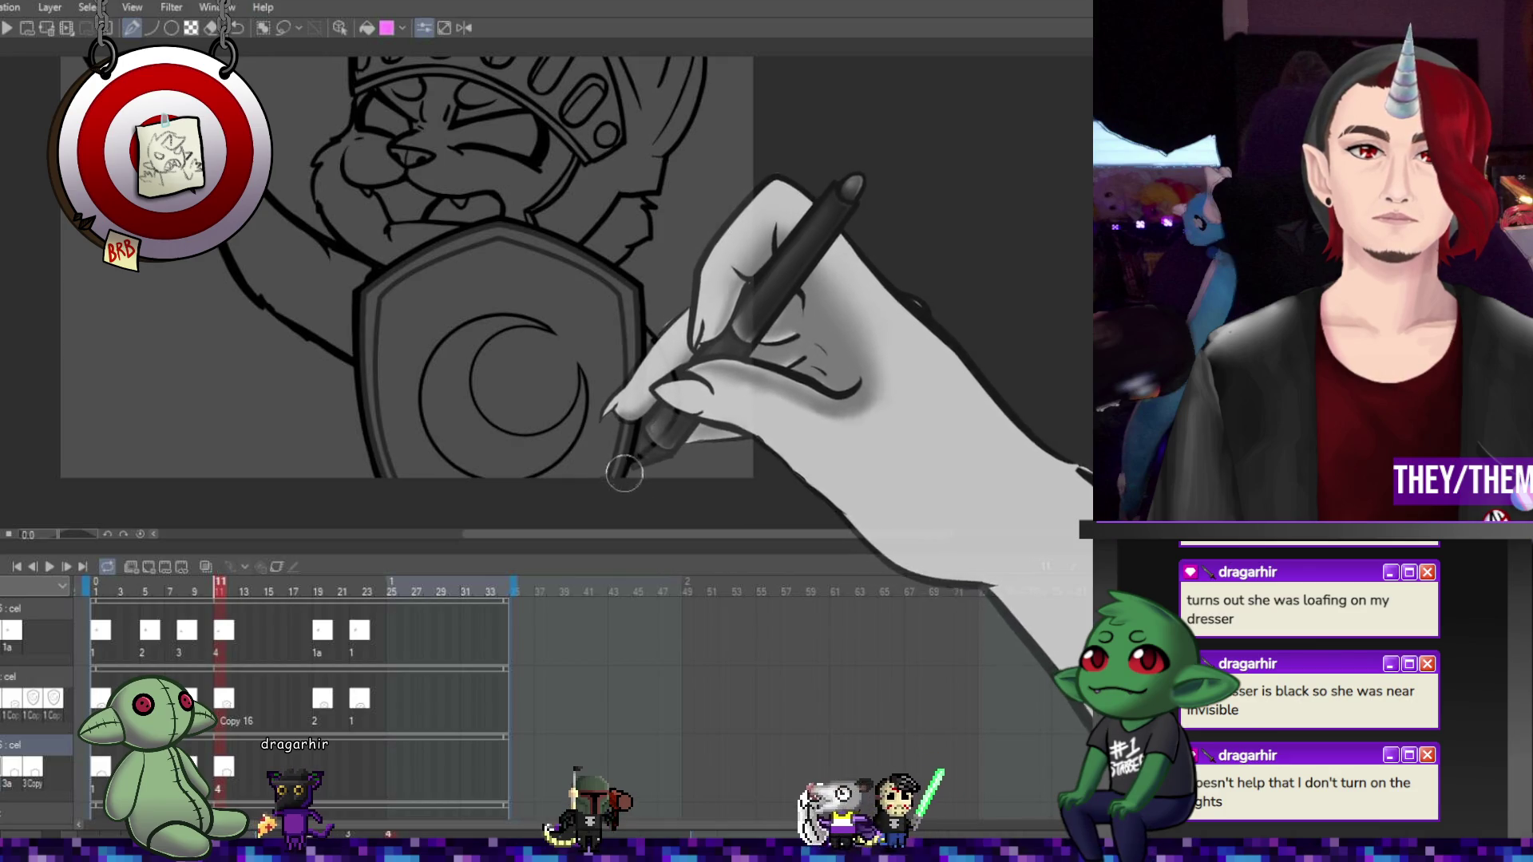
click(318, 775)
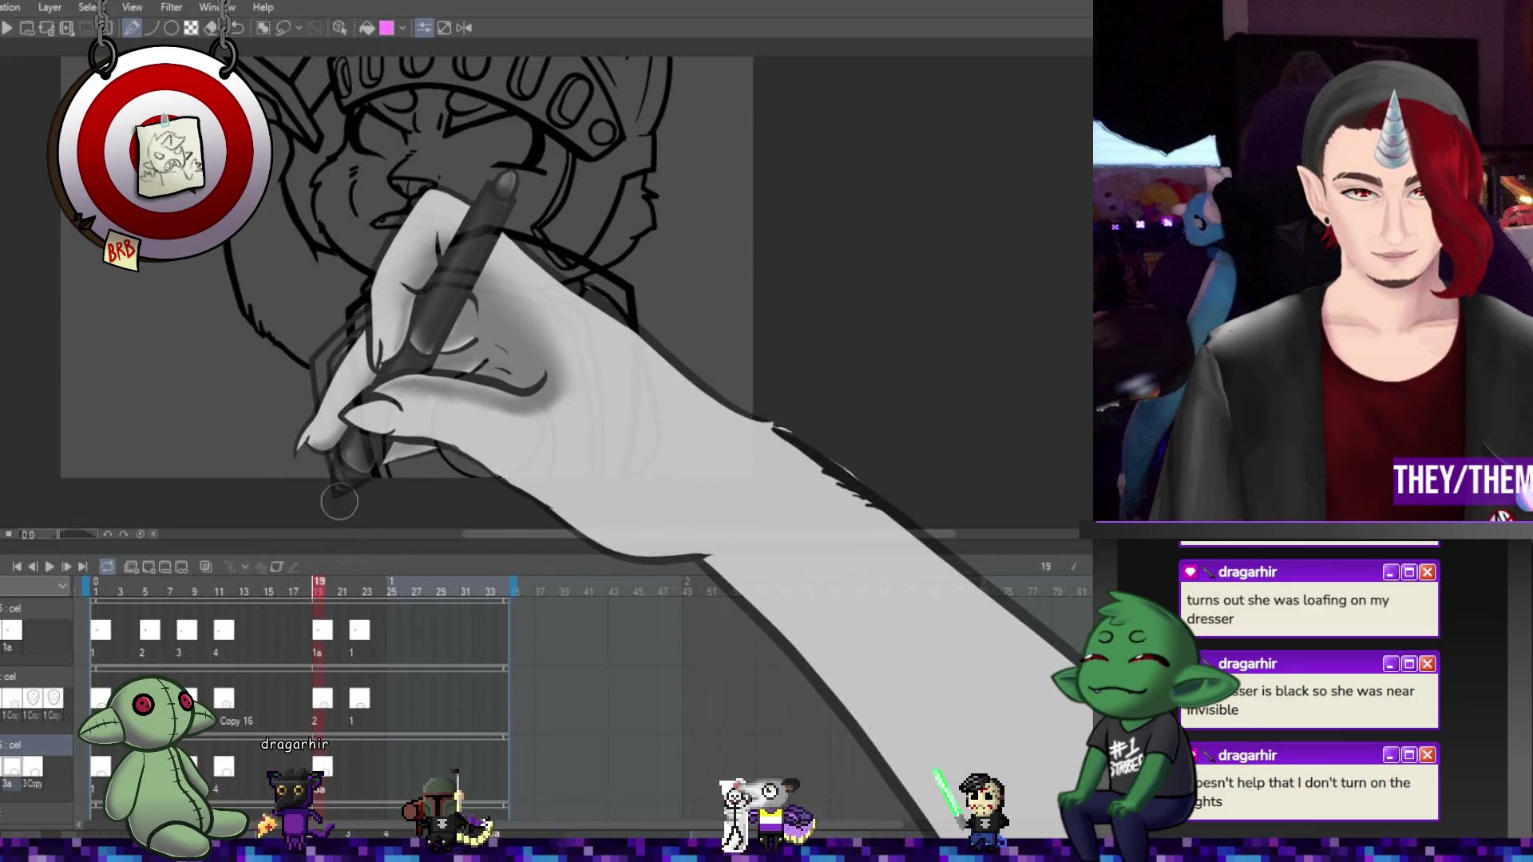
click(354, 767)
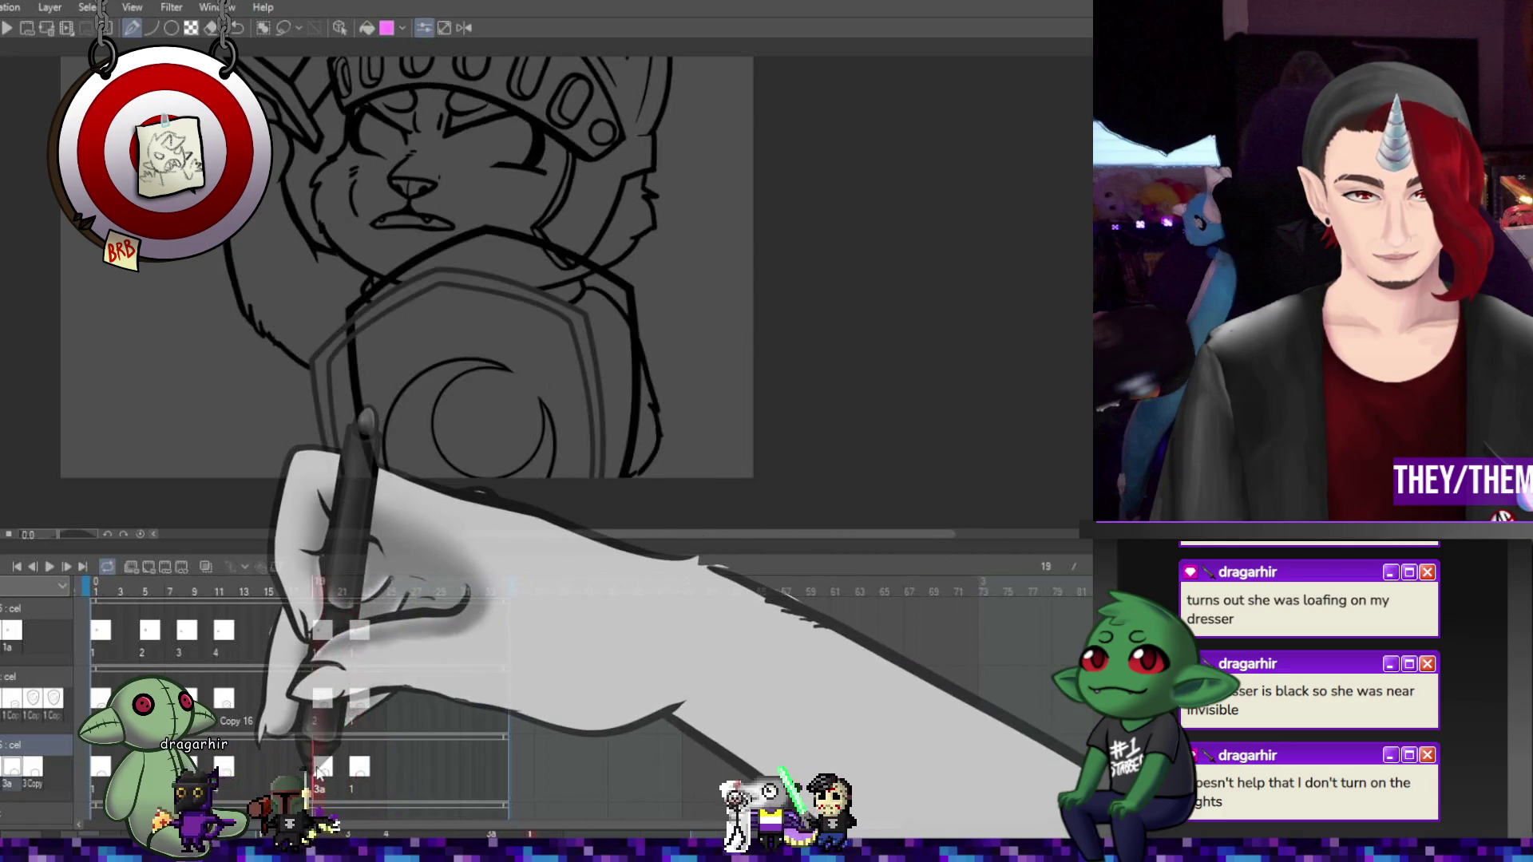
click(321, 767)
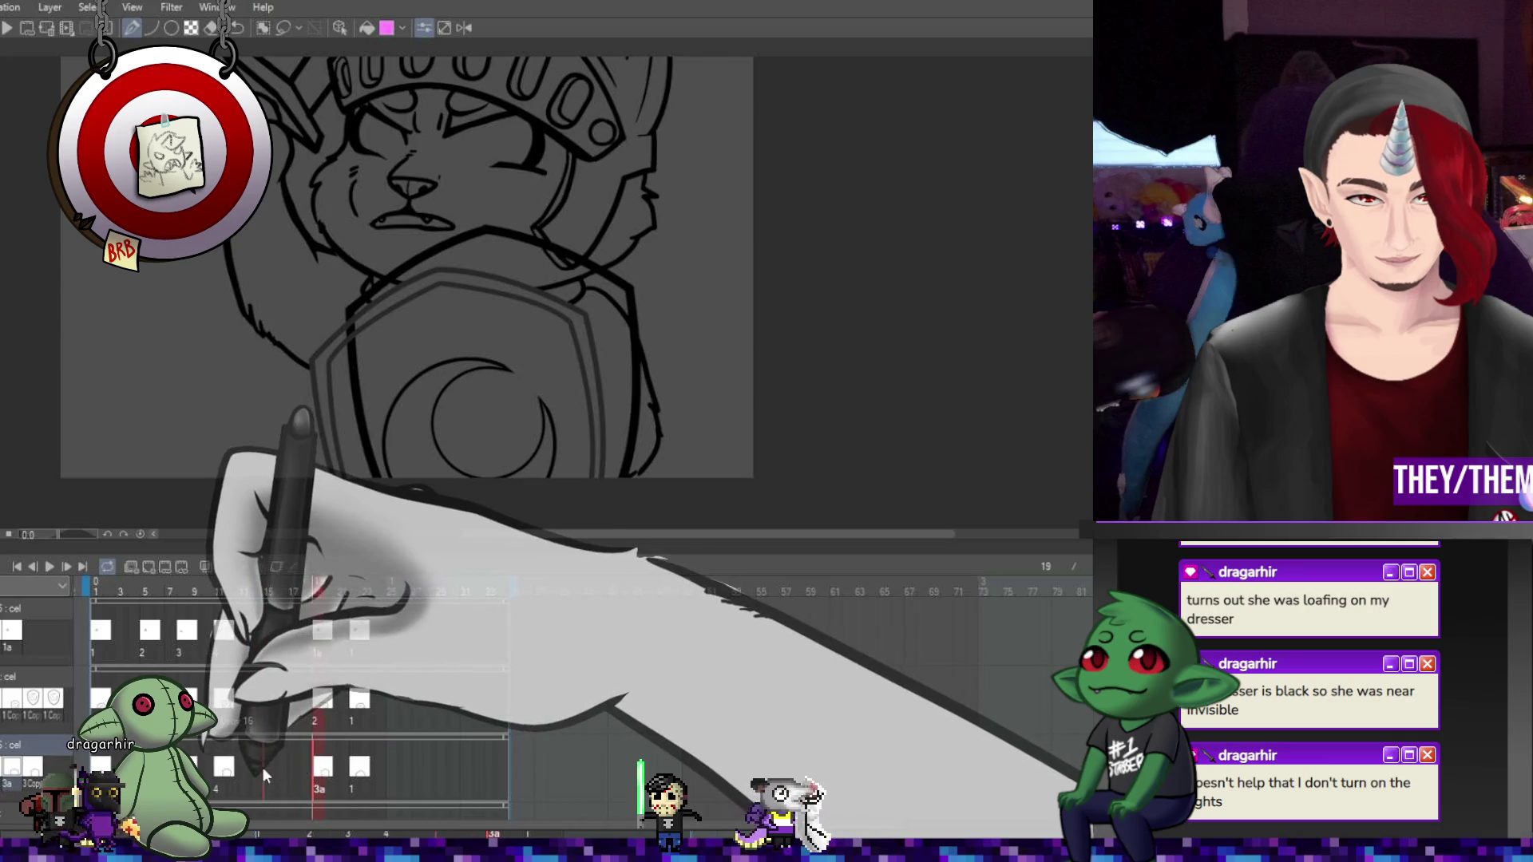
drag(322, 768, 261, 767)
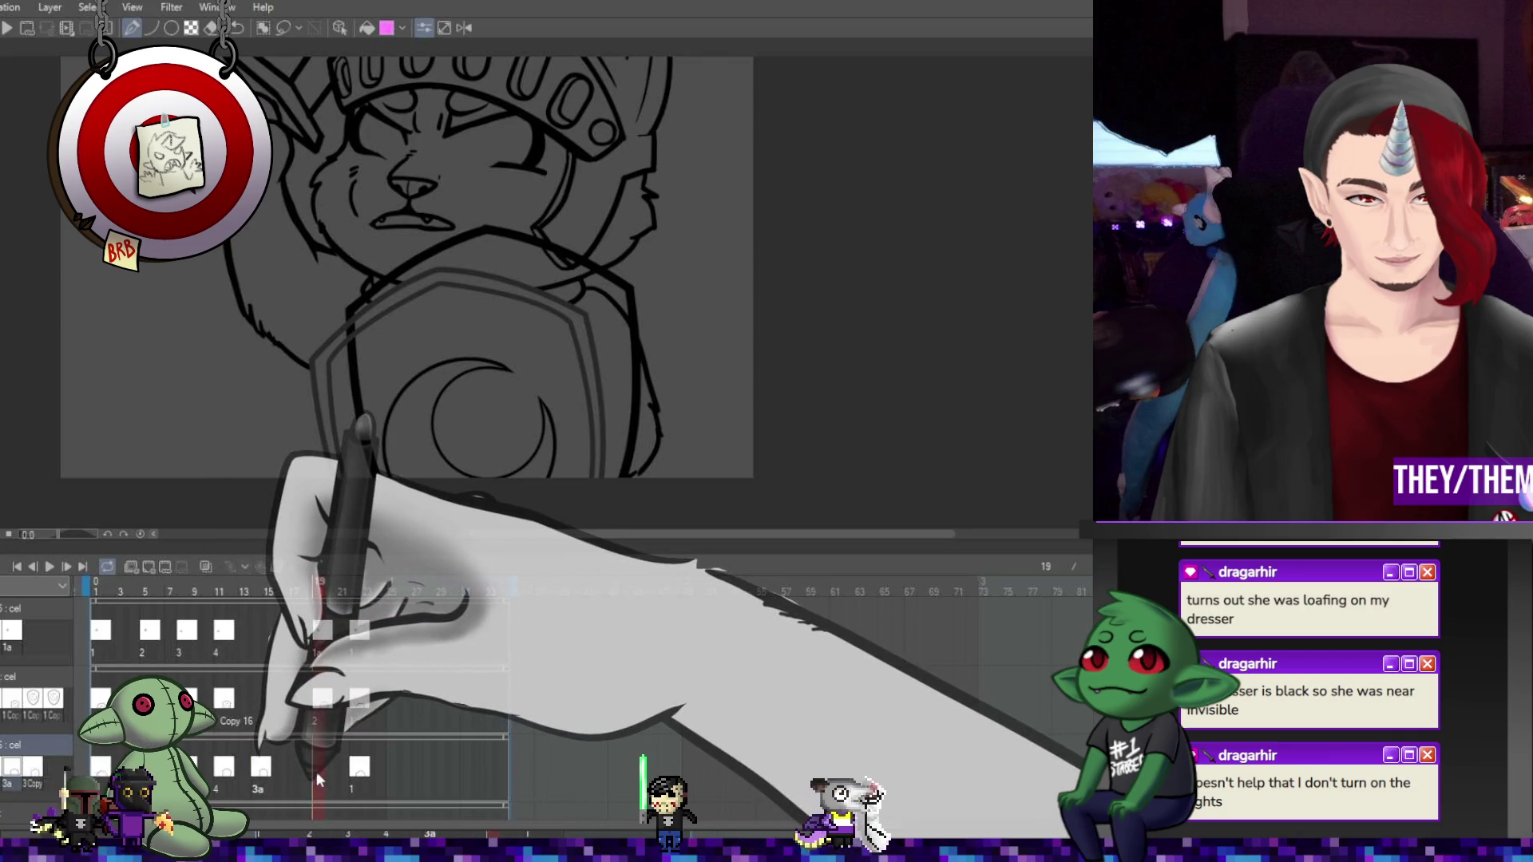
Add cel 2 at frame 19 in the third track and begin transforming the shield on frame 15
drag(338, 451, 339, 447)
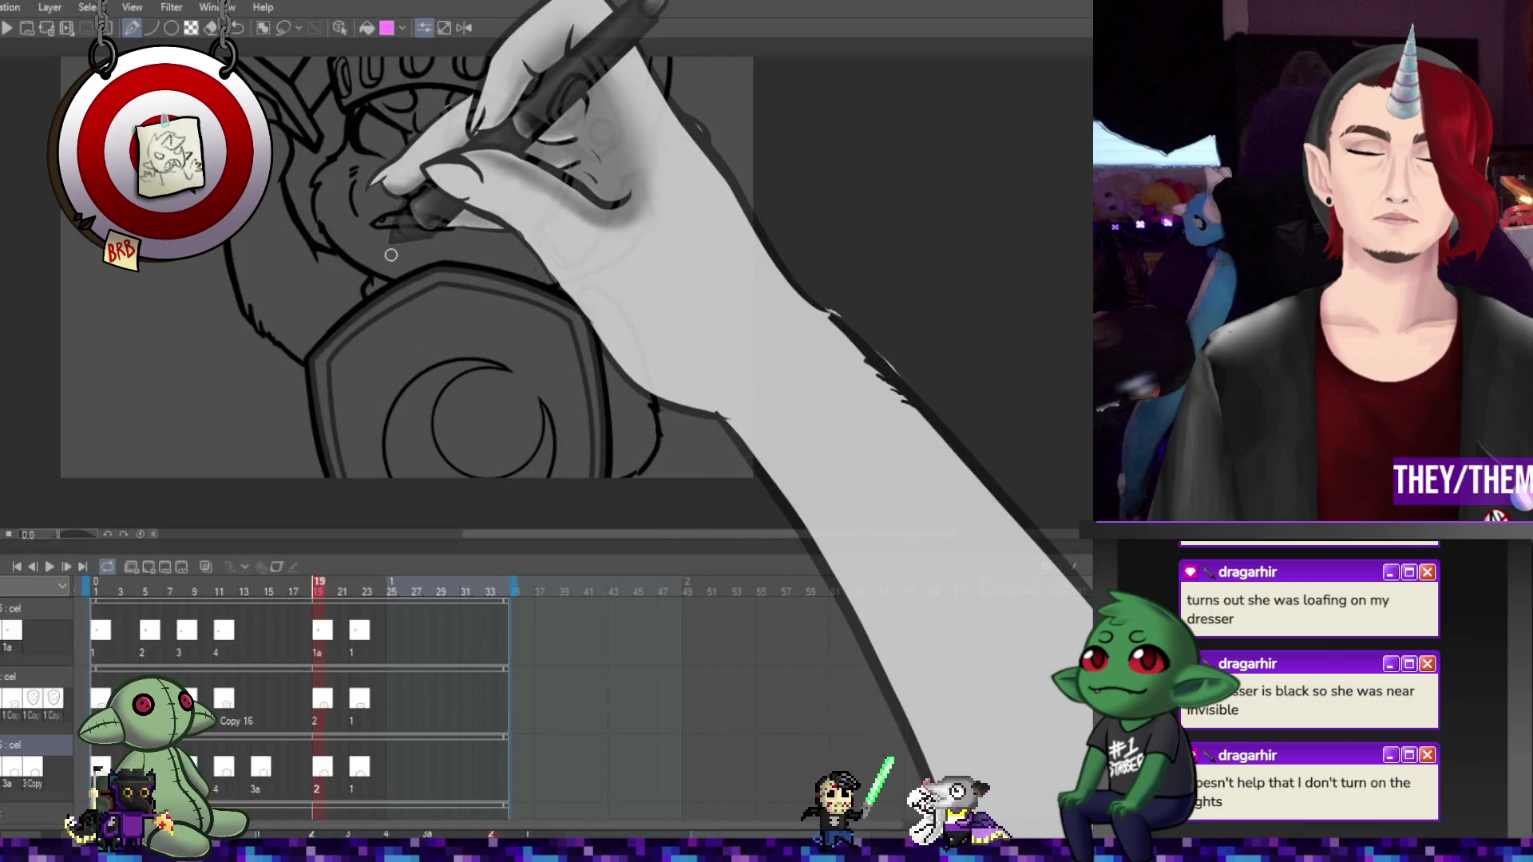
click(270, 791)
key(ctrl+t)
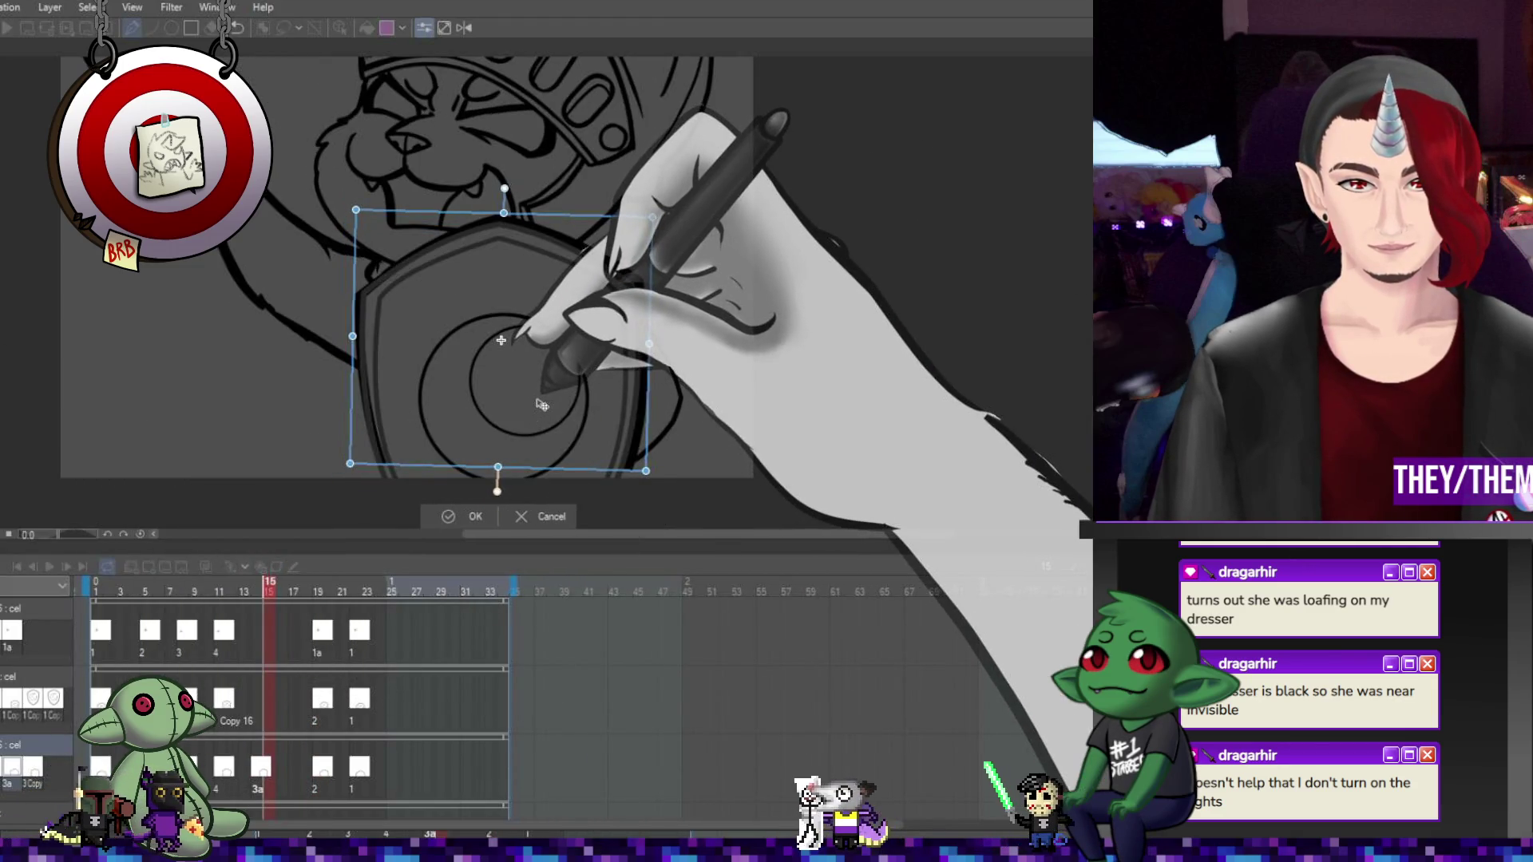
Shift the shield up and right, rotate it slightly clockwise, and apply the change
drag(535, 414, 539, 401)
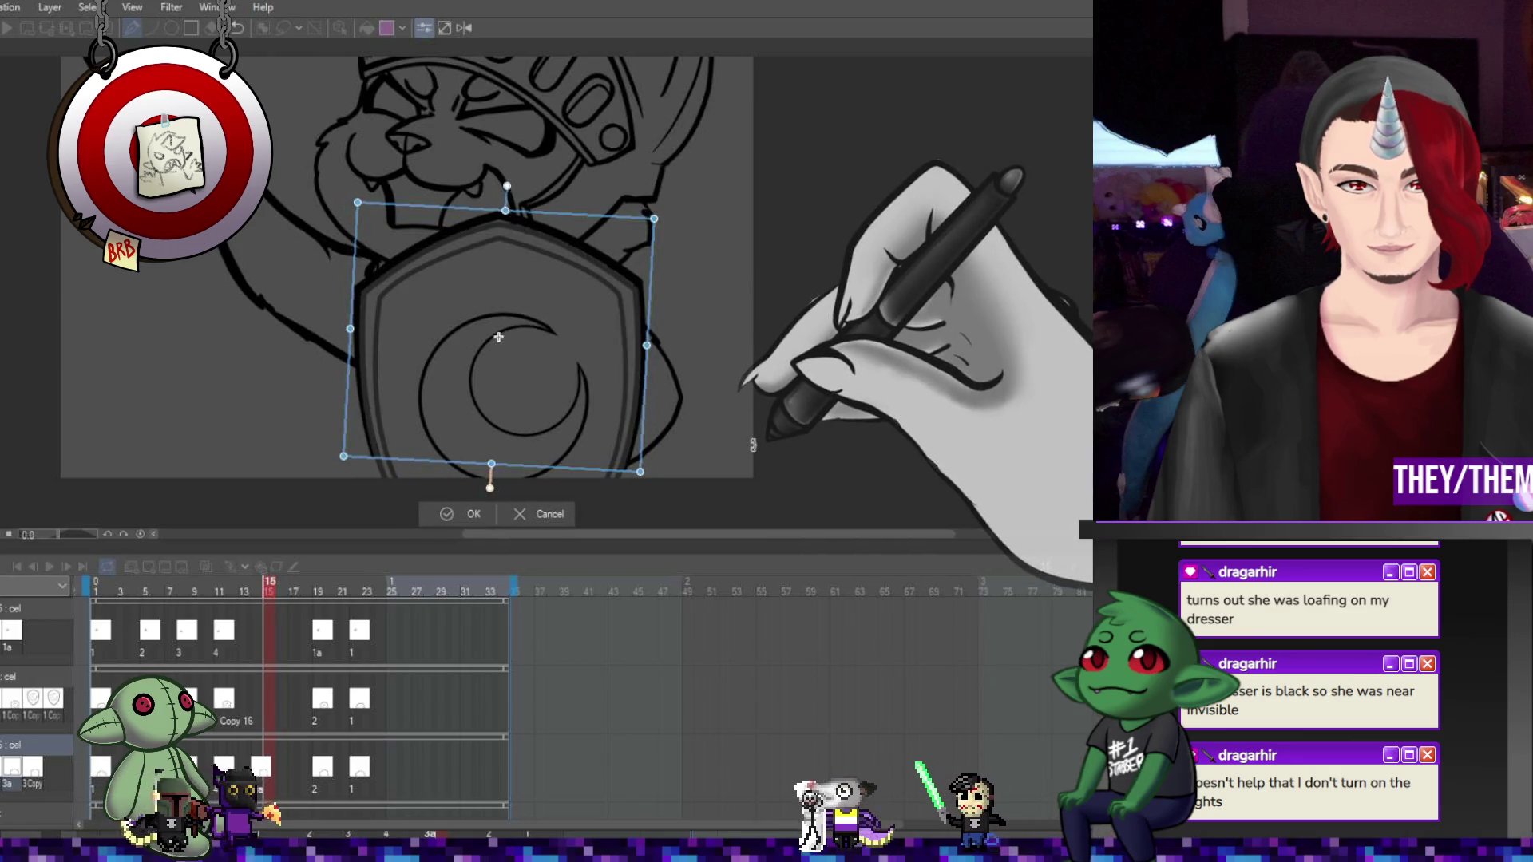
drag(750, 431, 746, 440)
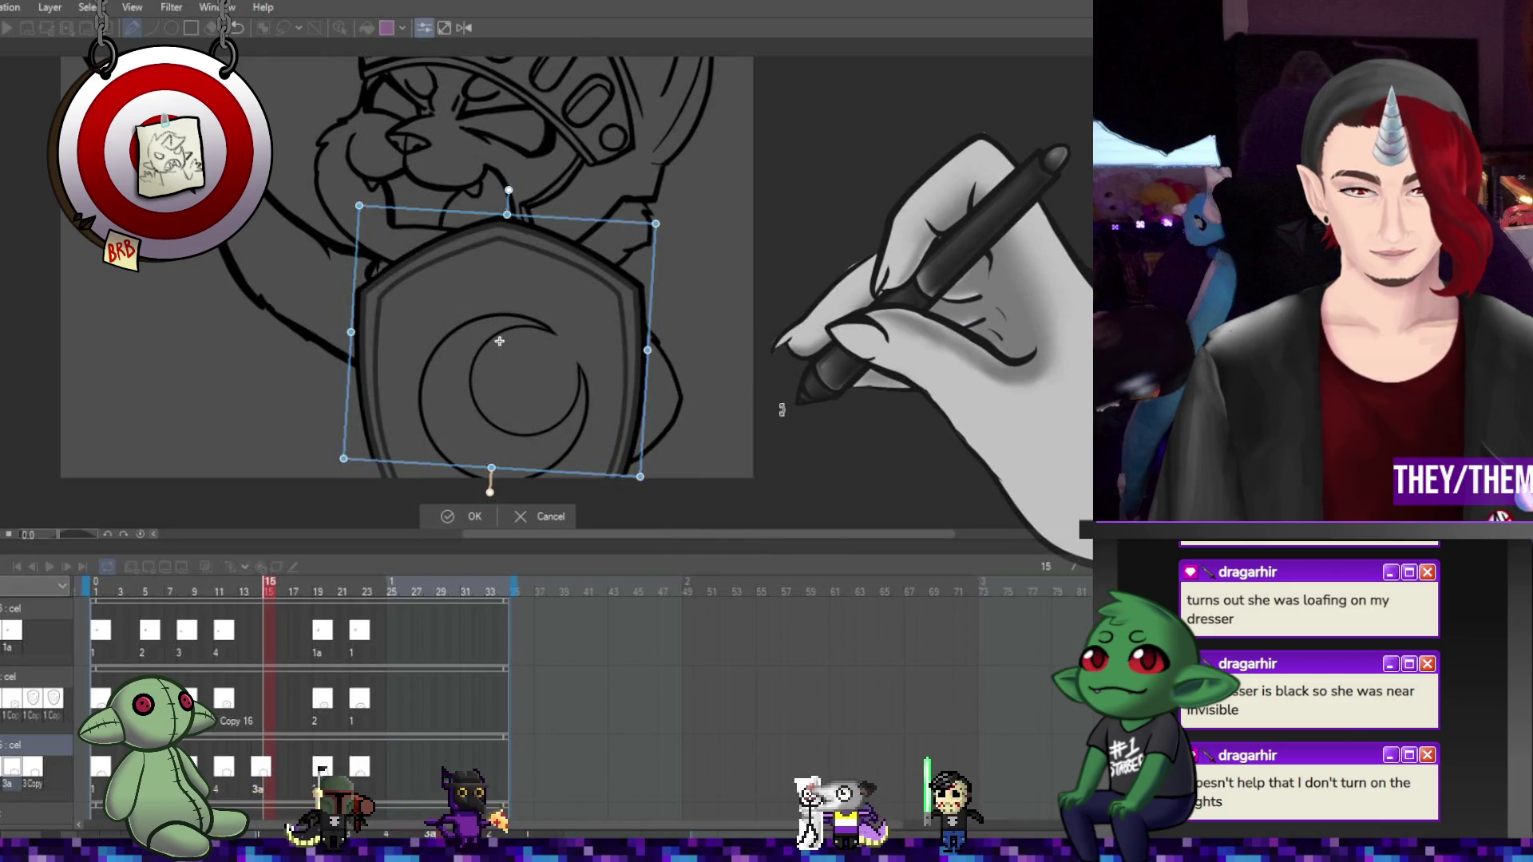
drag(783, 409, 778, 411)
key(Return)
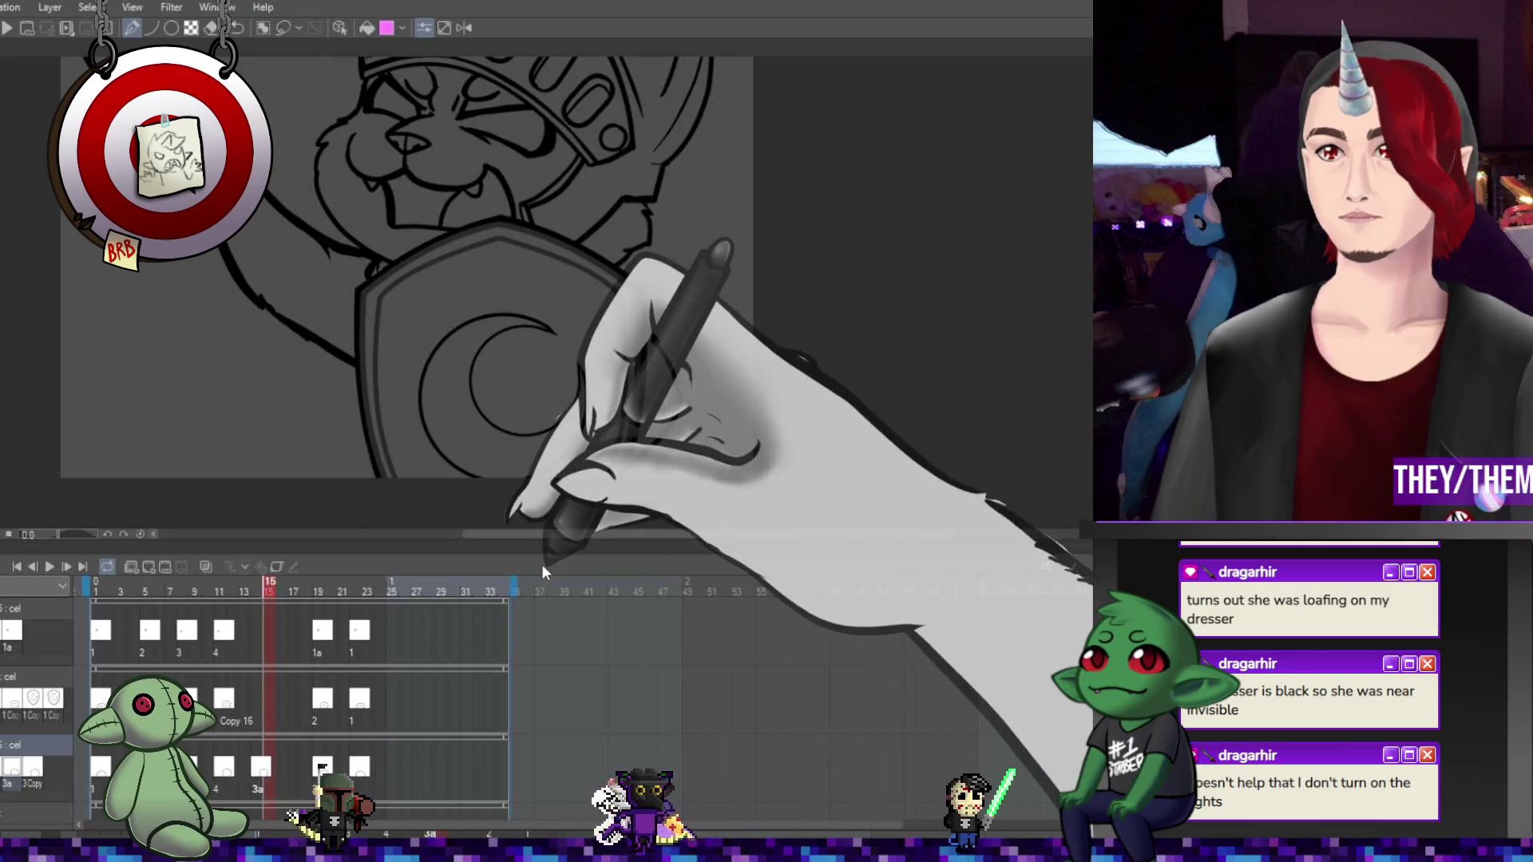
Play the animation loop, then turn on onion-skin outlines and return to frame 1
scroll(658, 391, down, 1)
scroll(658, 391, down, 3)
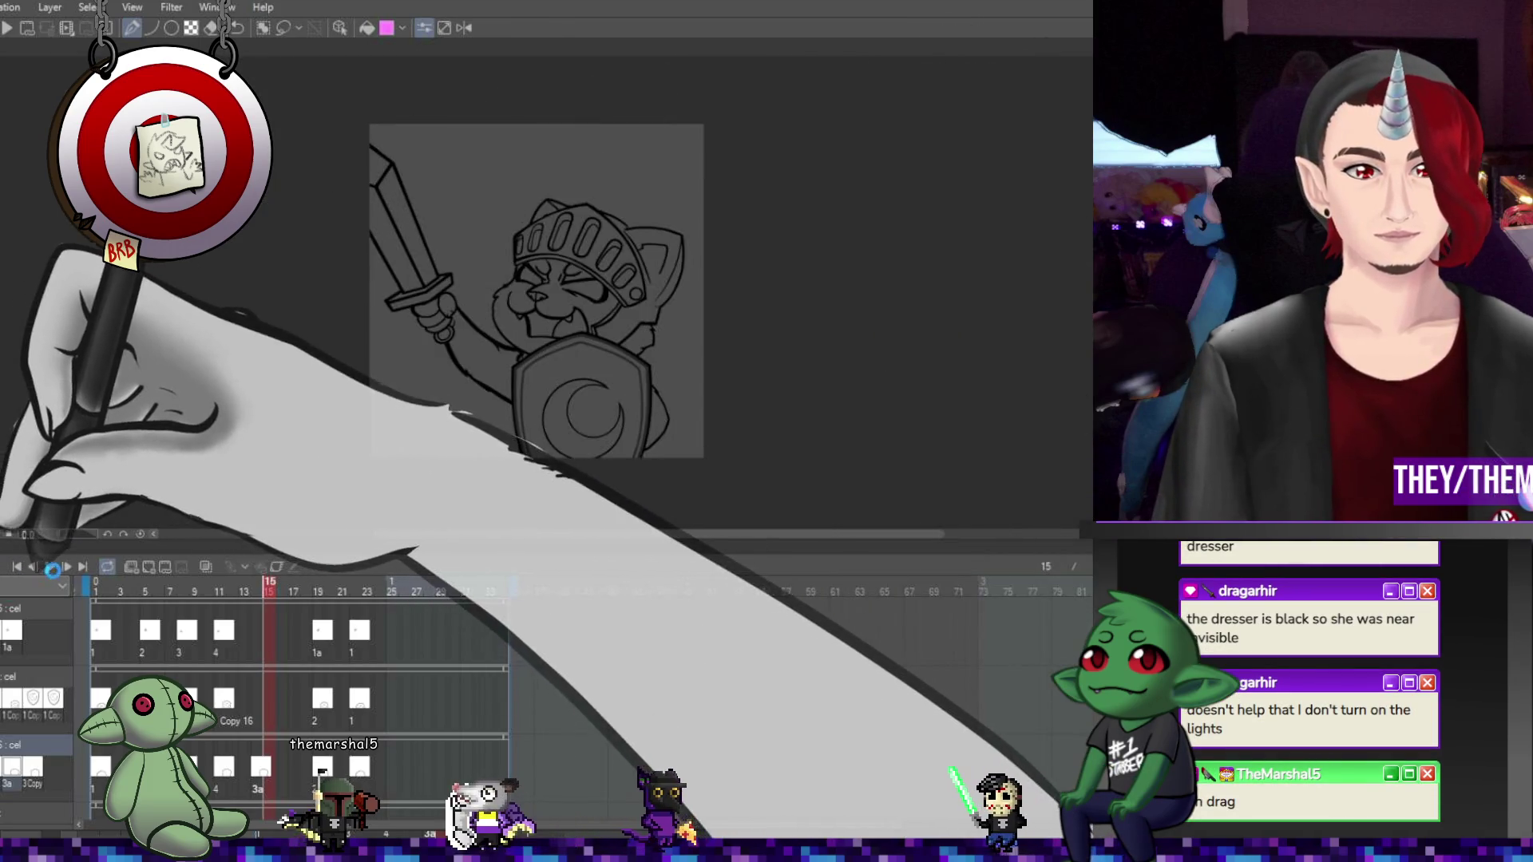
click(48, 567)
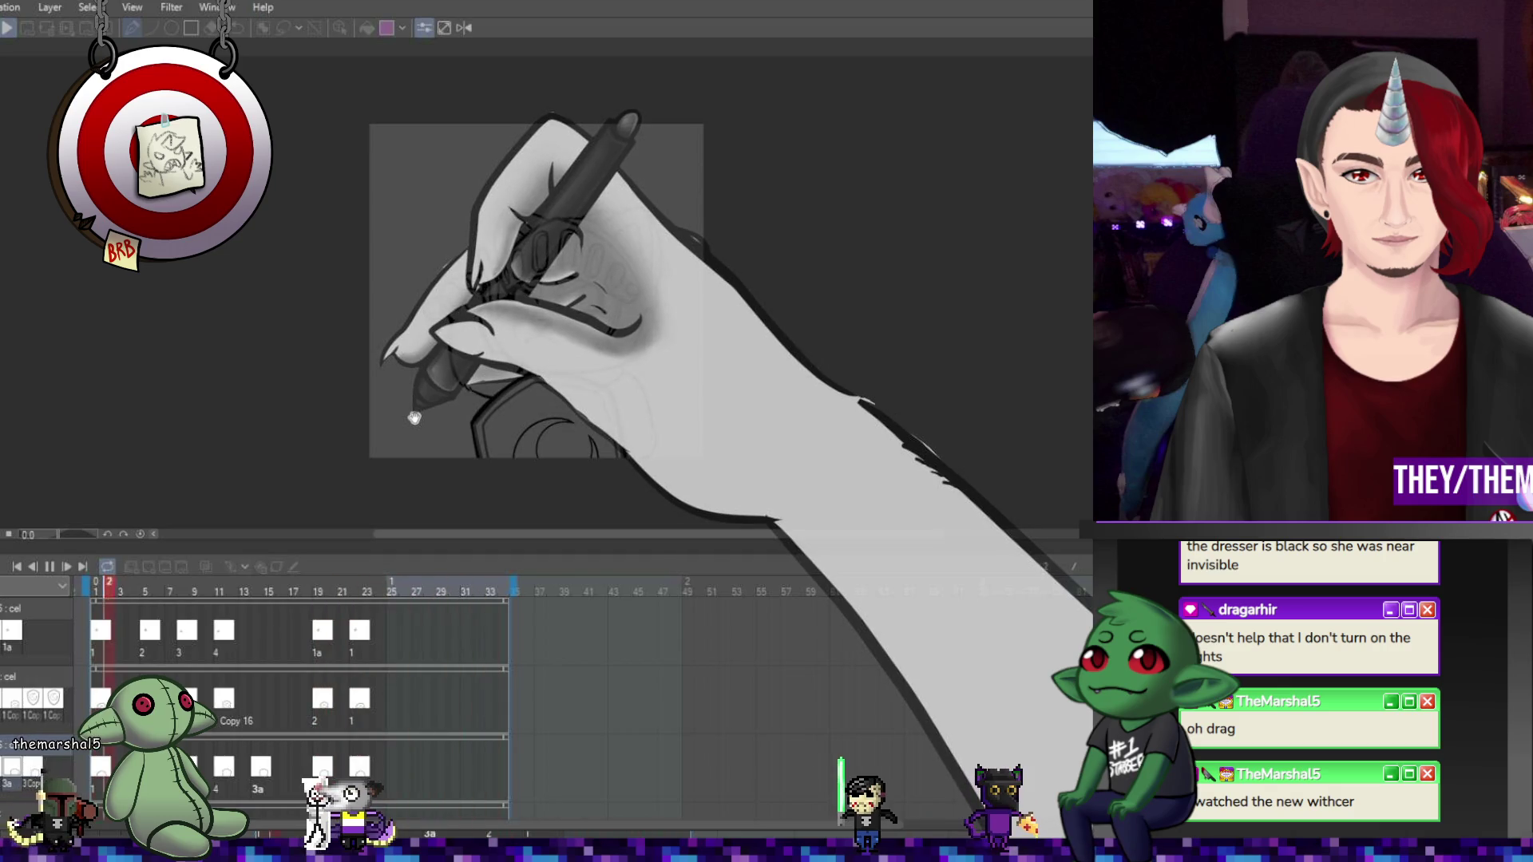
click(48, 566)
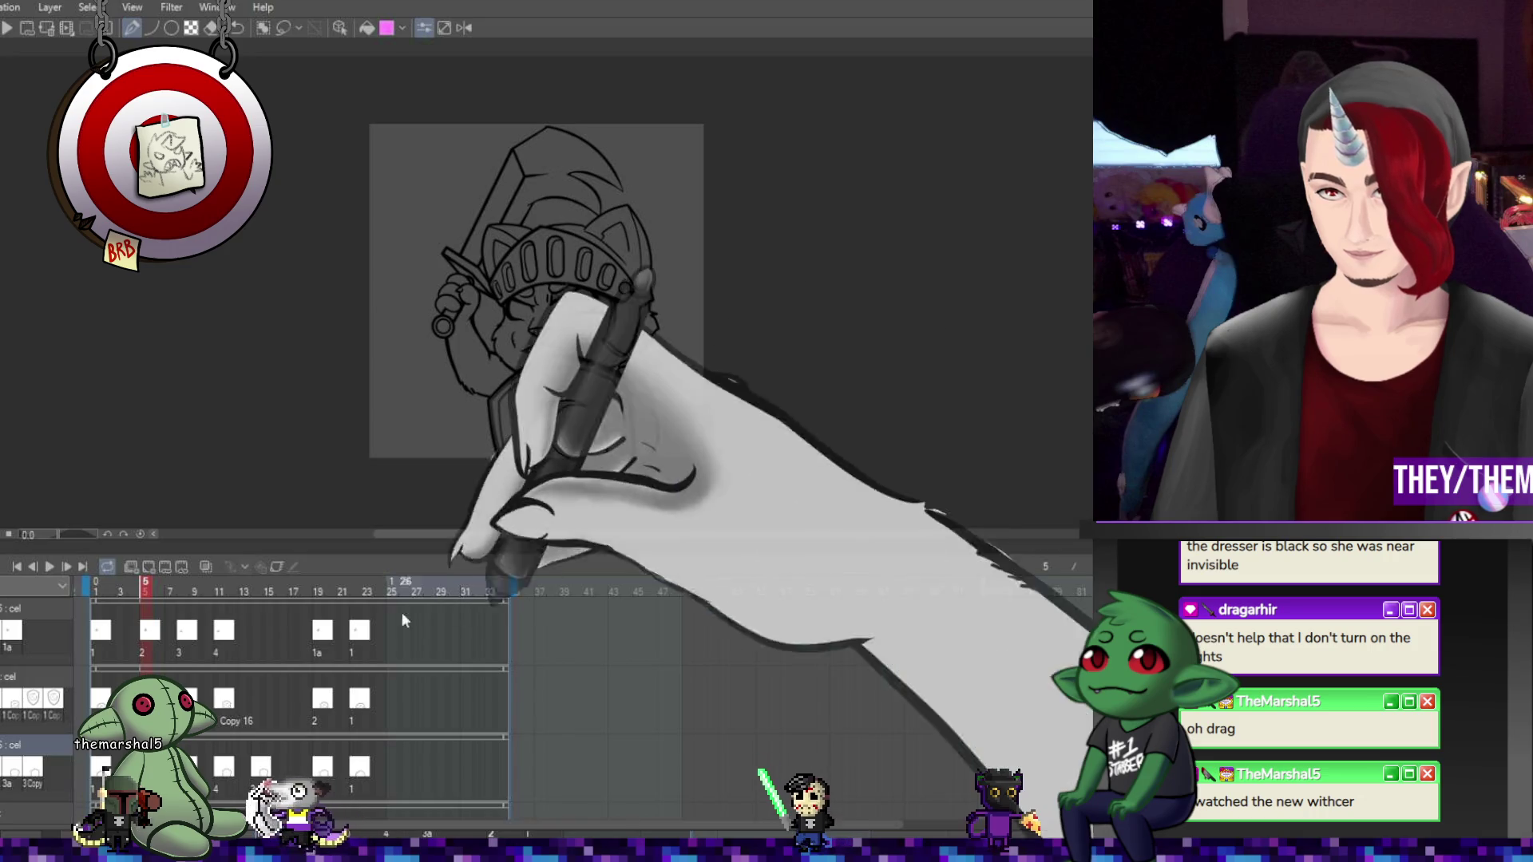
click(206, 567)
click(102, 635)
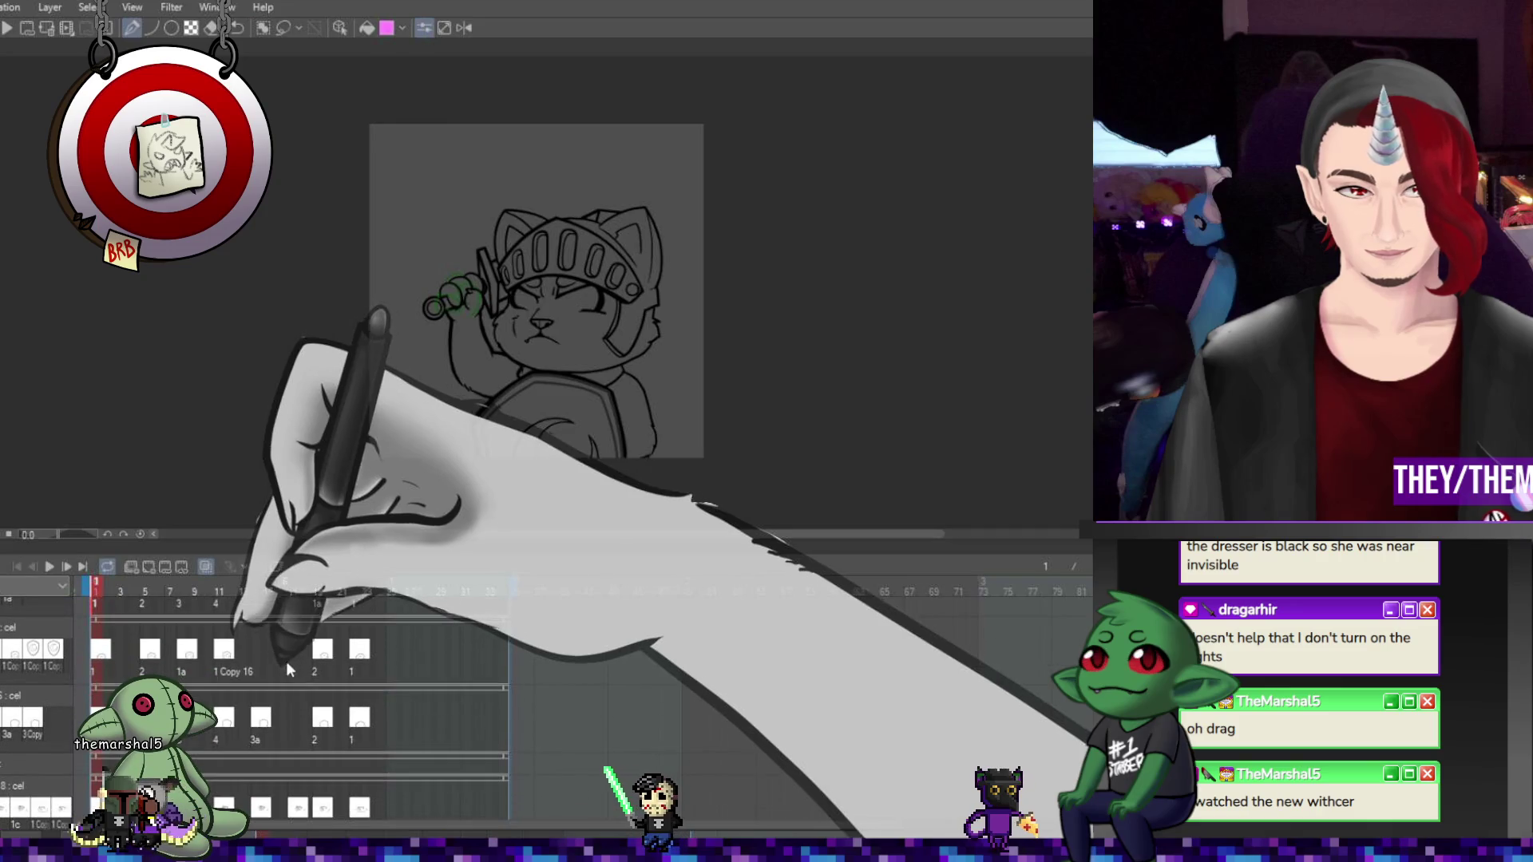
scroll(285, 662, down, 3)
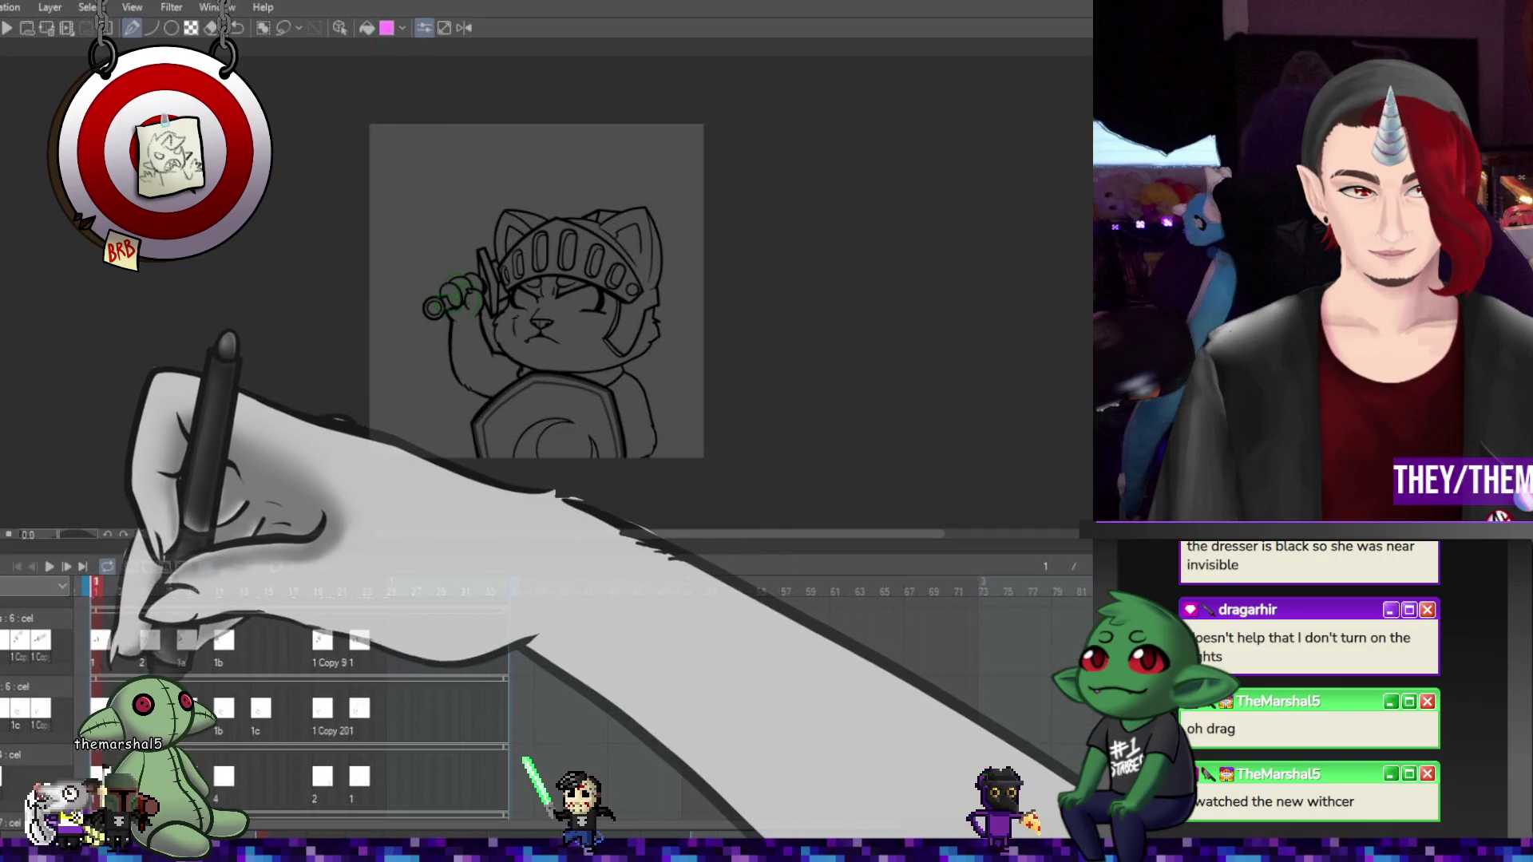
Scroll the view to bring up the black bunny-motorbike illustration
scroll(255, 702, down, 1)
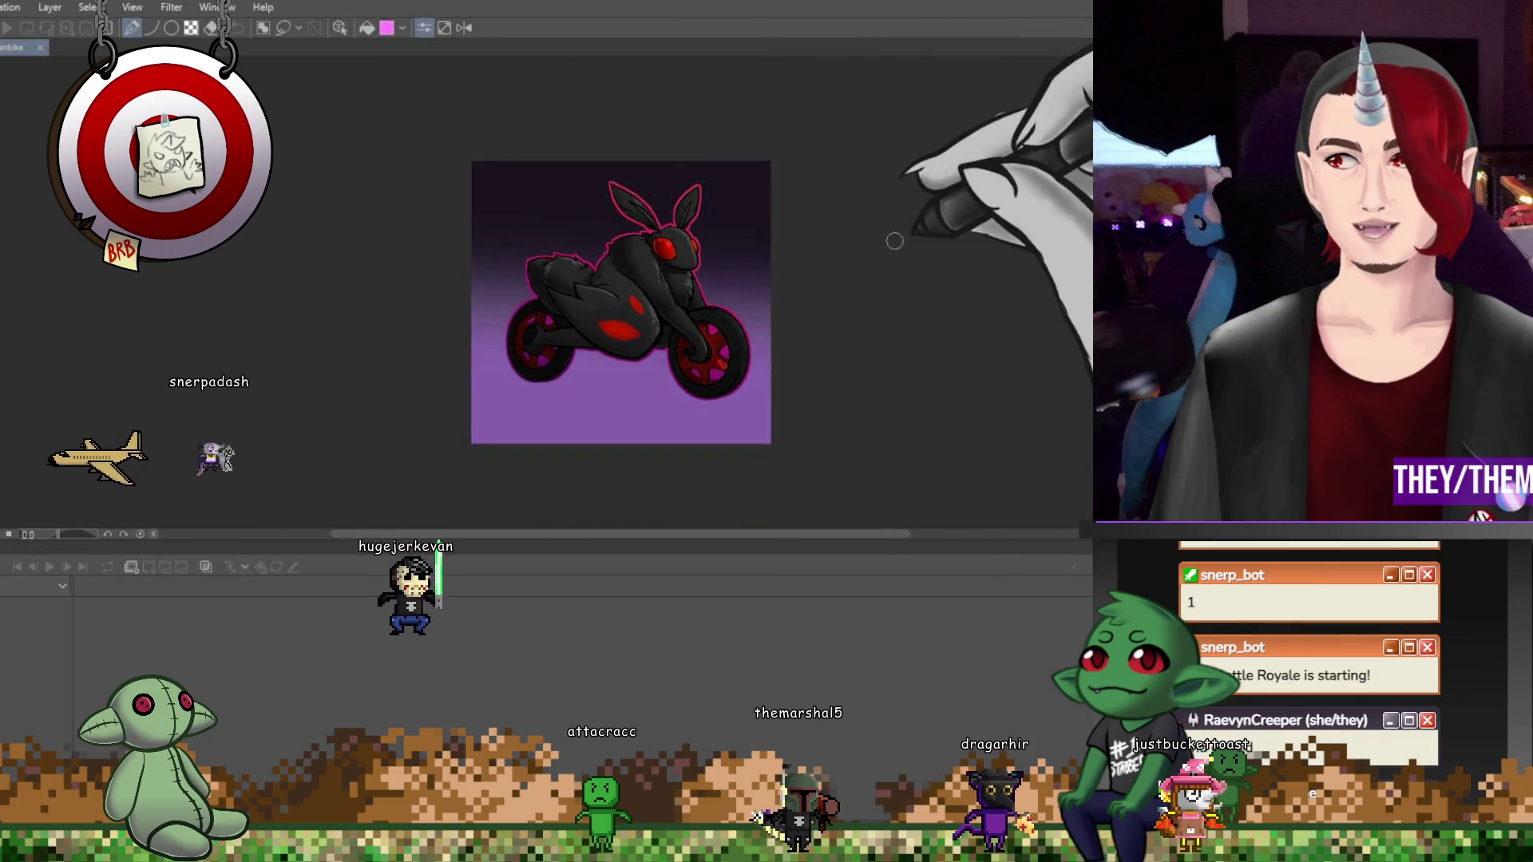
scroll(878, 254, up, 1)
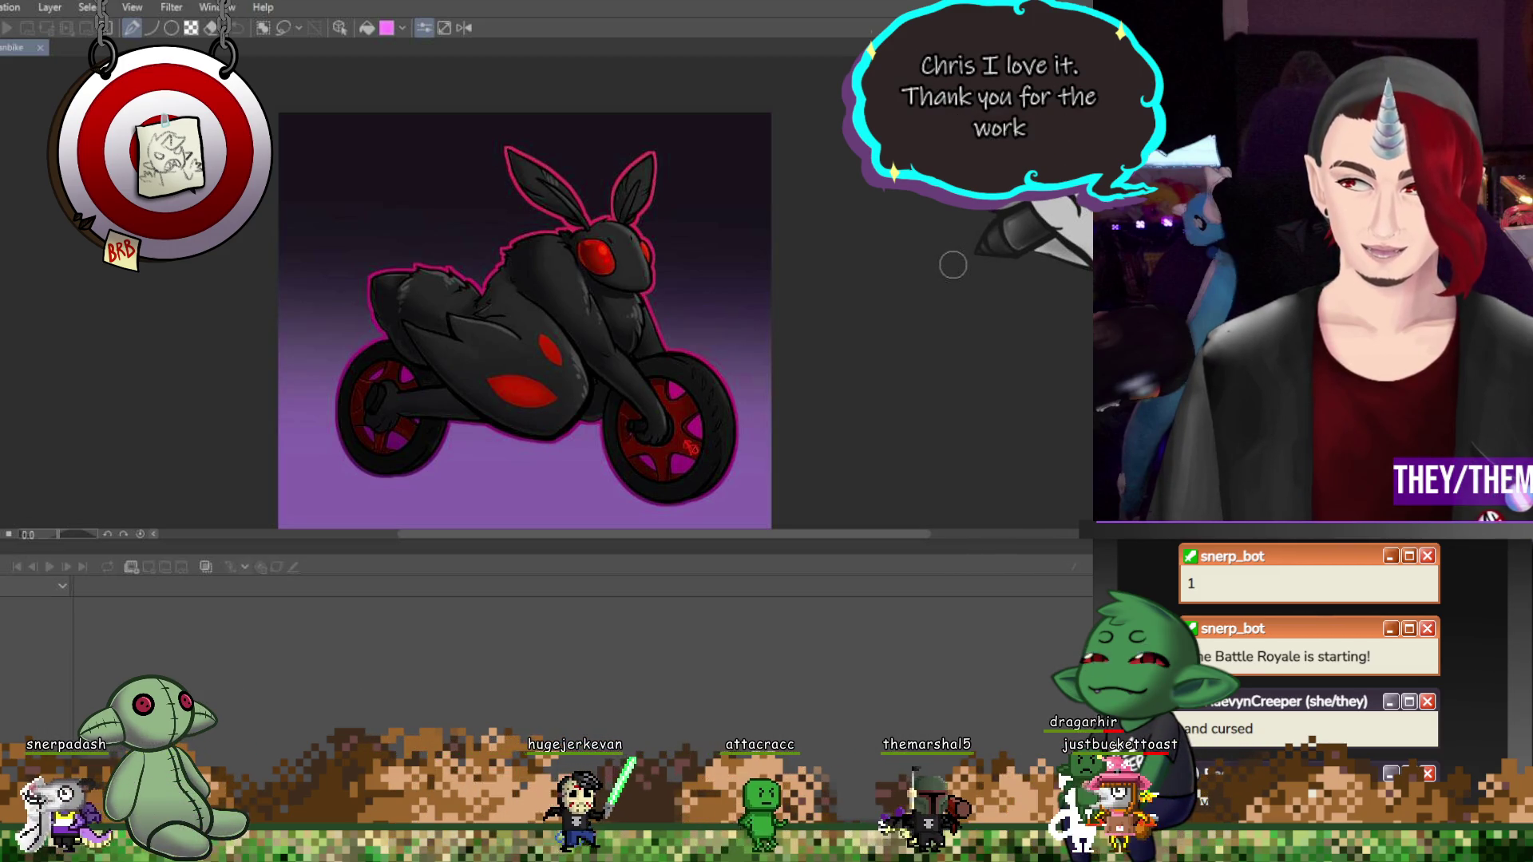
scroll(929, 238, down, 1)
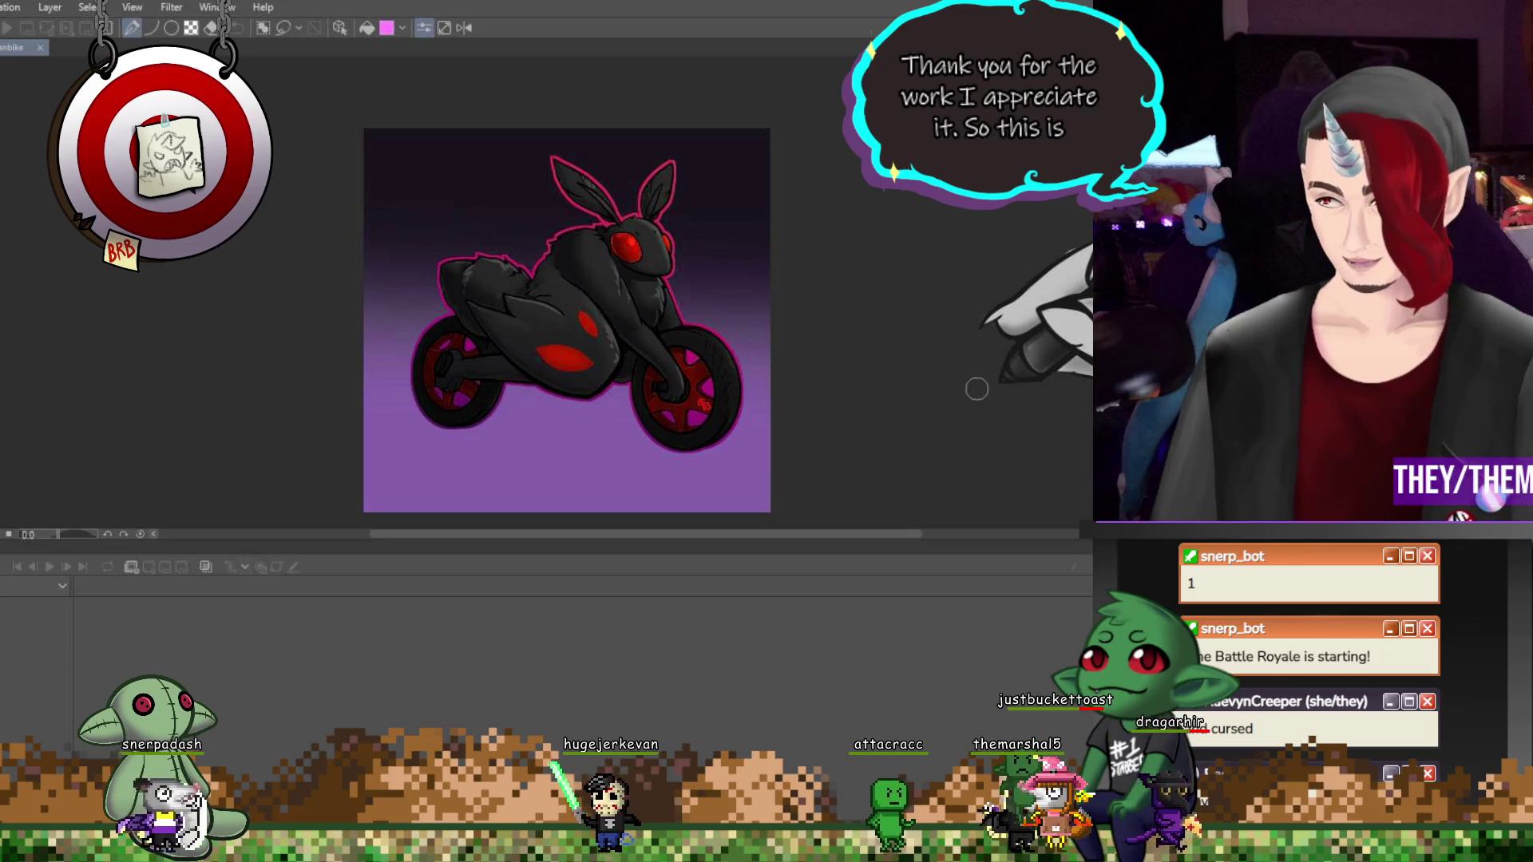
scroll(958, 387, down, 2)
scroll(918, 431, up, 4)
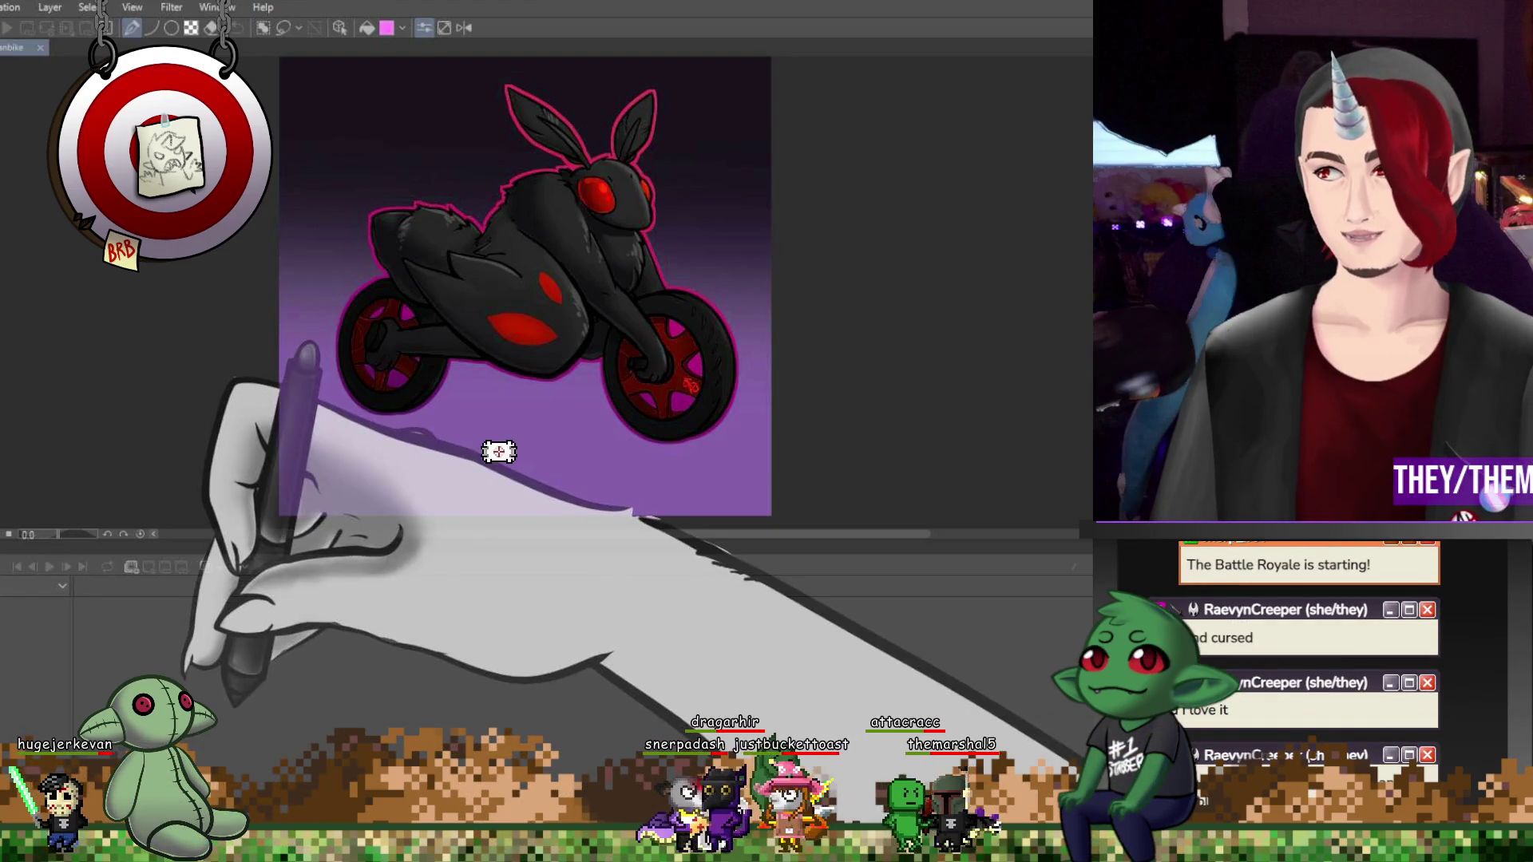
key(ctrl+minus)
key(ctrl+plus)
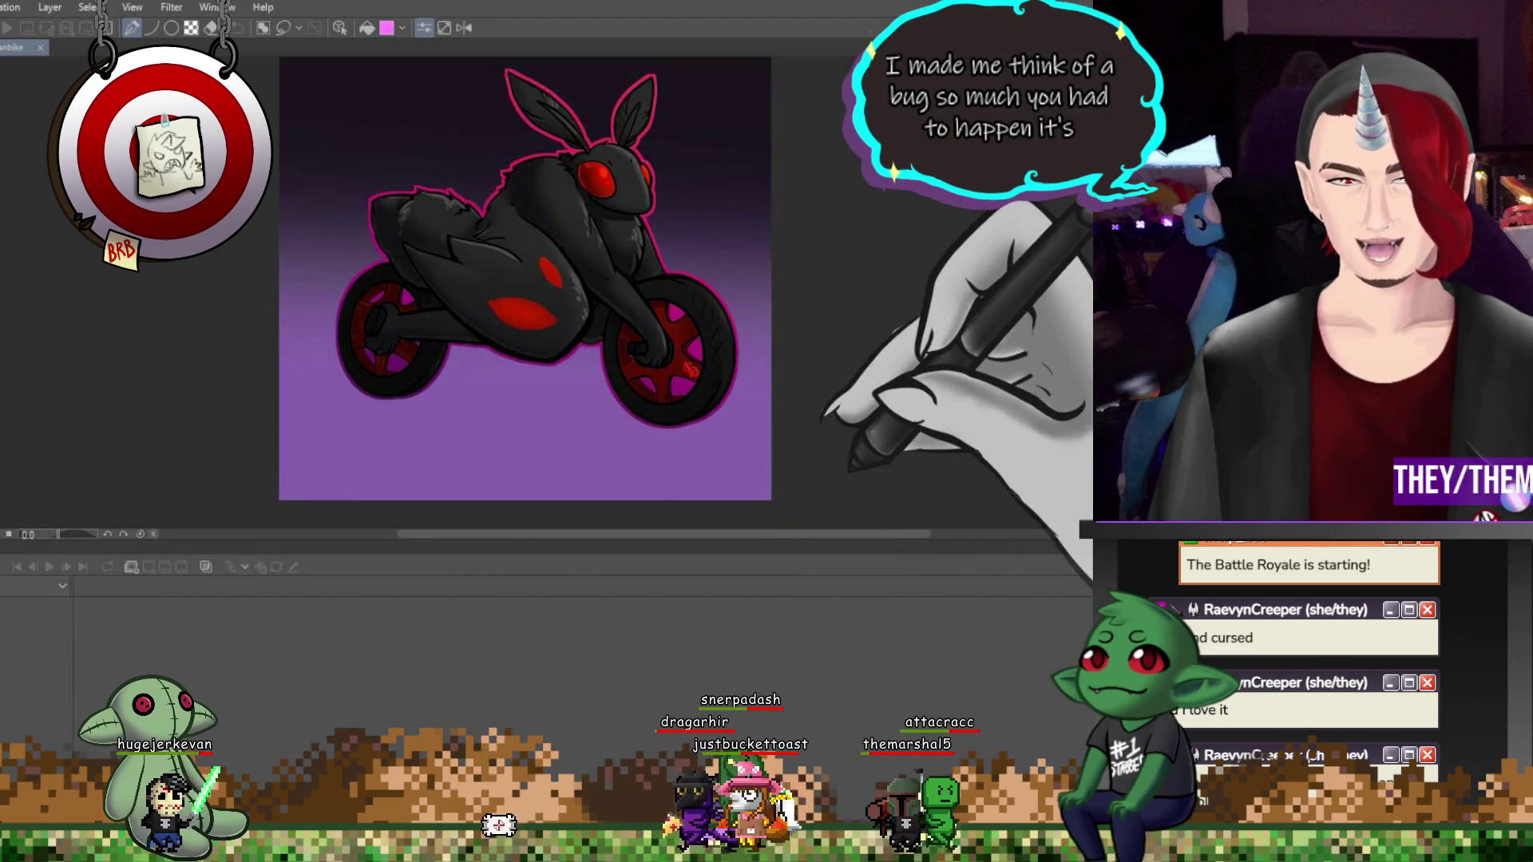
key(ctrl+plus)
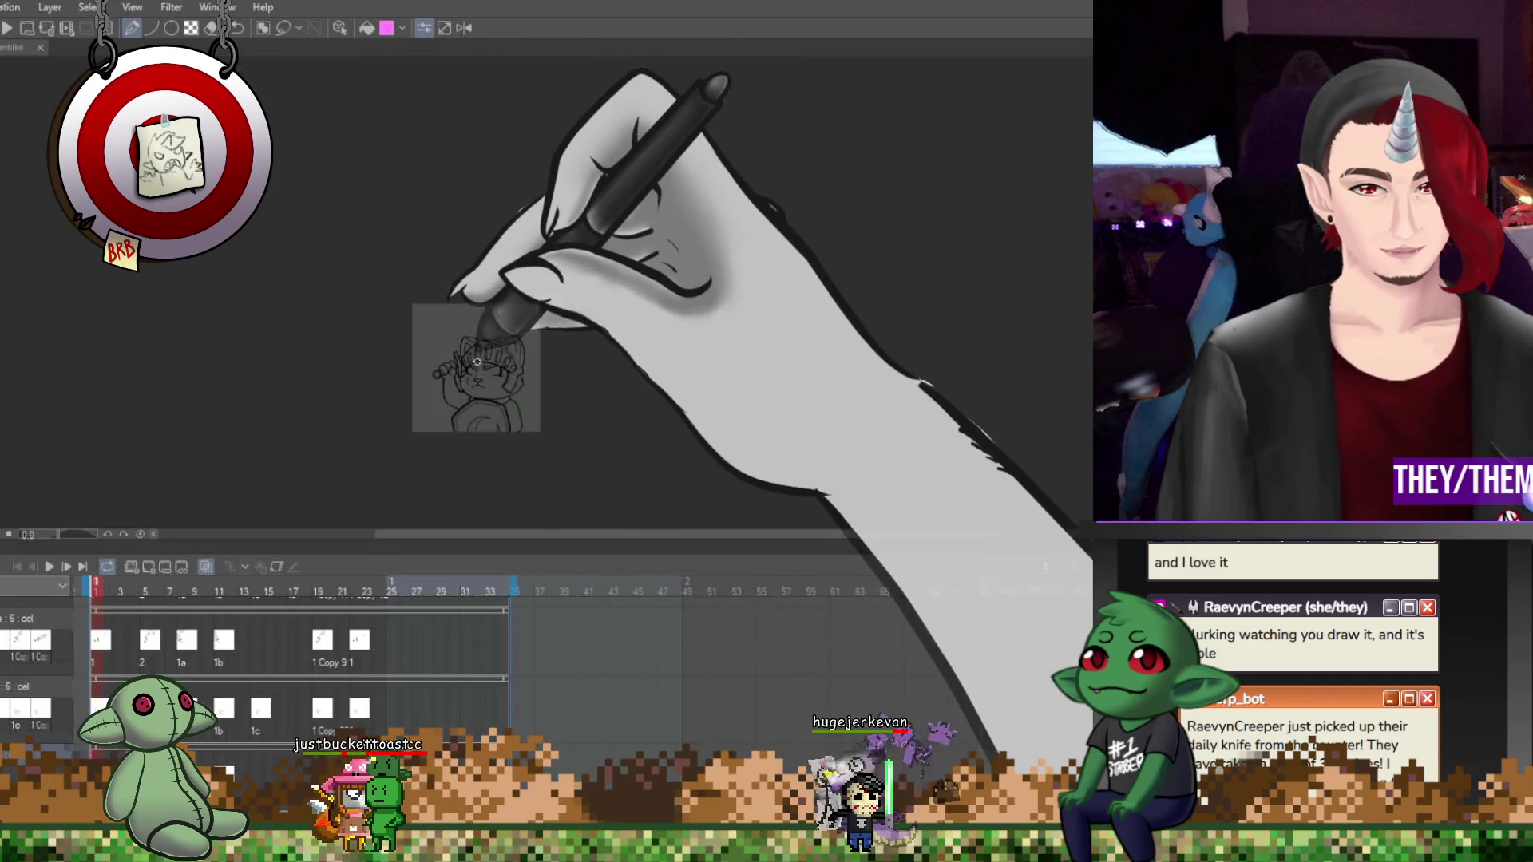
Play the cat knight animation, stop it, and return to frame 1
click(51, 566)
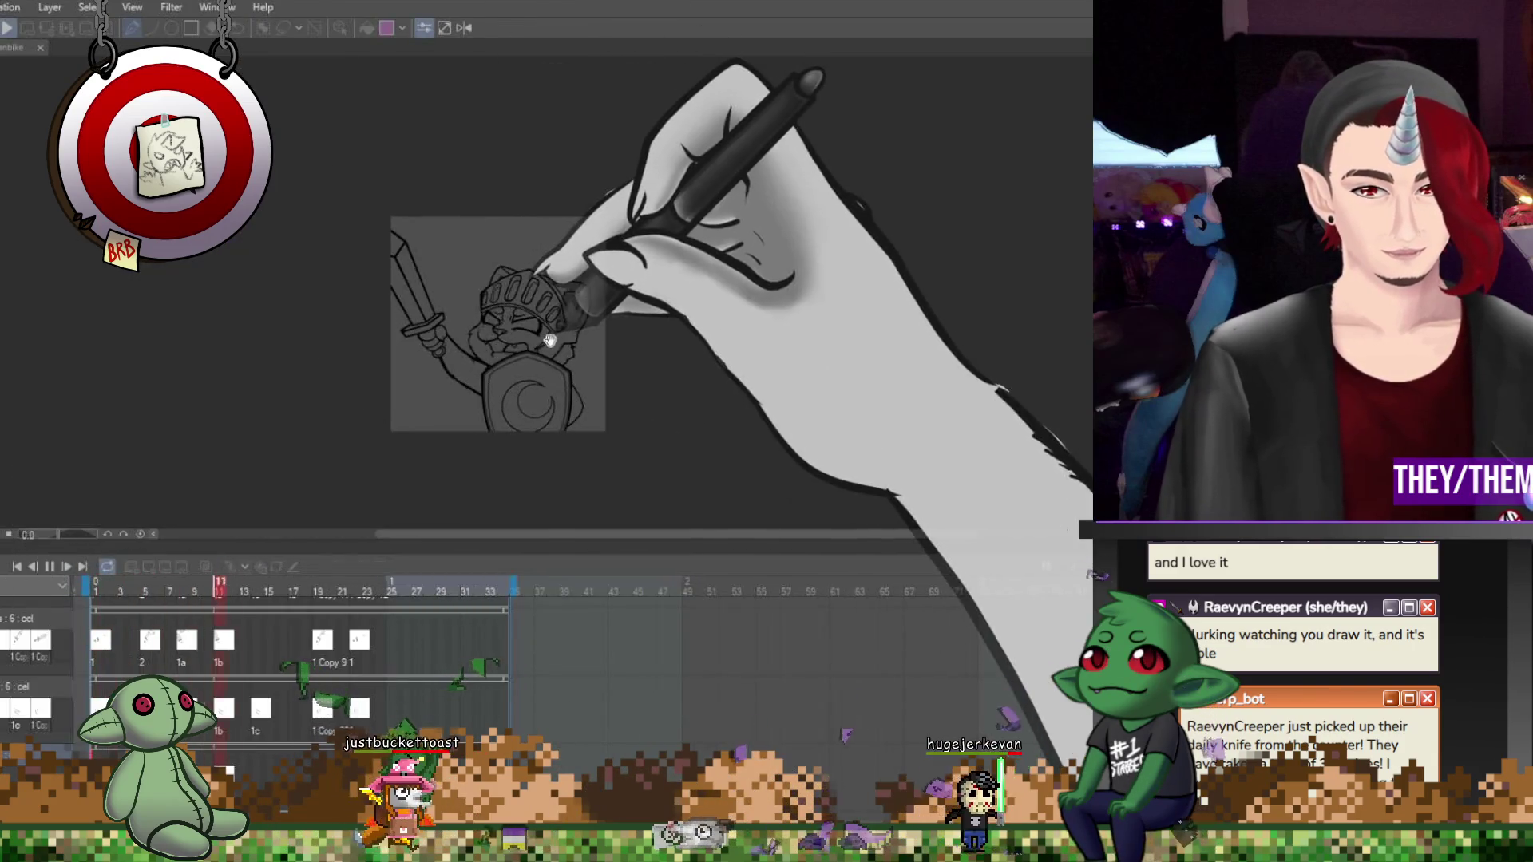
key(space)
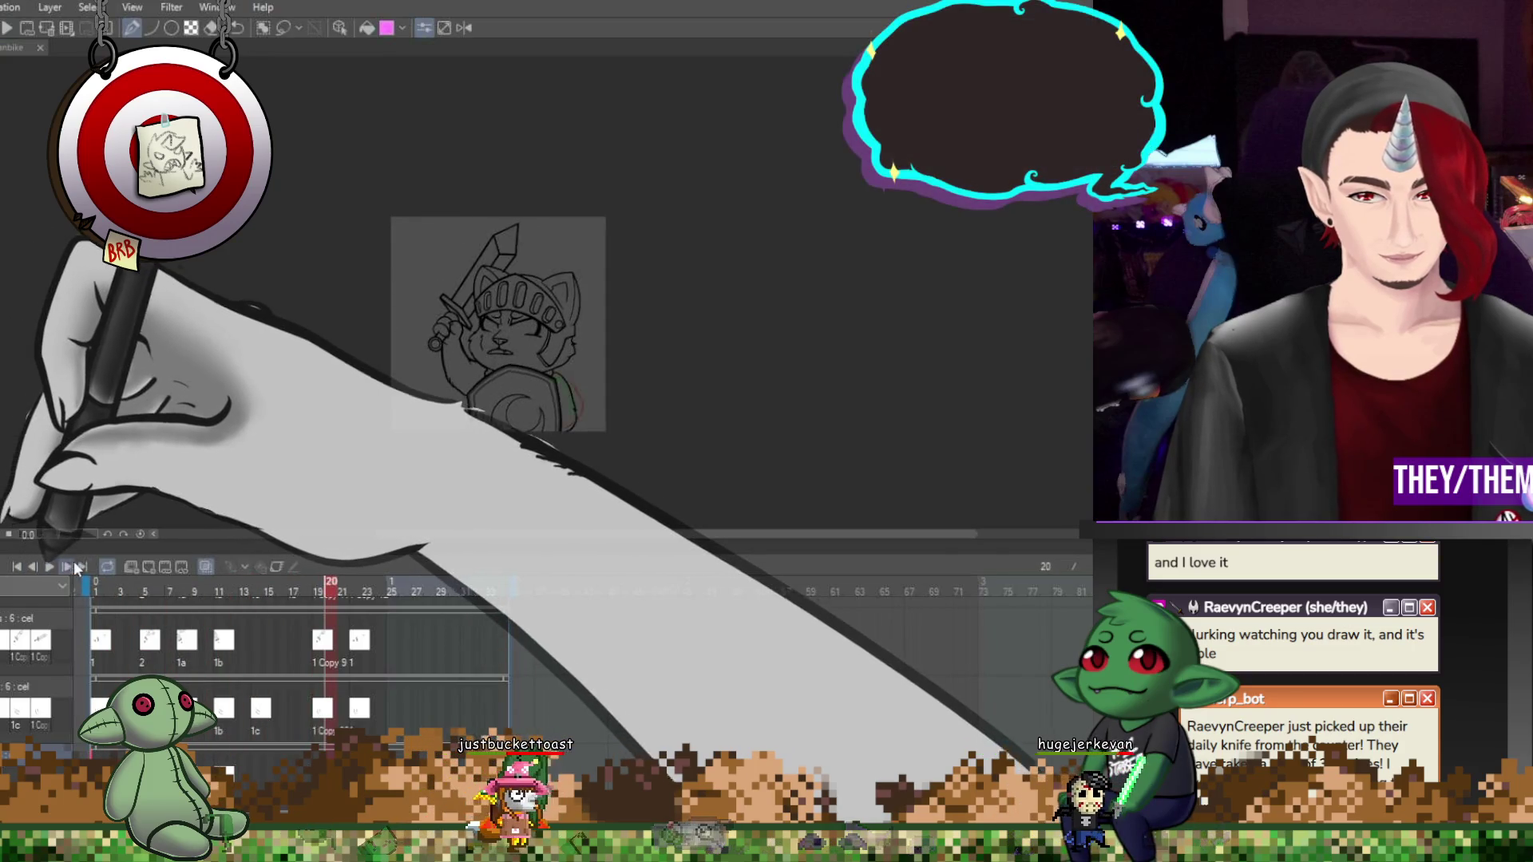
key(Home)
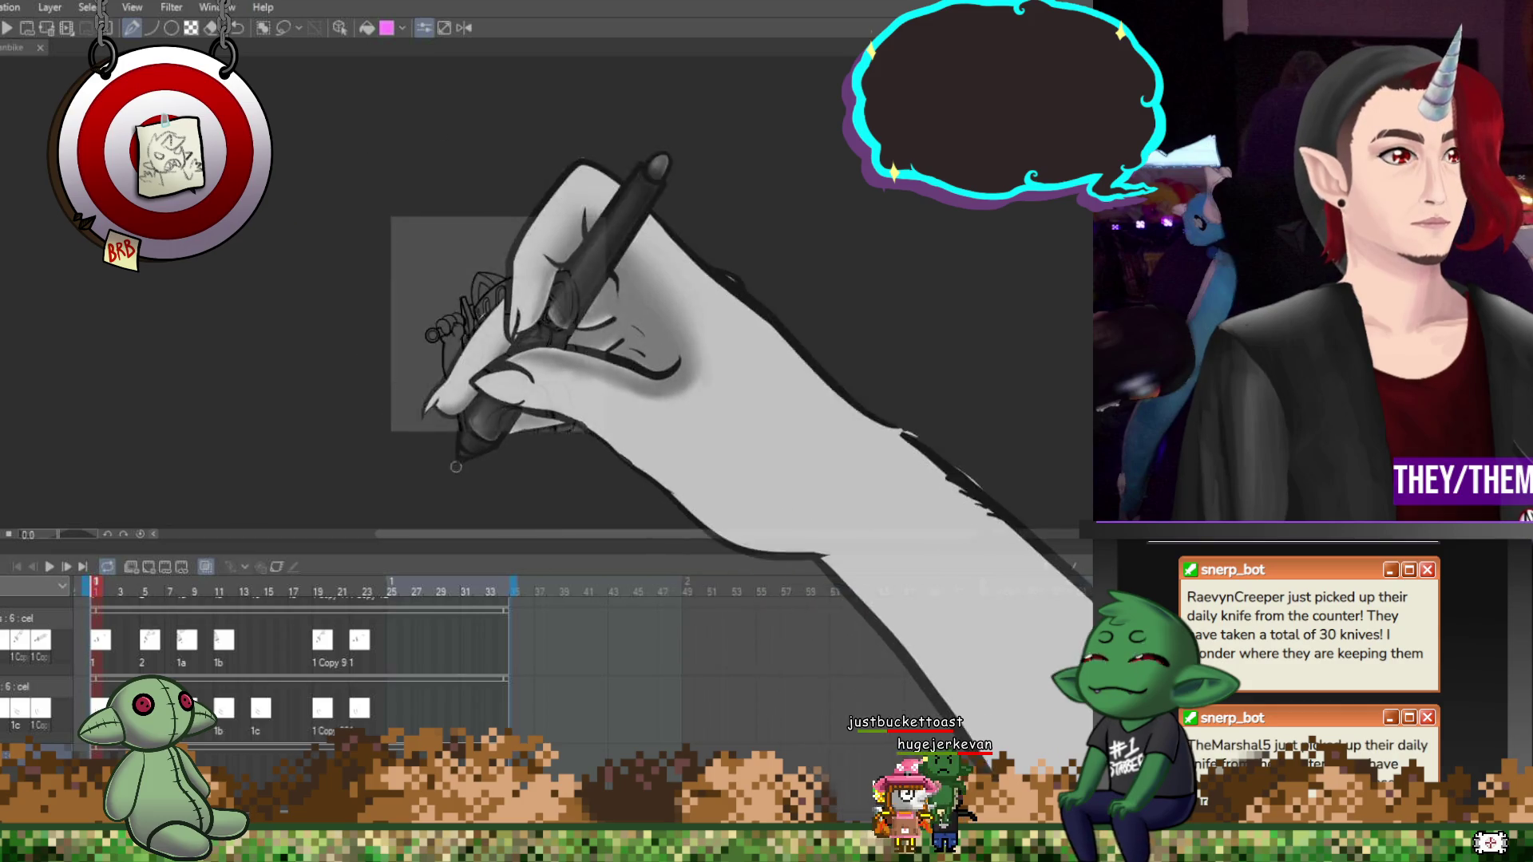
scroll(532, 437, up, 3)
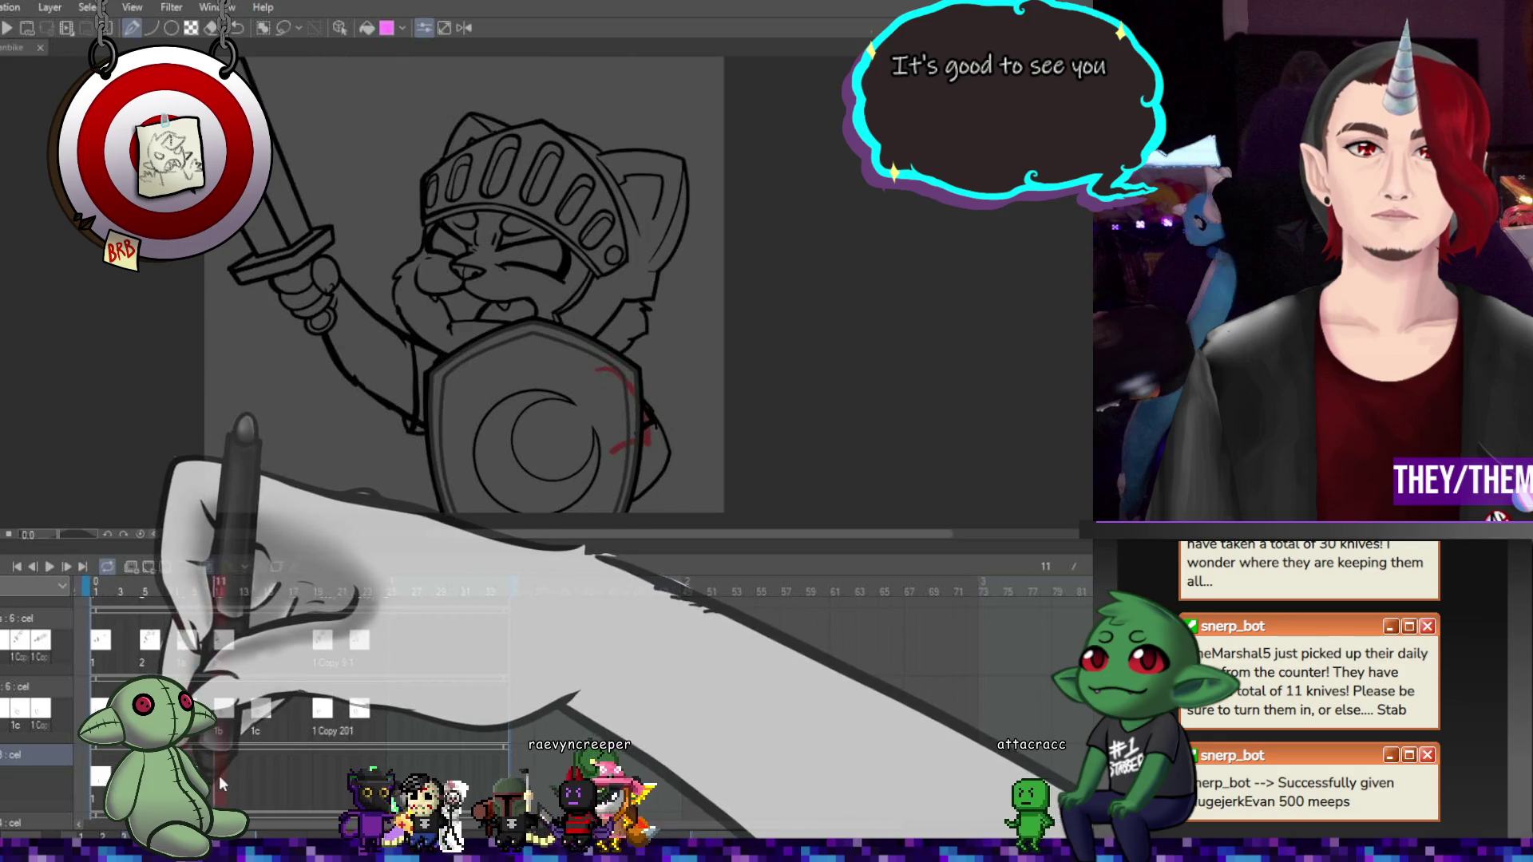
Compare frames 14 and 19, replay the animation, then lasso the shield's left edge on frame 8
click(264, 777)
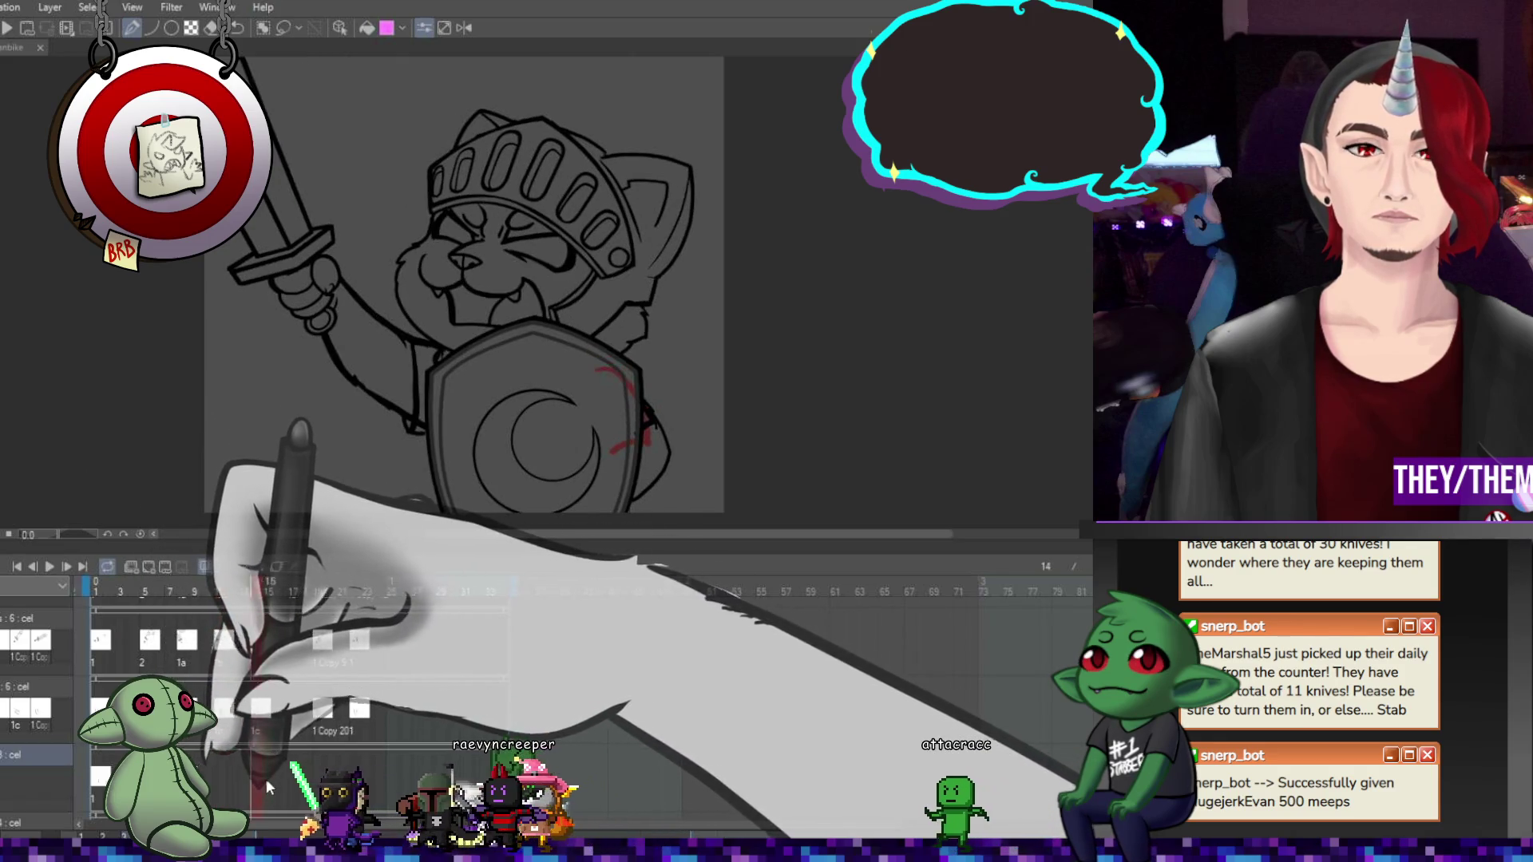
click(319, 789)
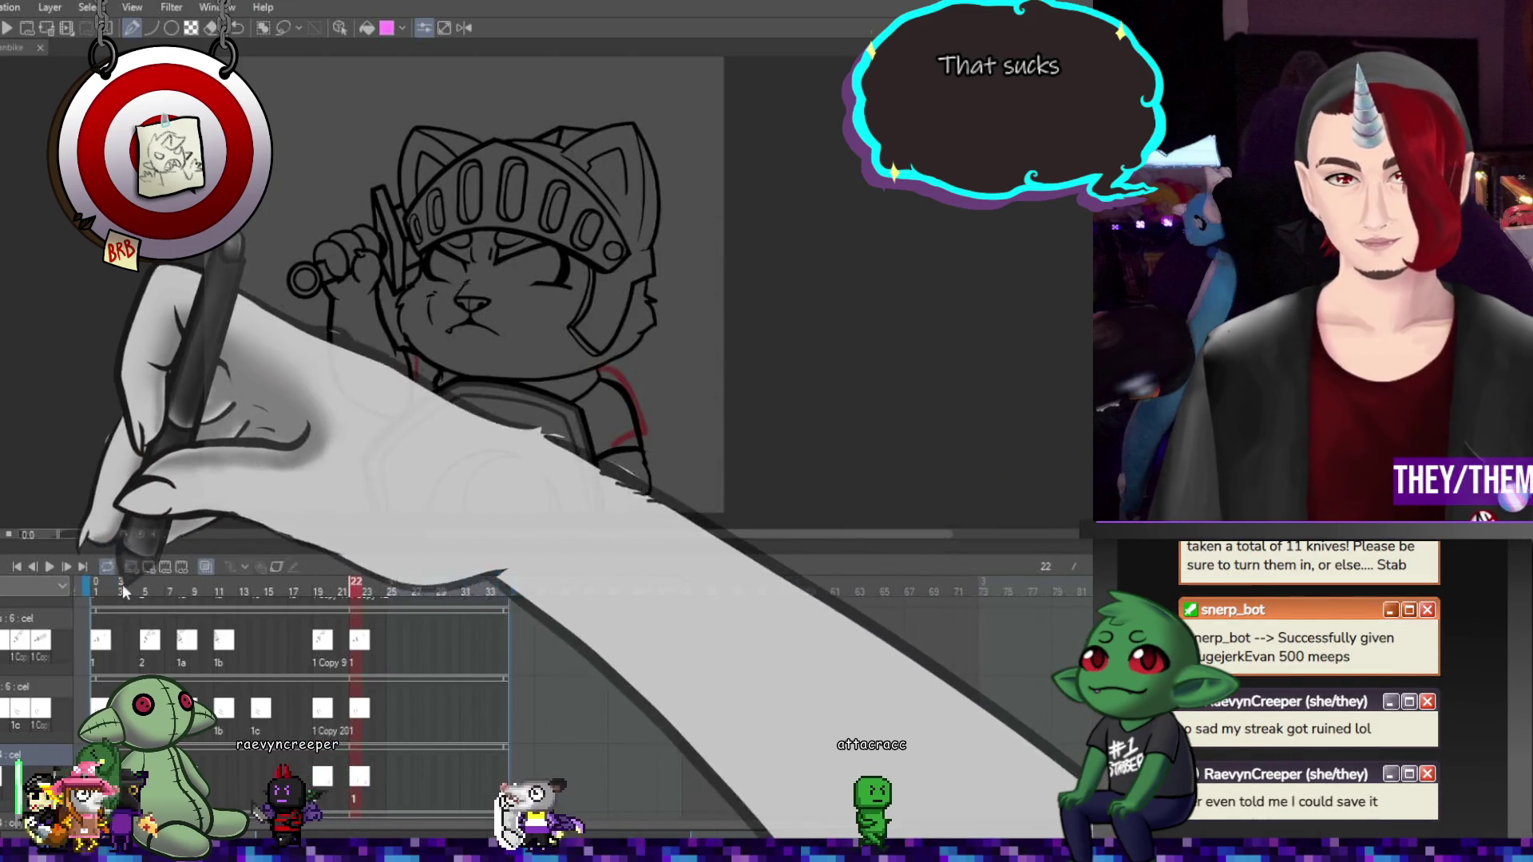
click(49, 567)
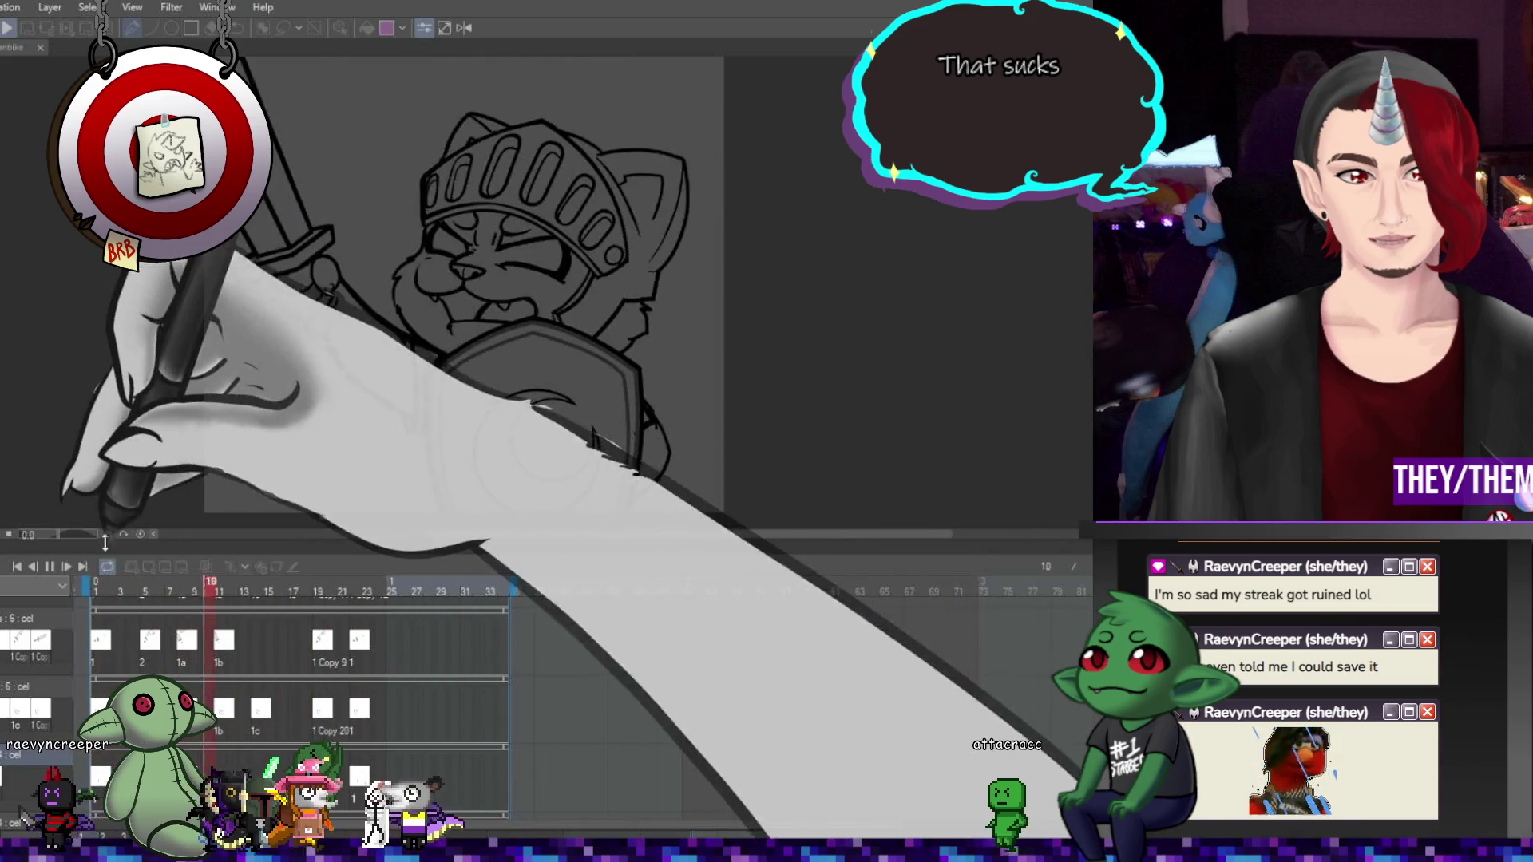
click(49, 567)
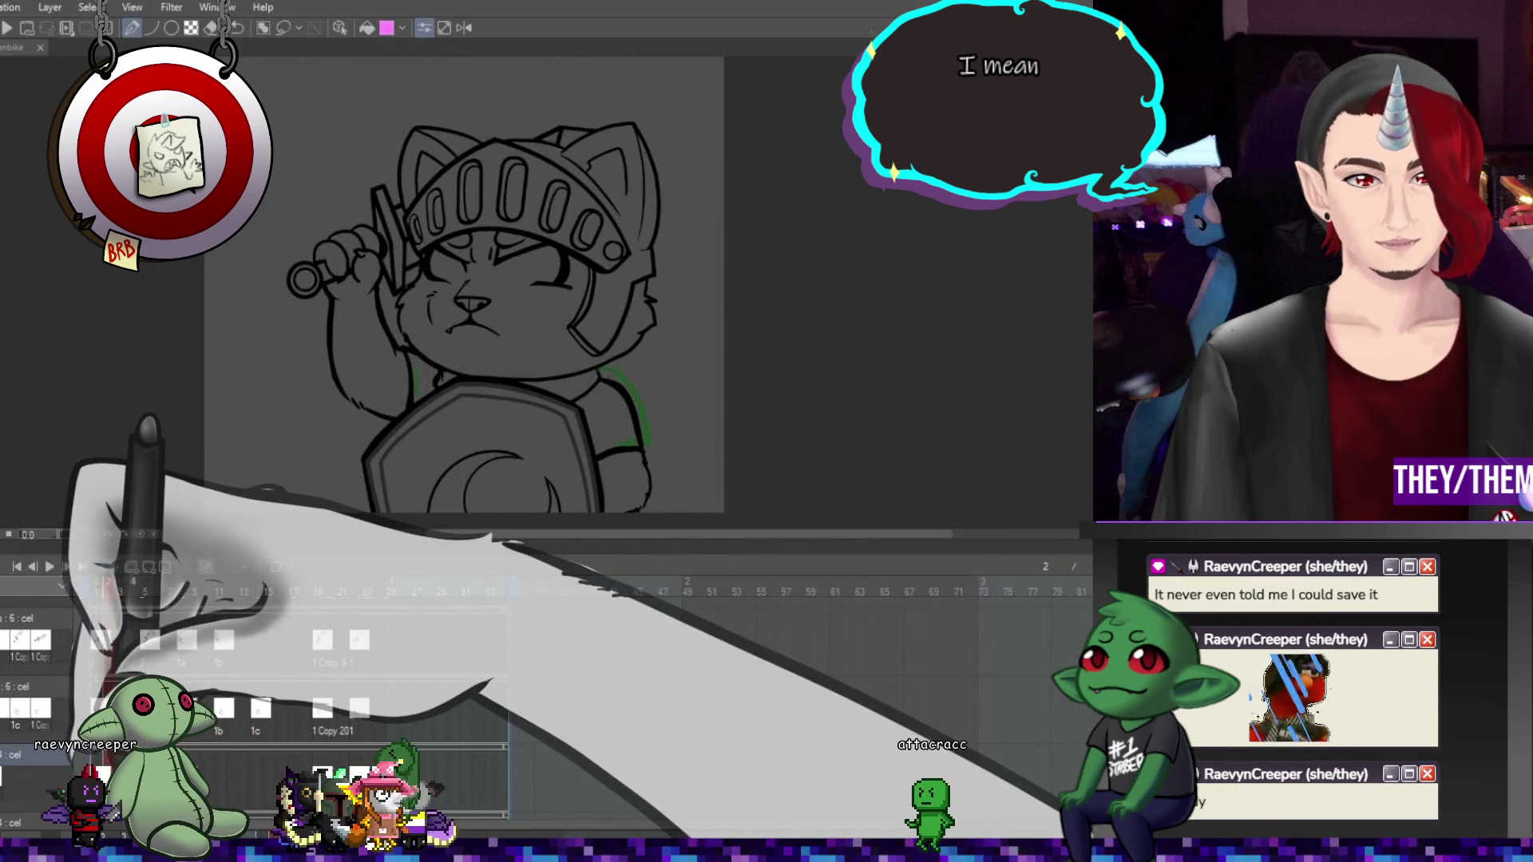
key(space)
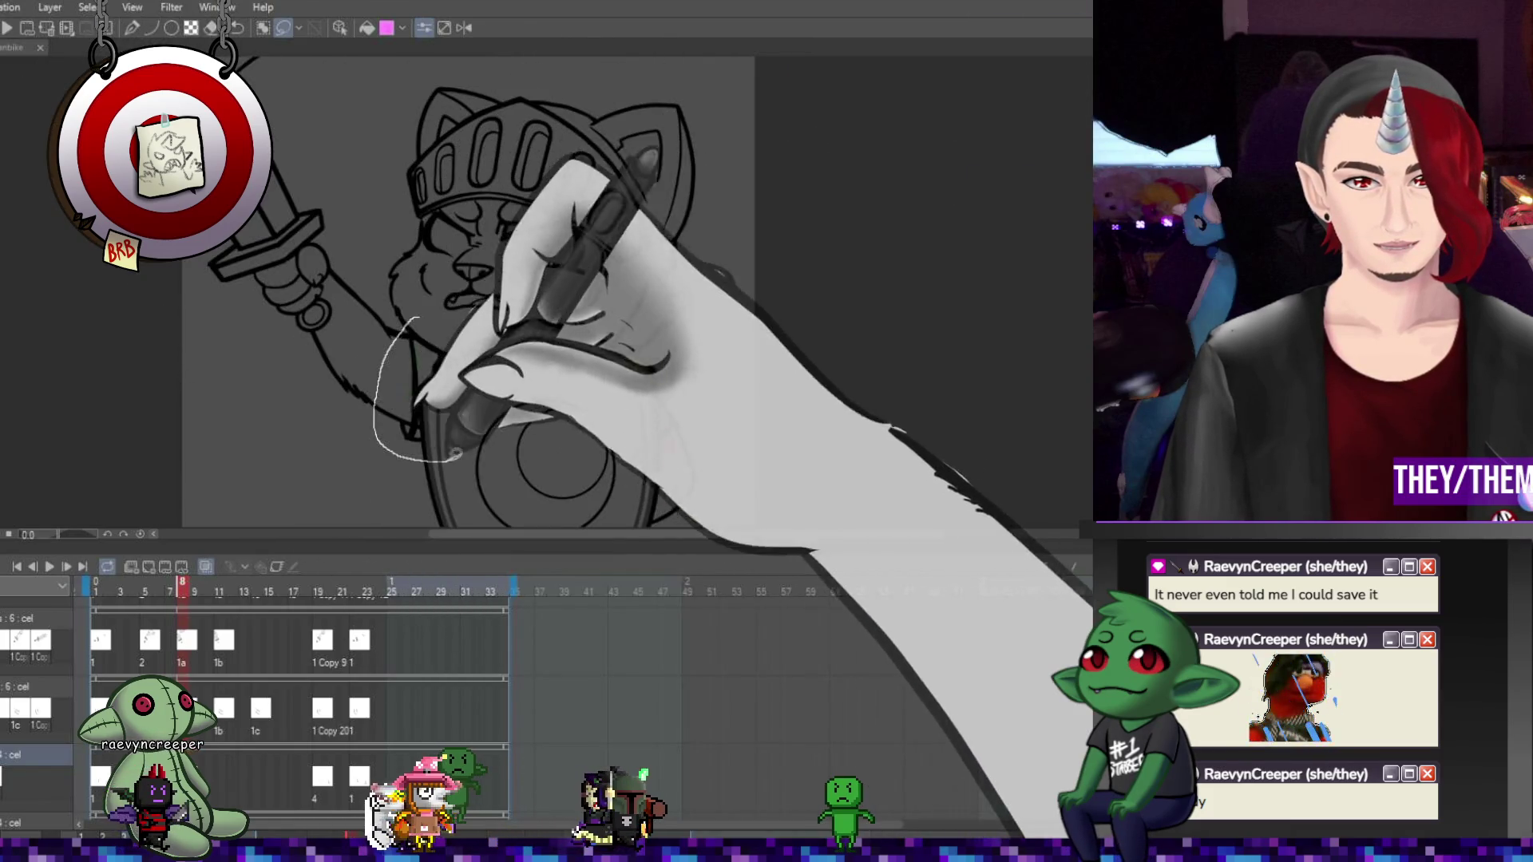
drag(415, 320, 479, 369)
Transform the lassoed shield edge, then check frame 11 and the 1c cel at frame 14
key(ctrl+t)
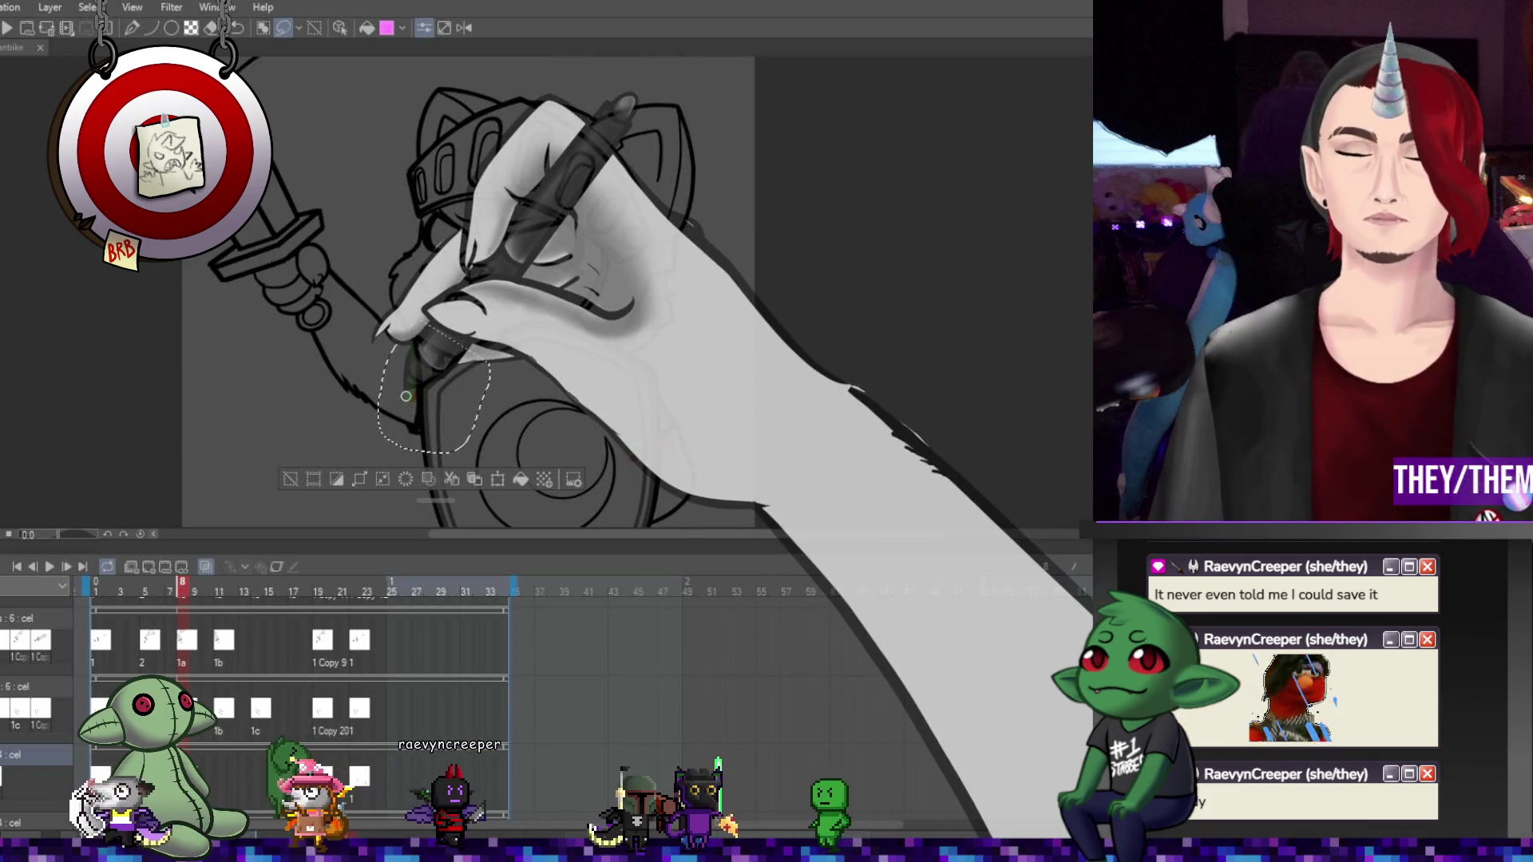
key(ctrl+d)
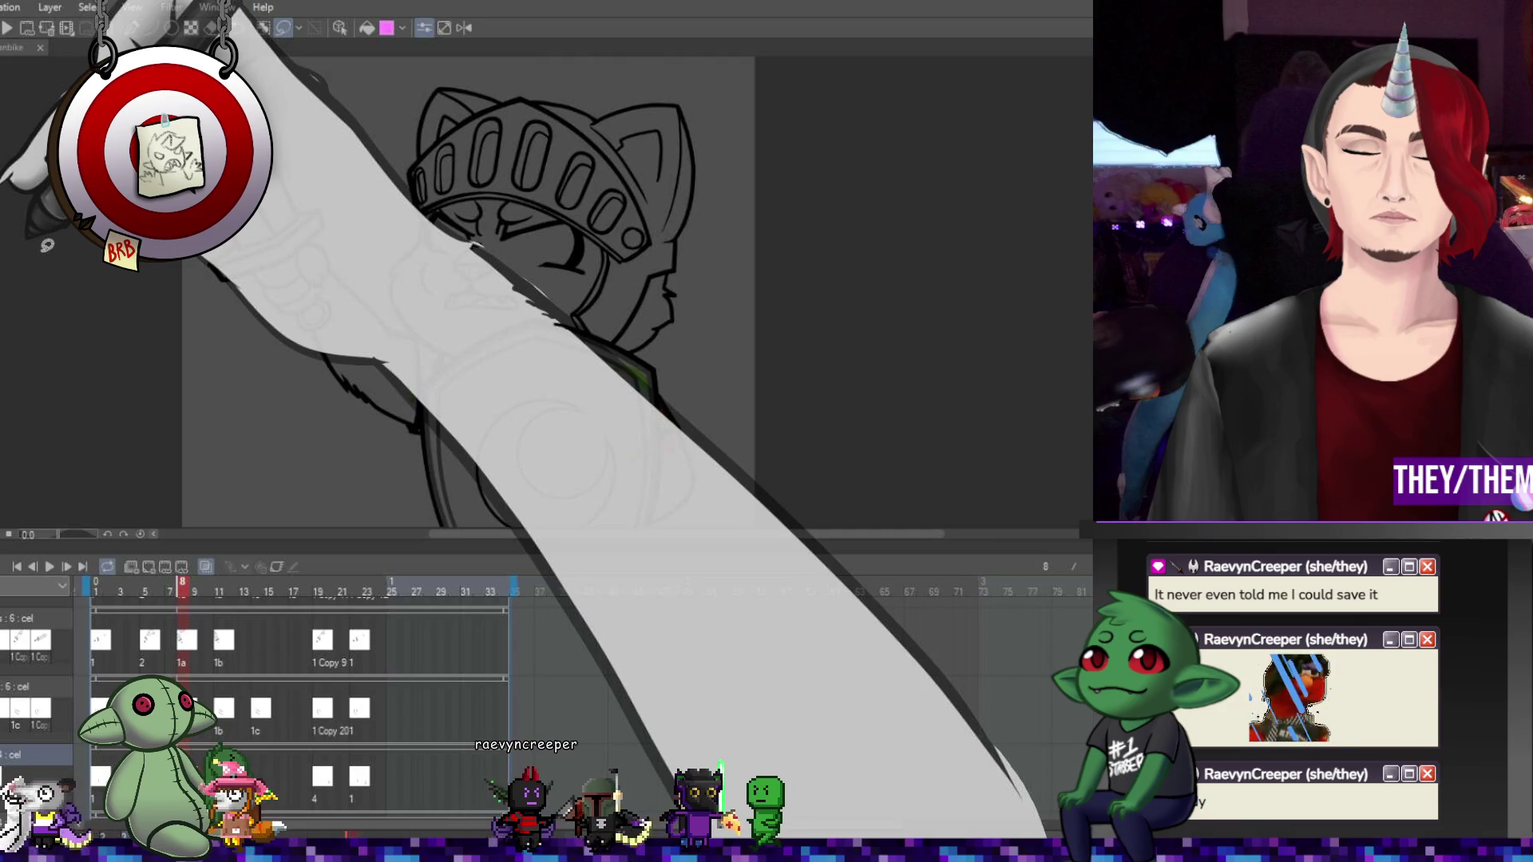
click(222, 791)
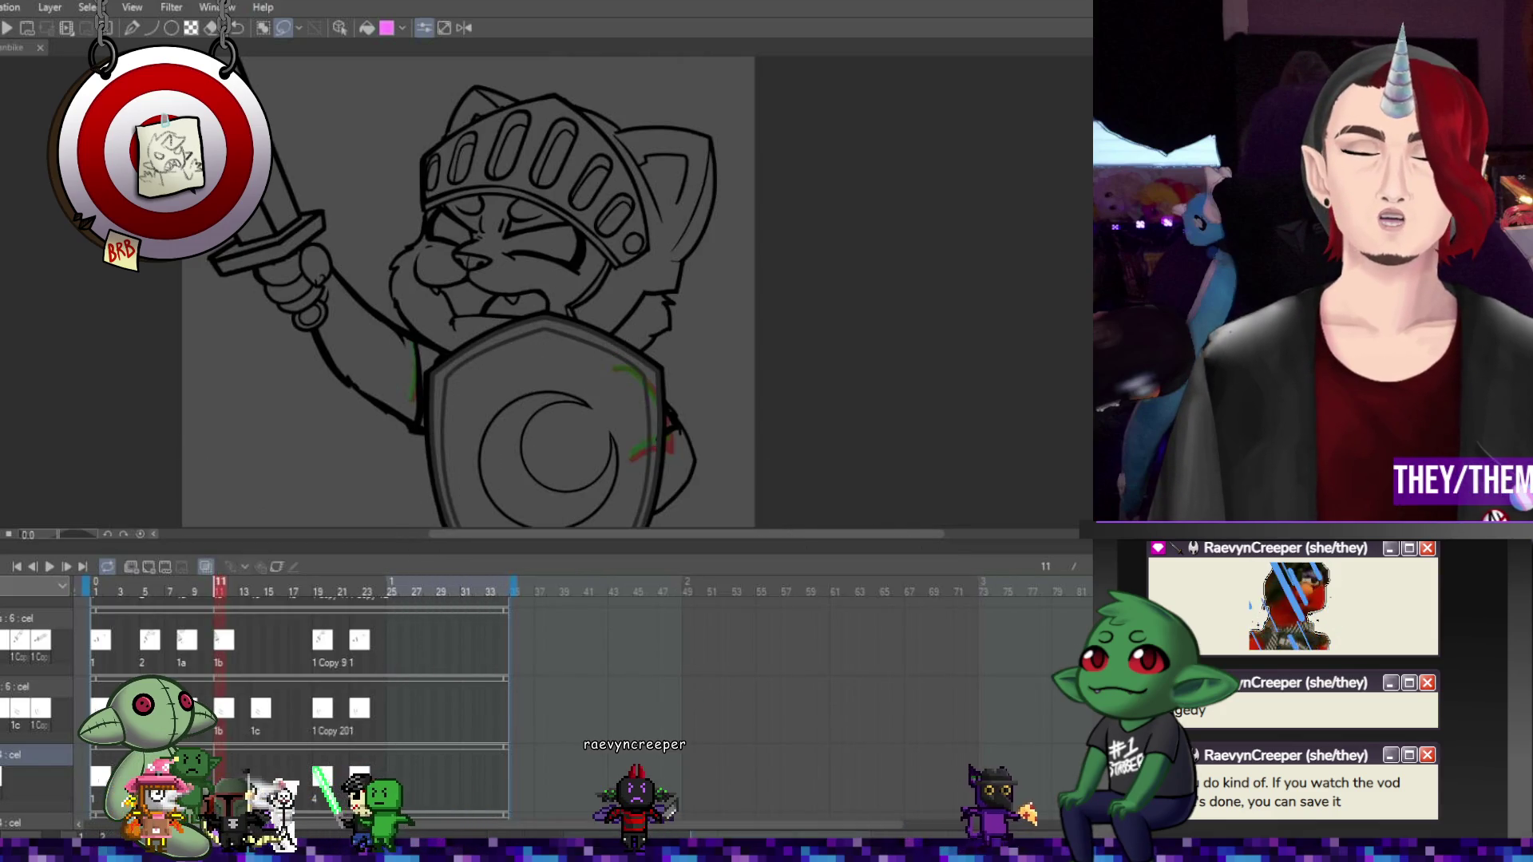
click(246, 740)
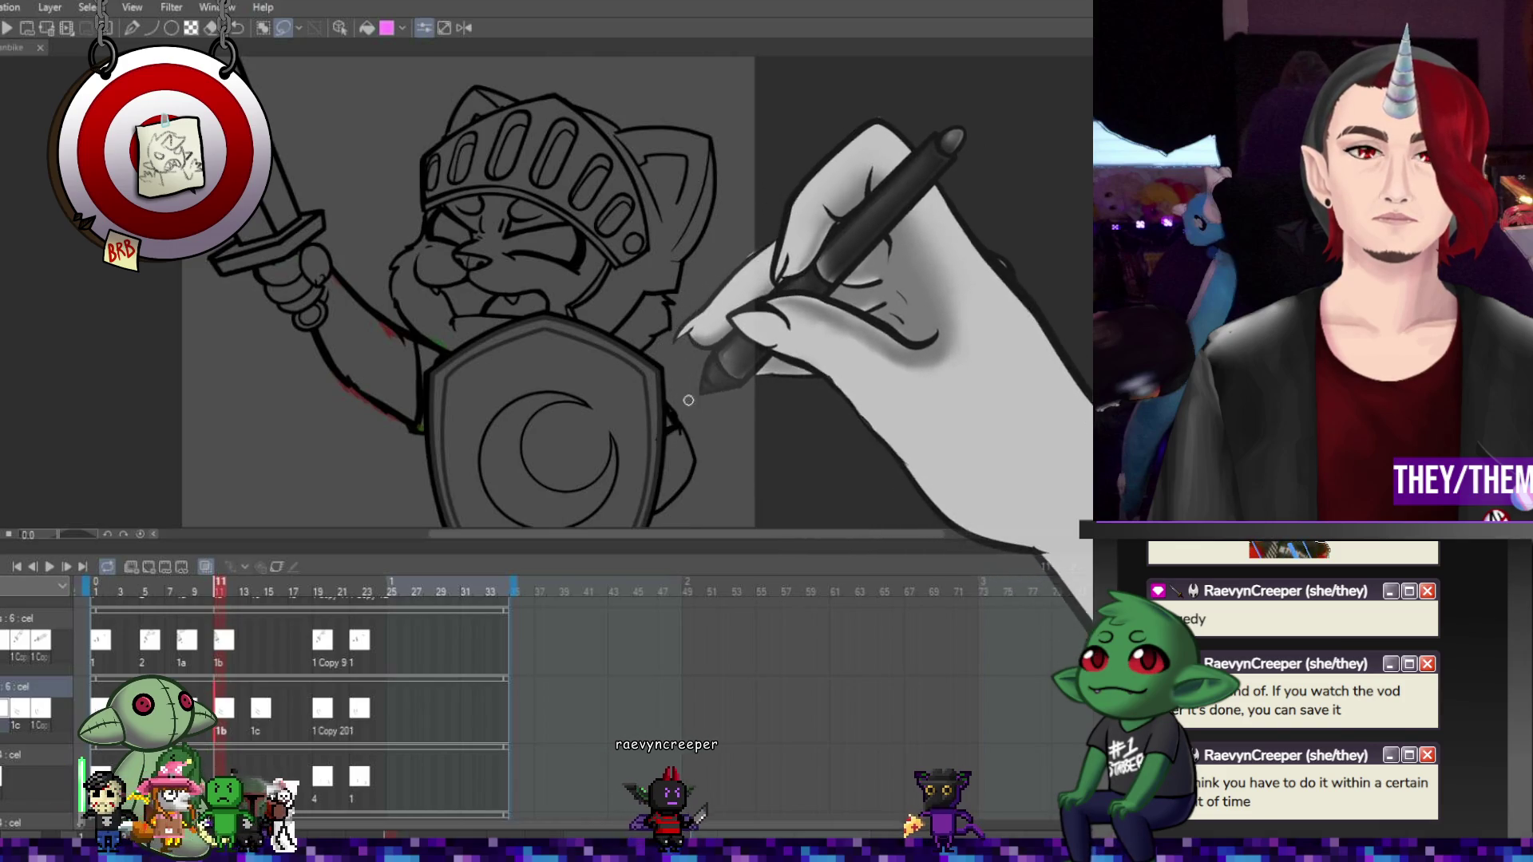
click(262, 719)
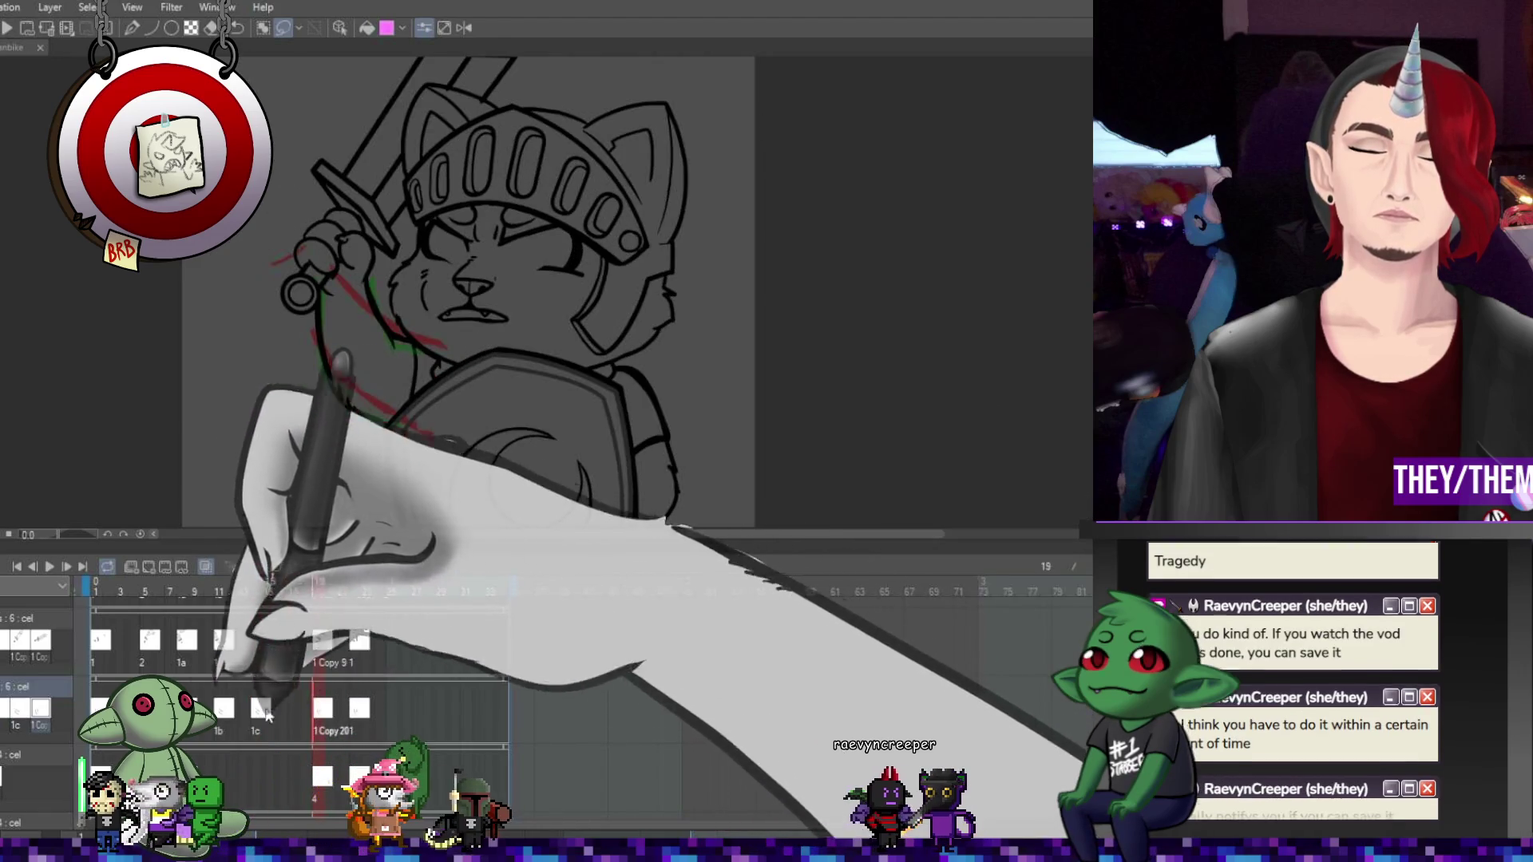
On raised-sword frame 5, redraw the shield's circle as a crescent moon and preview playback
click(108, 775)
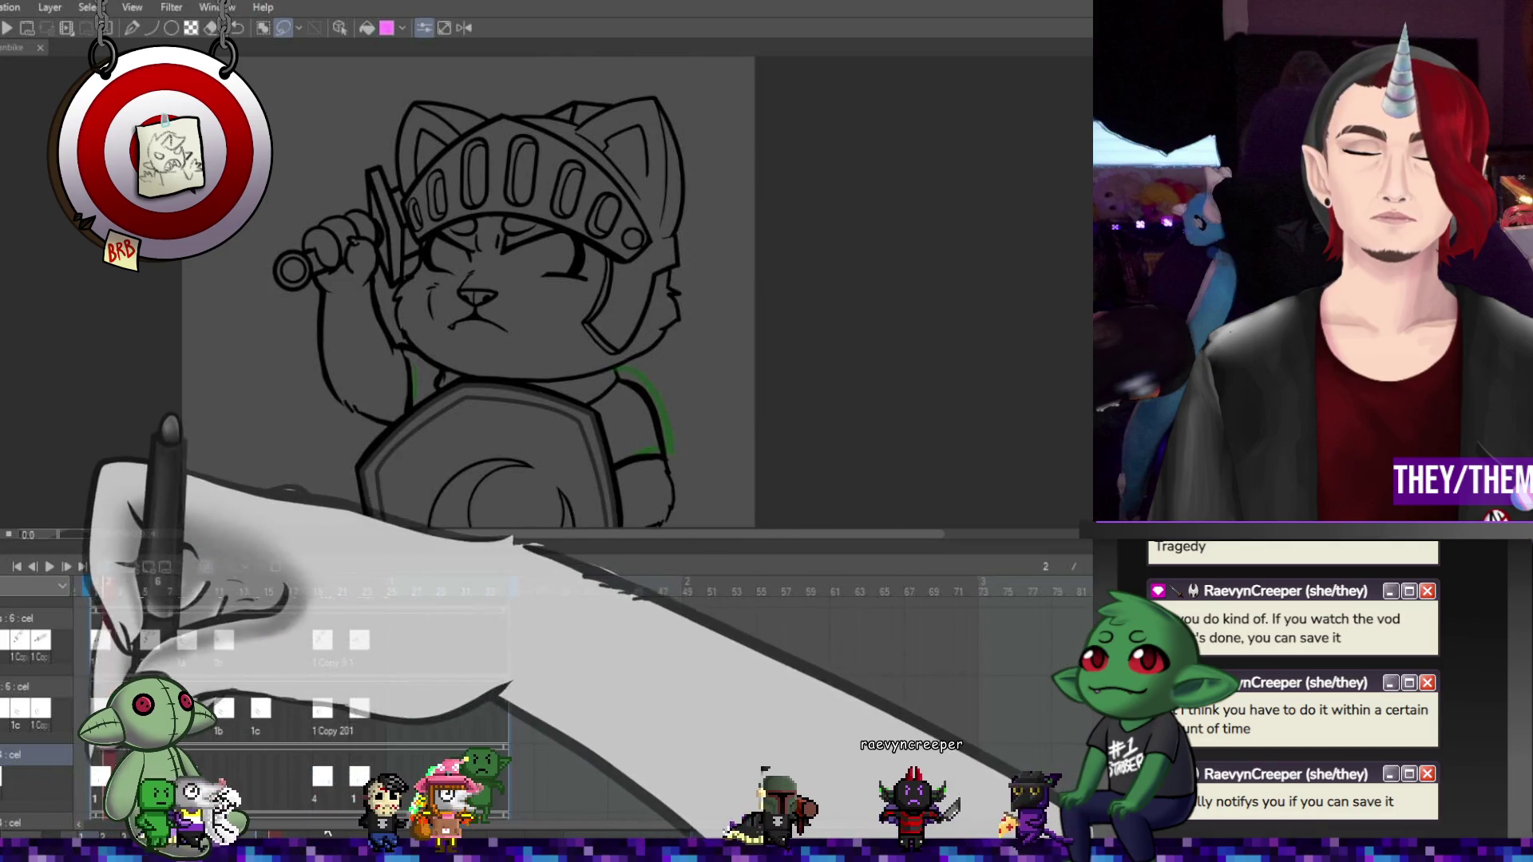
click(145, 590)
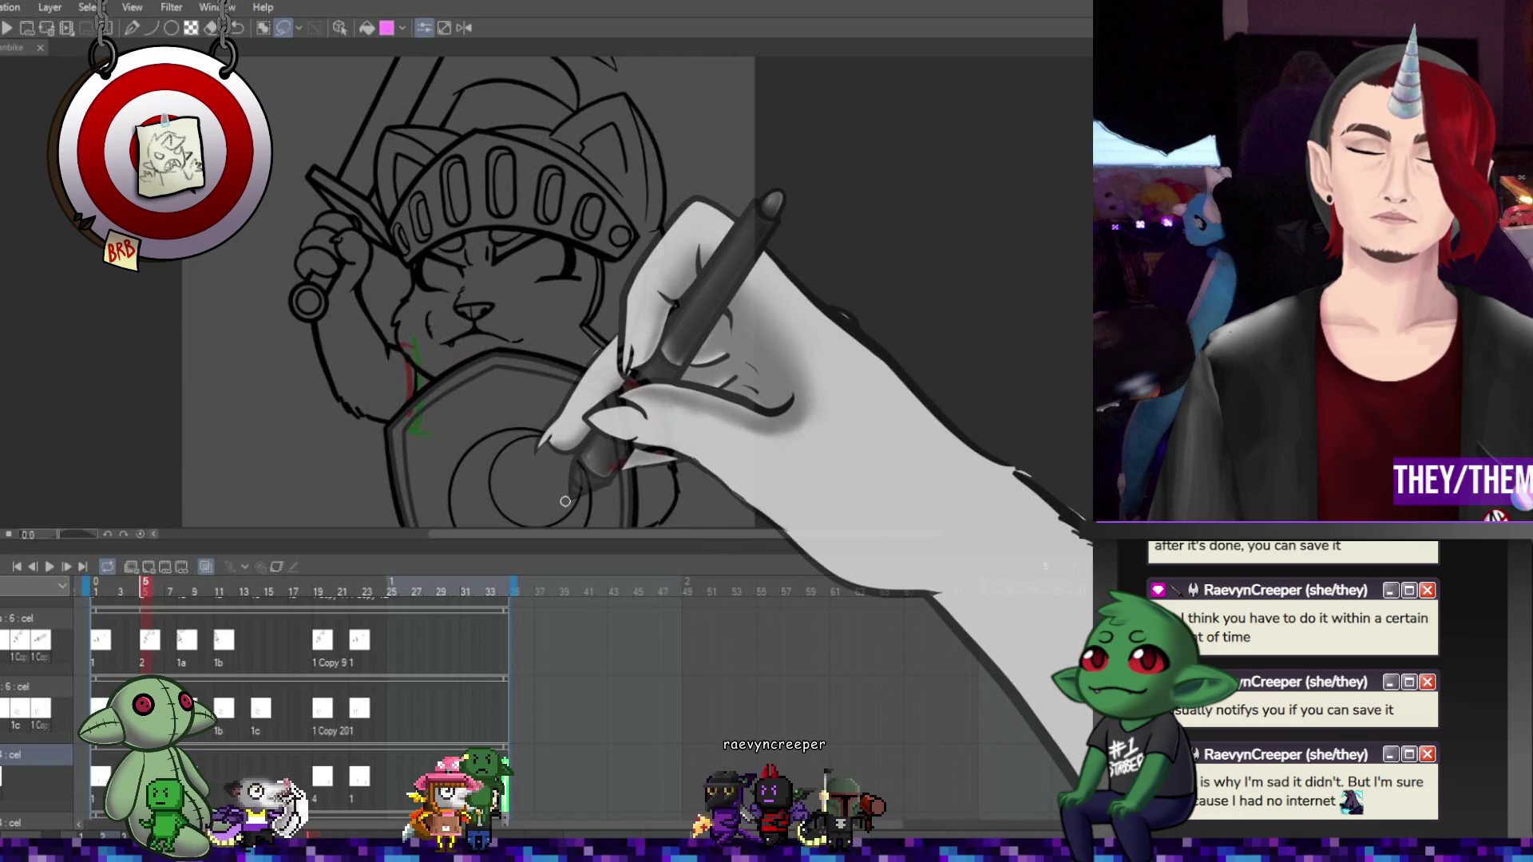
key(ctrl+z)
drag(499, 435, 559, 449)
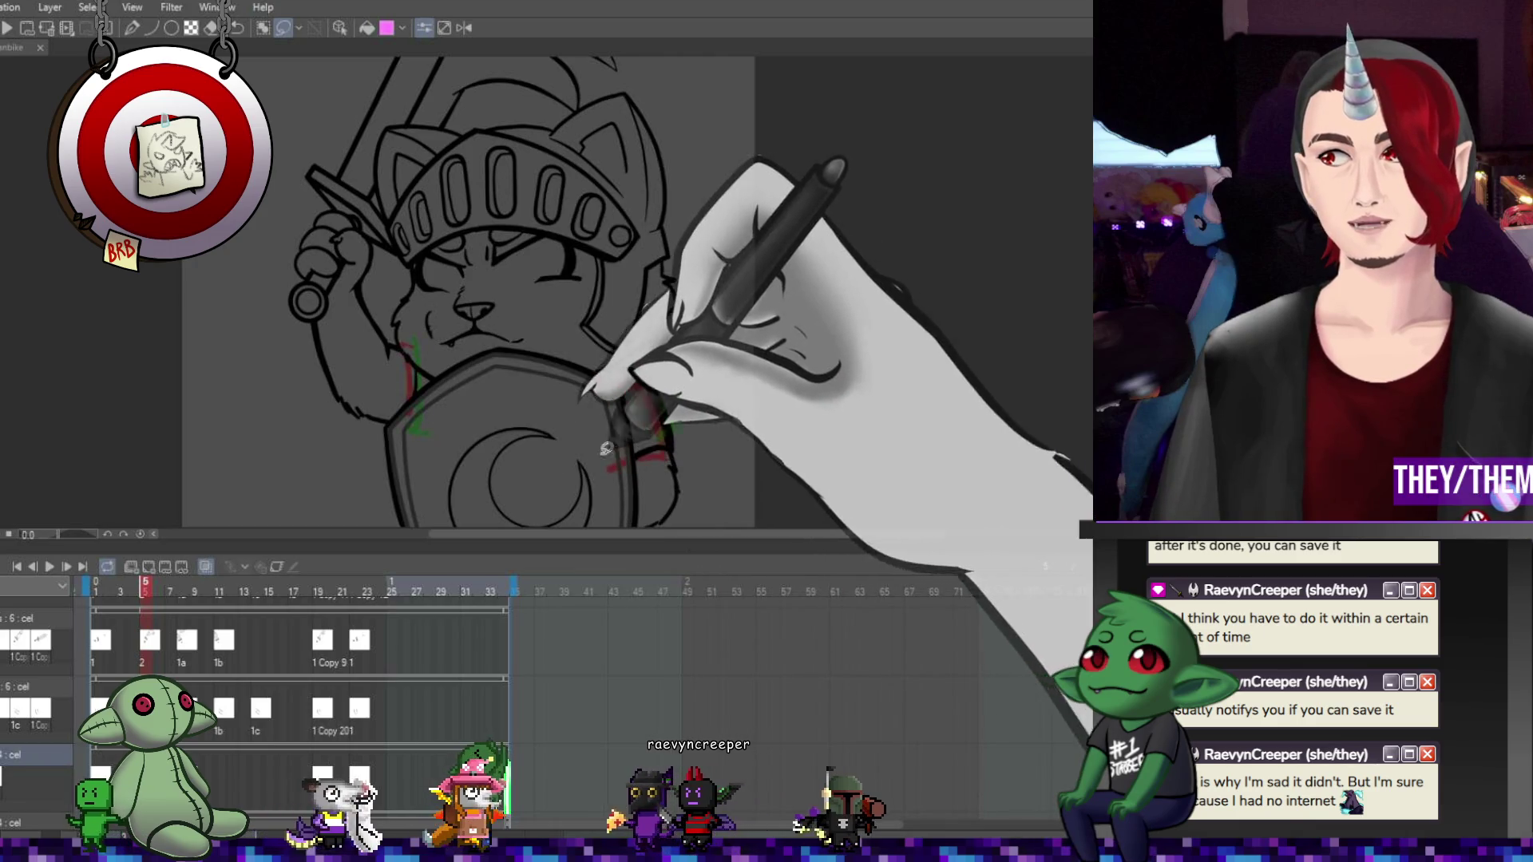
click(54, 565)
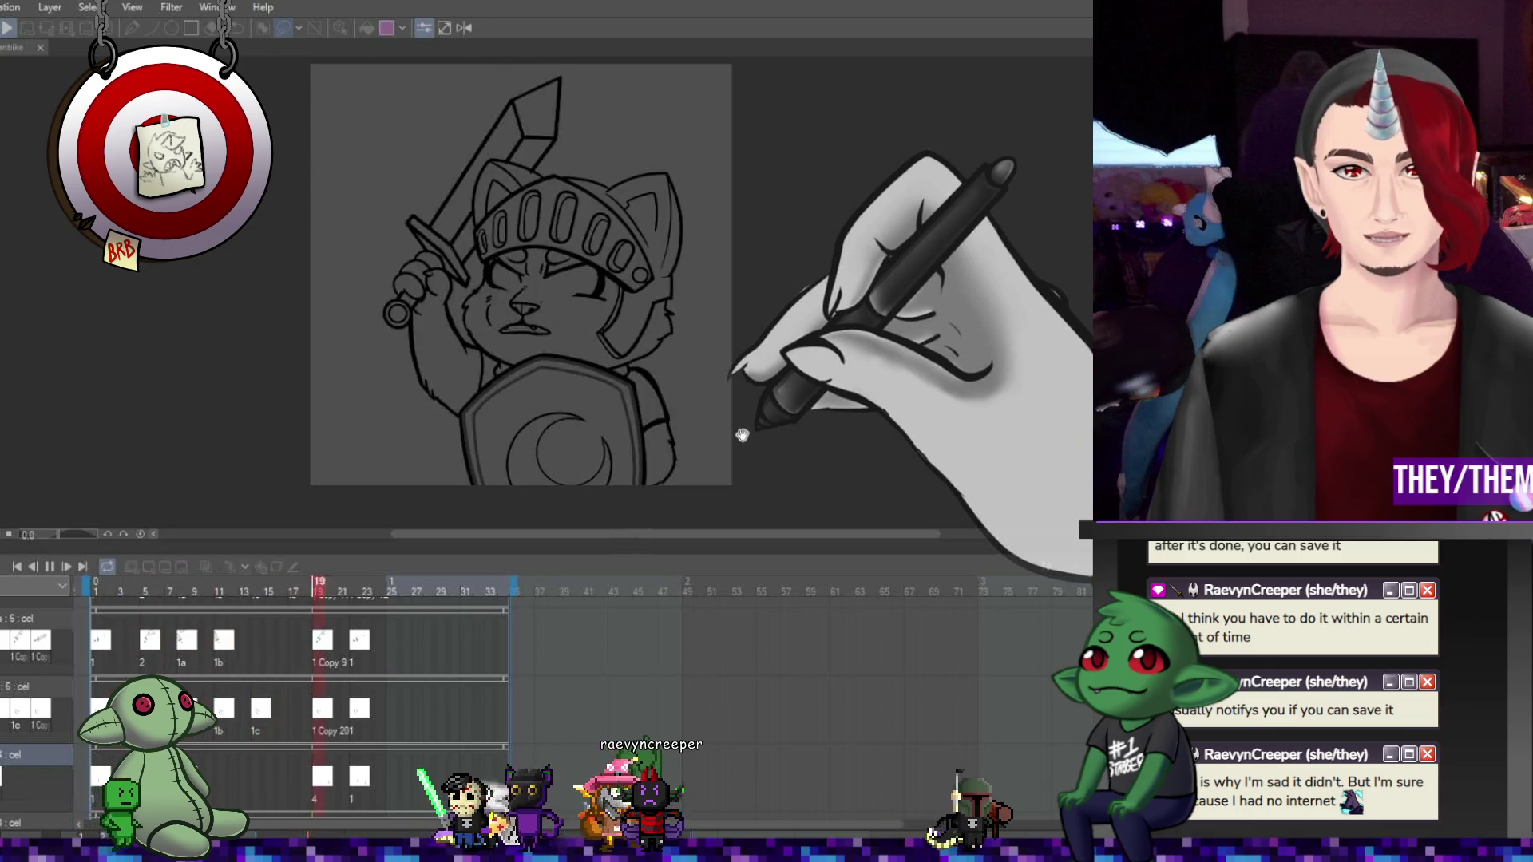
Stop the preview and go to frame 9, where the sword thrusts upward
click(50, 567)
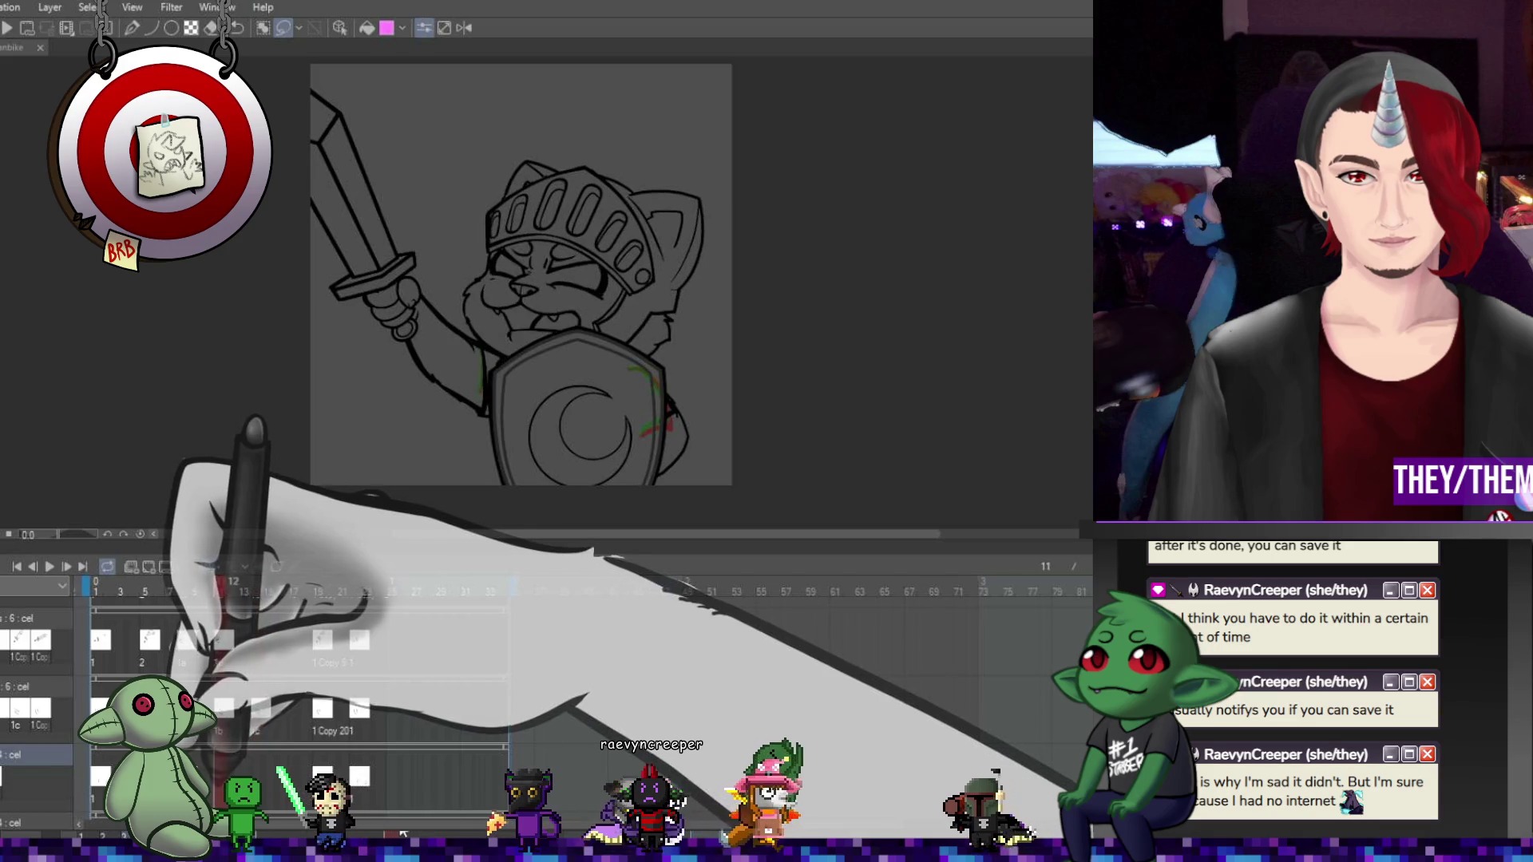
click(194, 591)
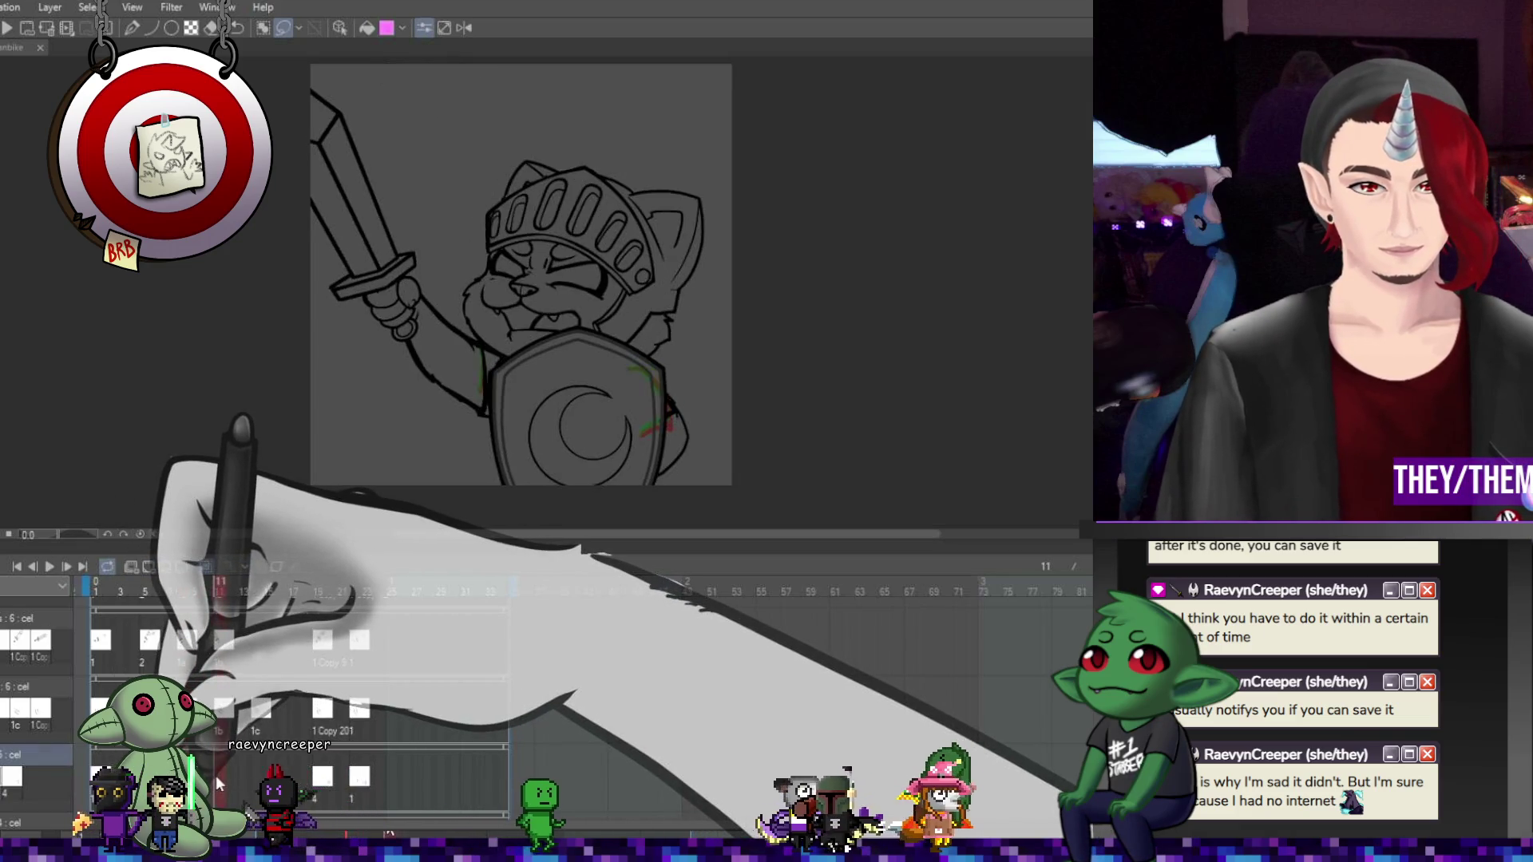
Rotate the lassoed right edge of the shield slightly on frame 9, then replay the animation
scroll(448, 540, up, 3)
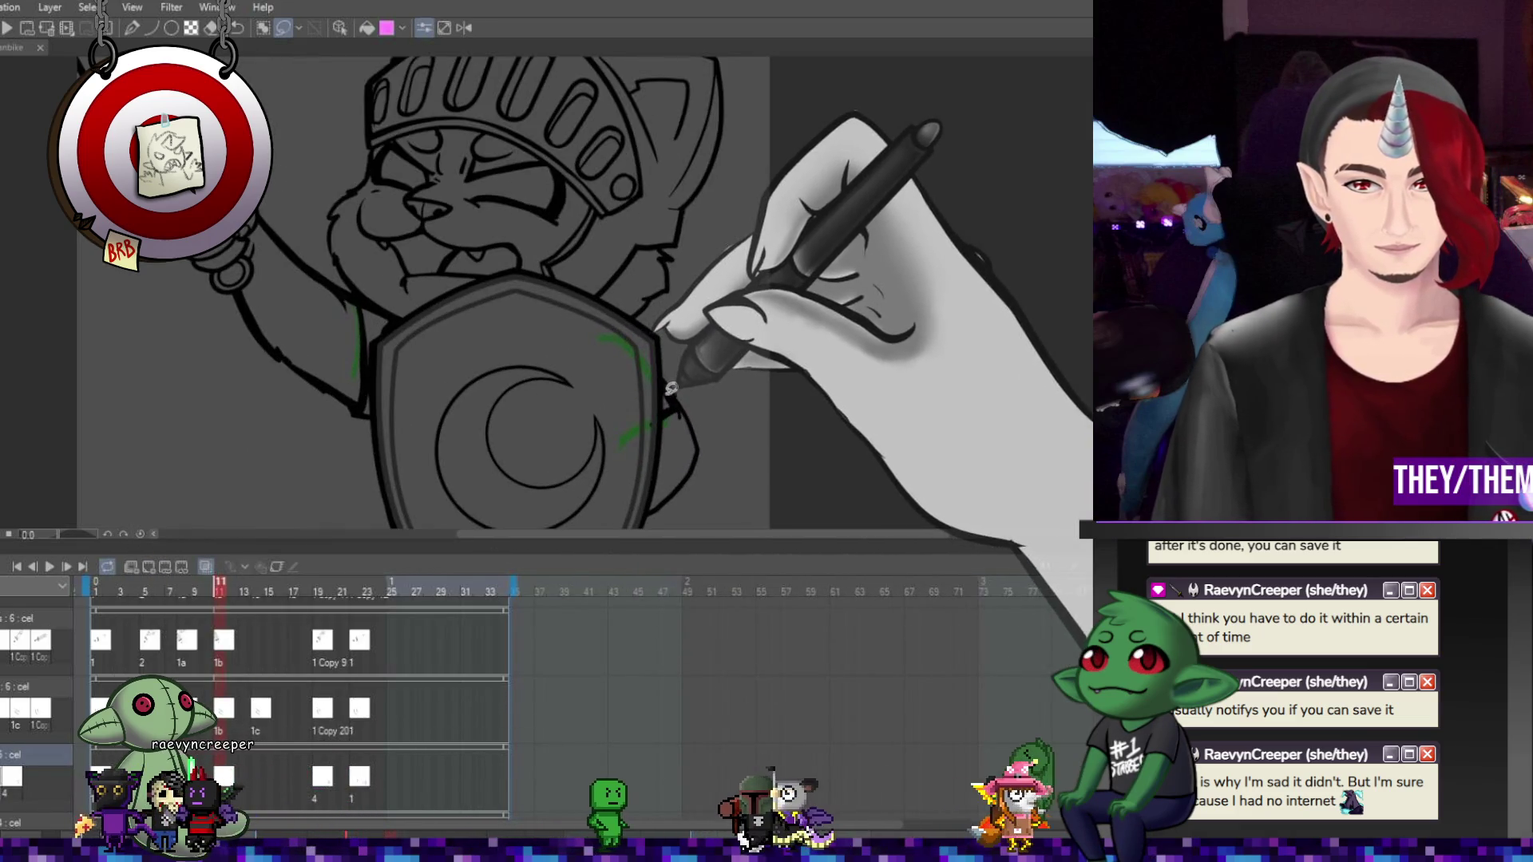
drag(659, 352, 684, 378)
key(ctrl+t)
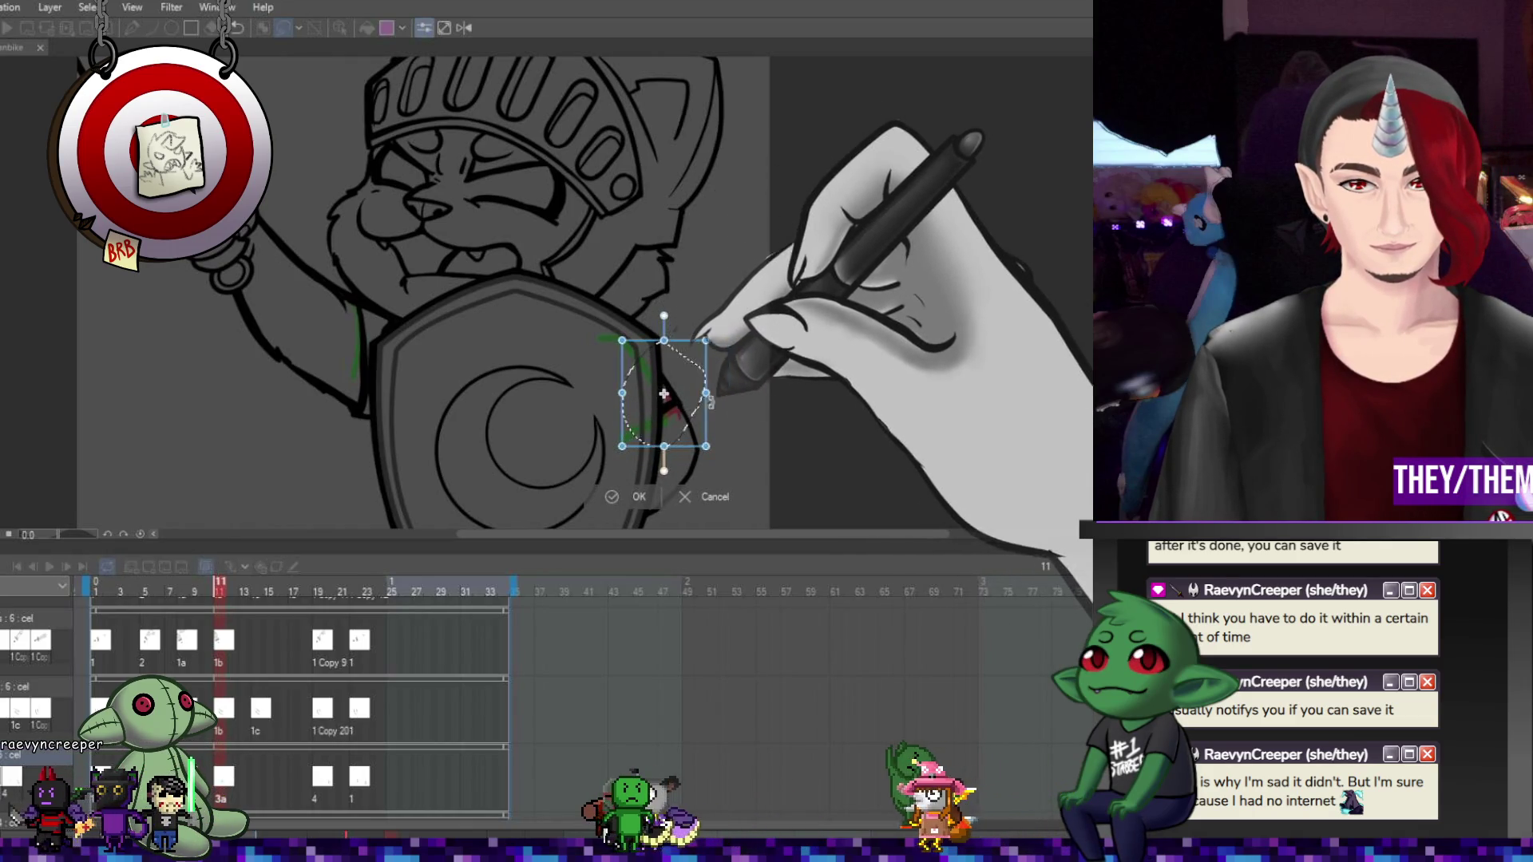
drag(771, 394, 773, 399)
key(Return)
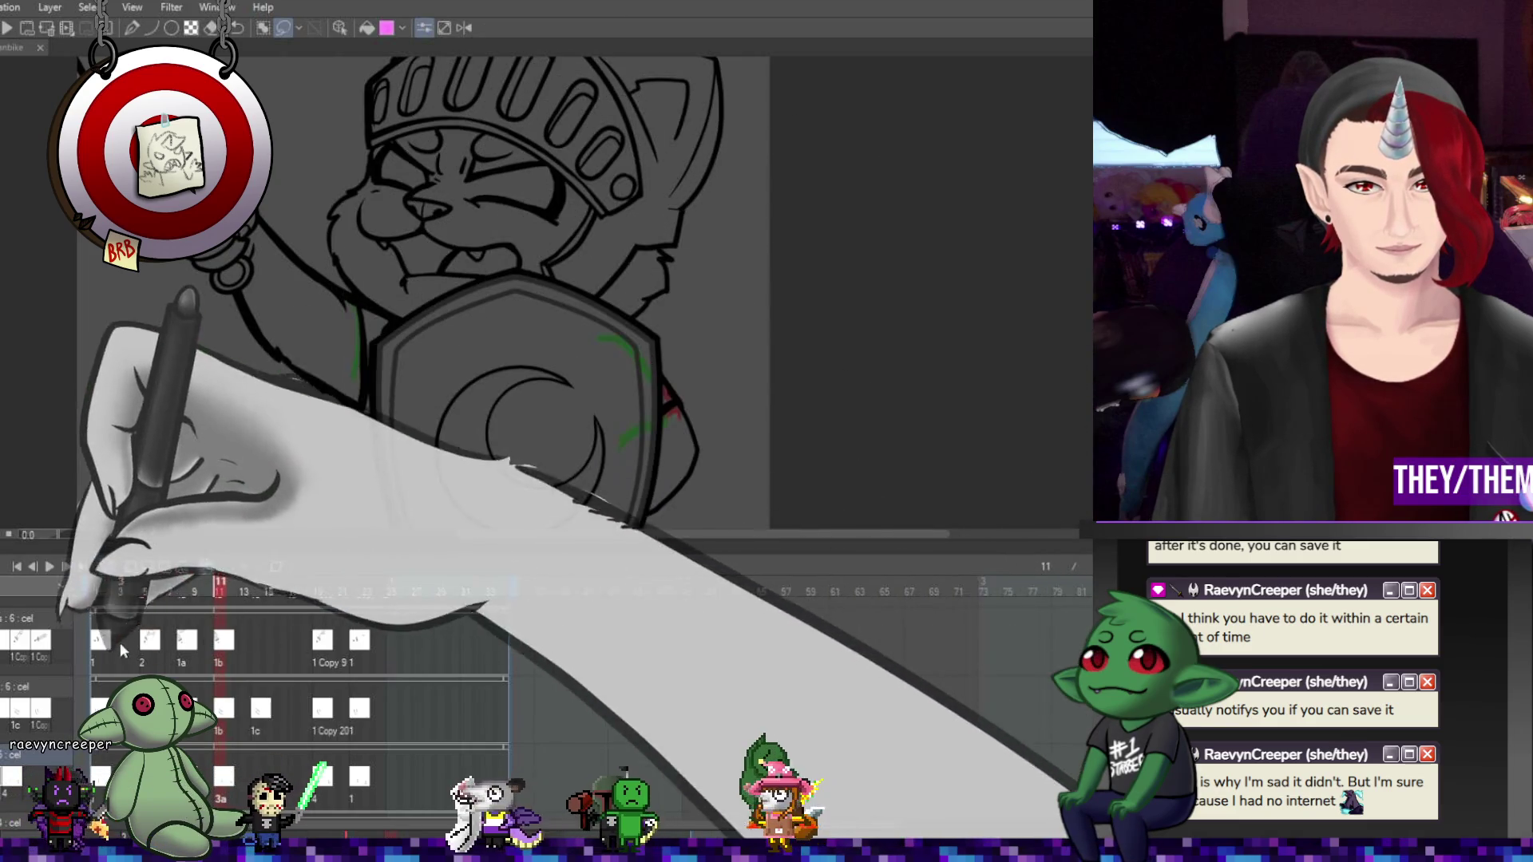
key(space)
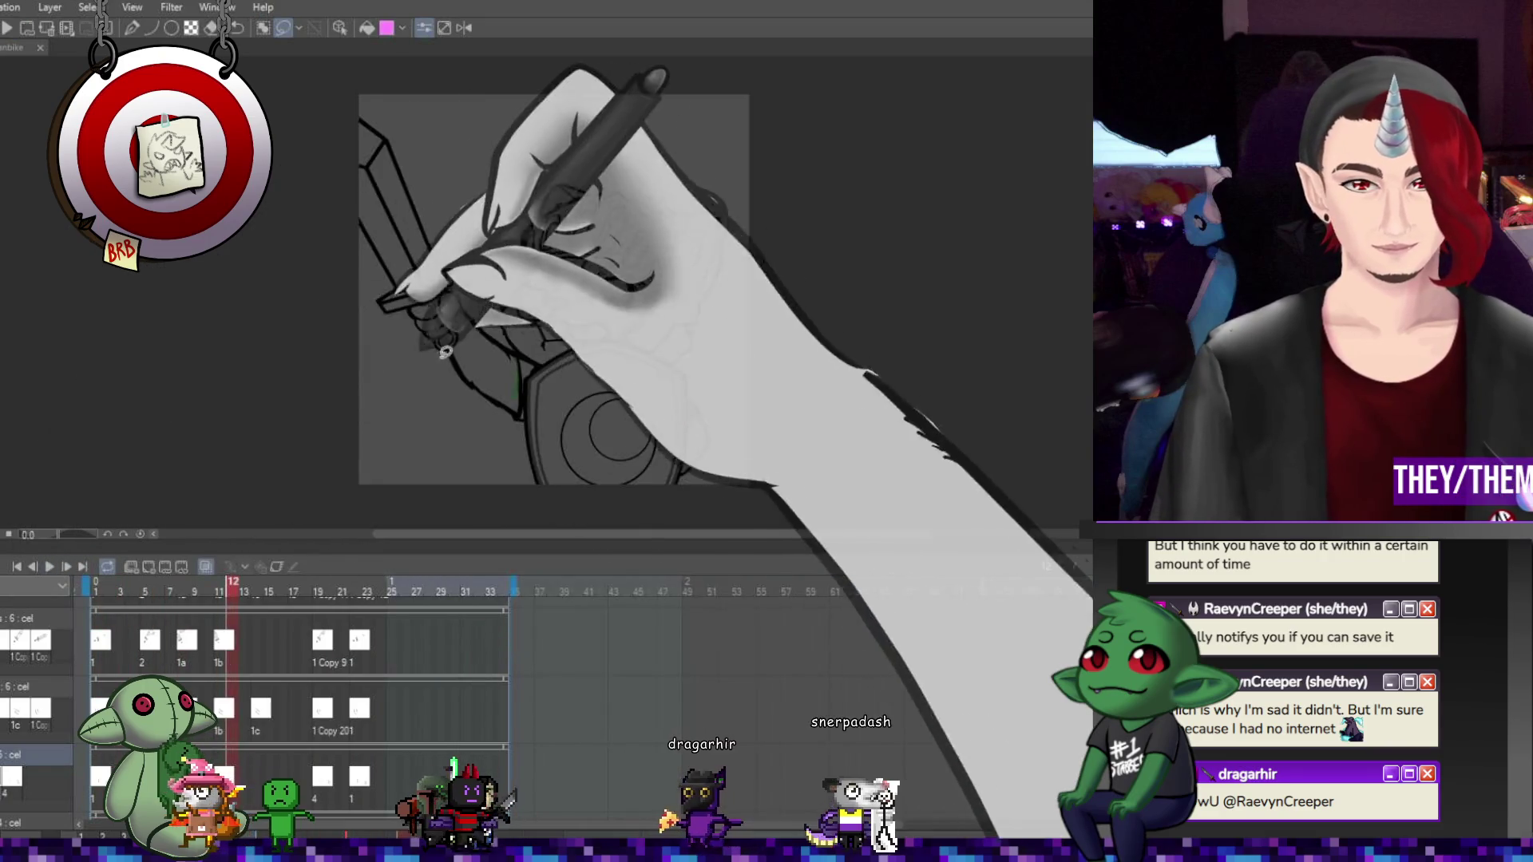
Stop playback on frame 12 and zoom in on the correction marks around the sword hand
key(space)
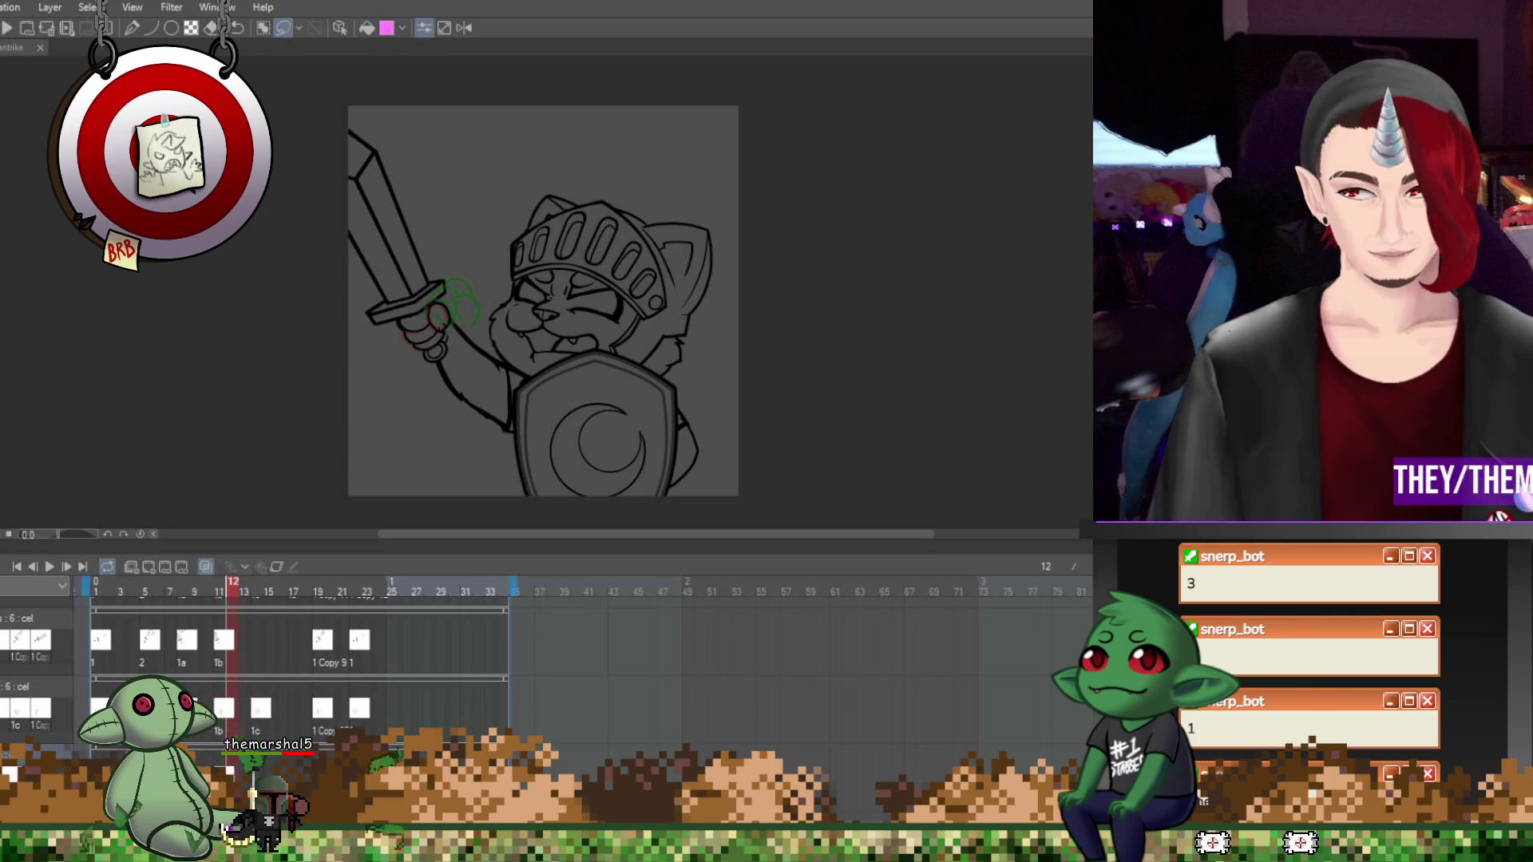
scroll(295, 662, up, 1)
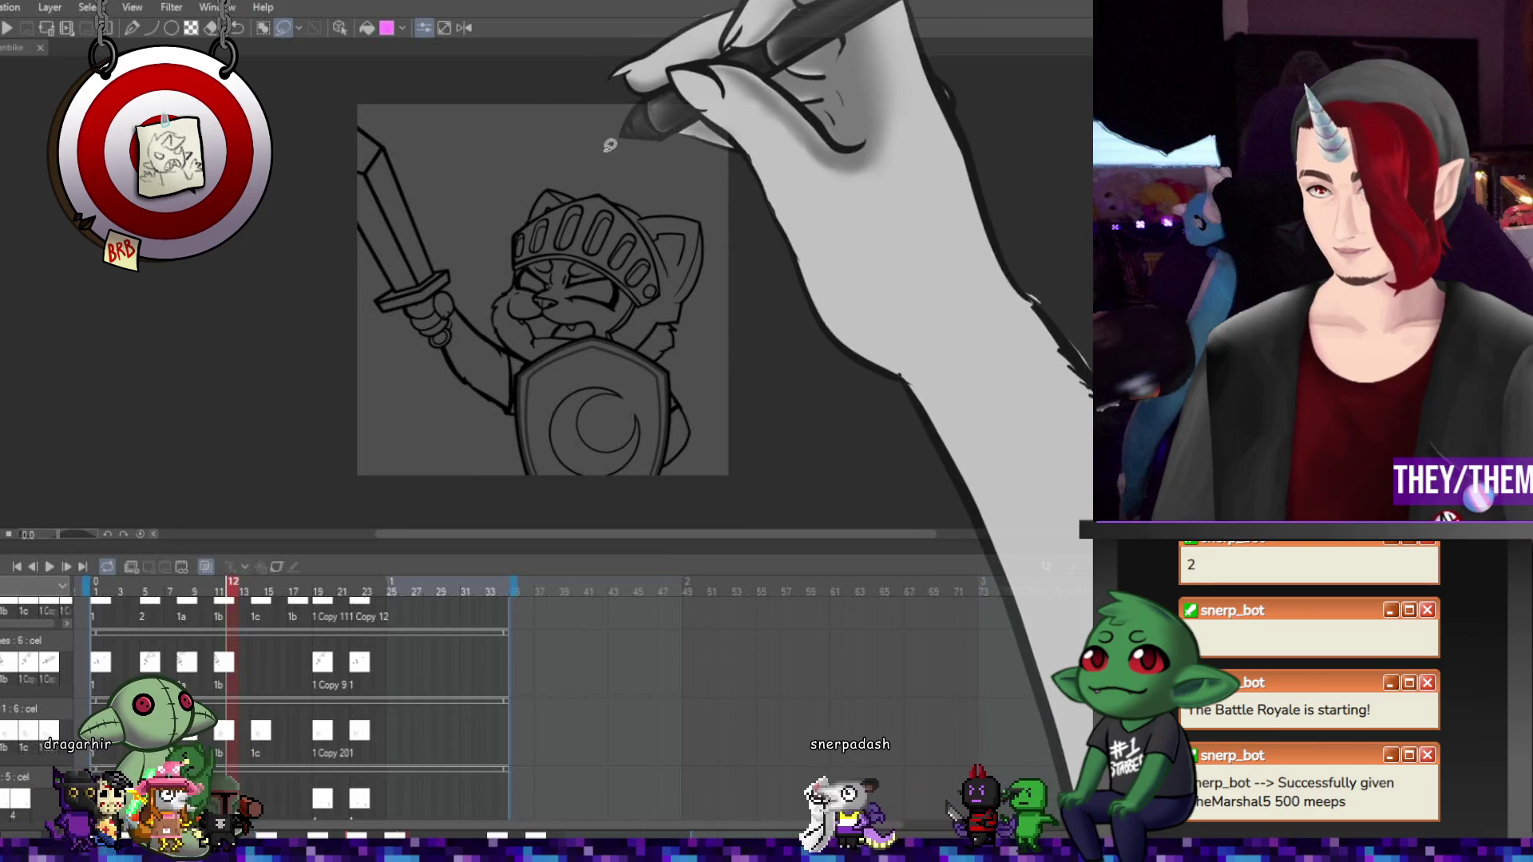
scroll(296, 703, down, 3)
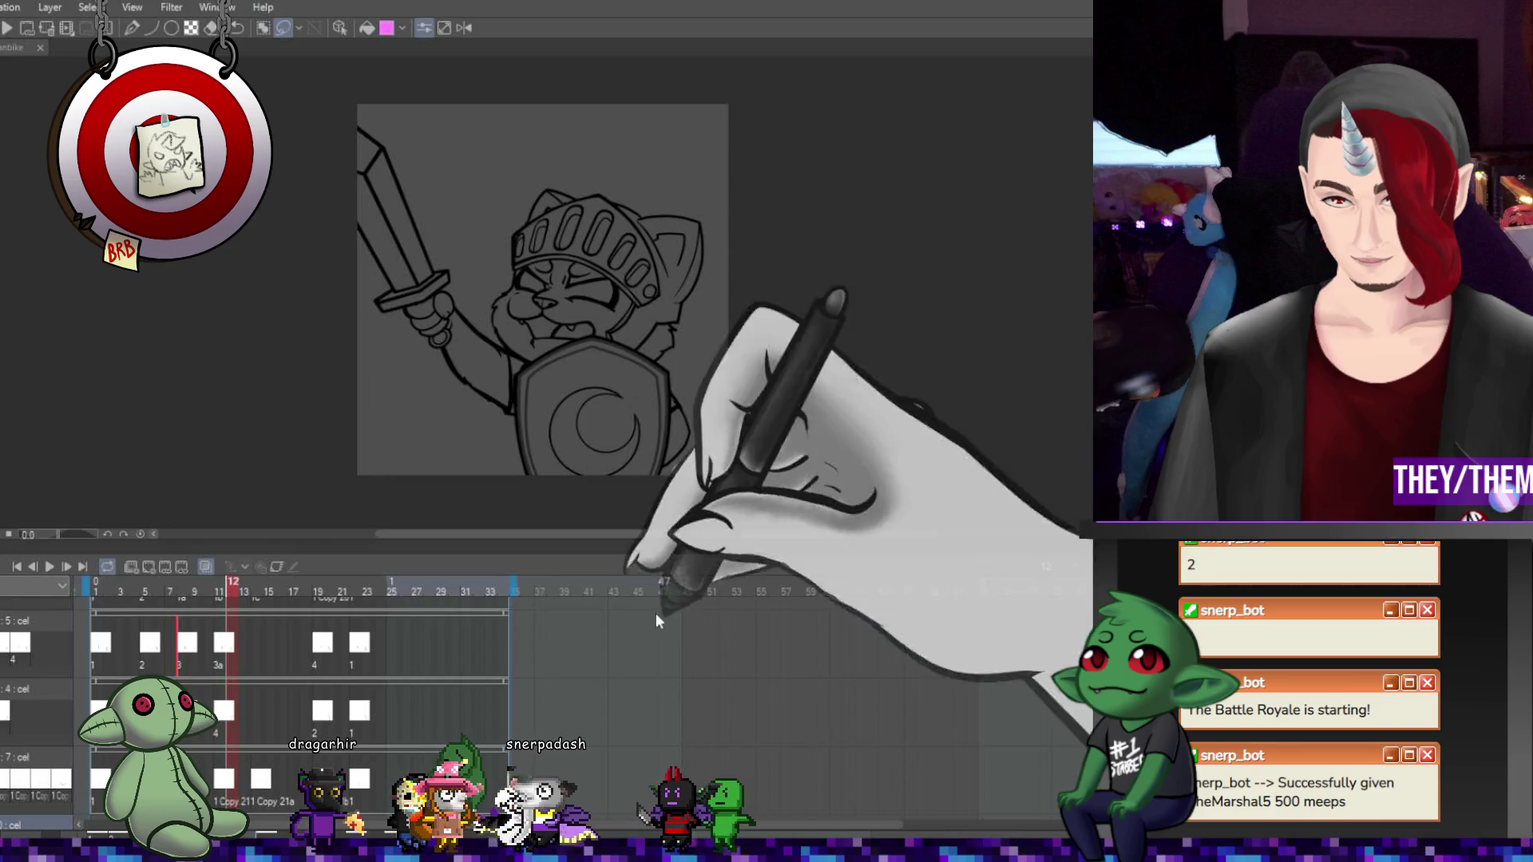
scroll(69, 659, up, 1)
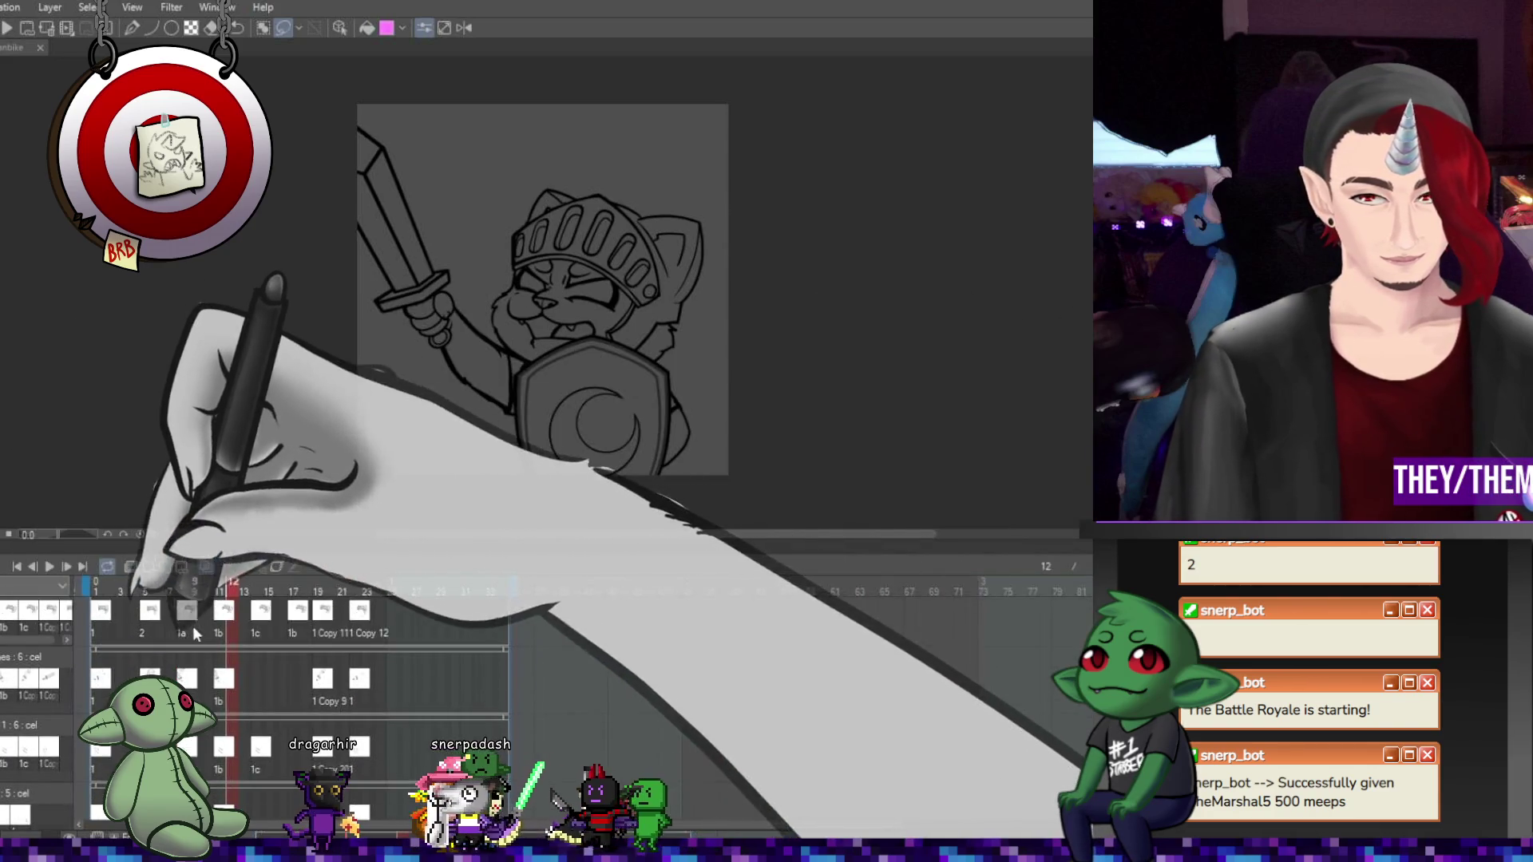
scroll(193, 626, down, 1)
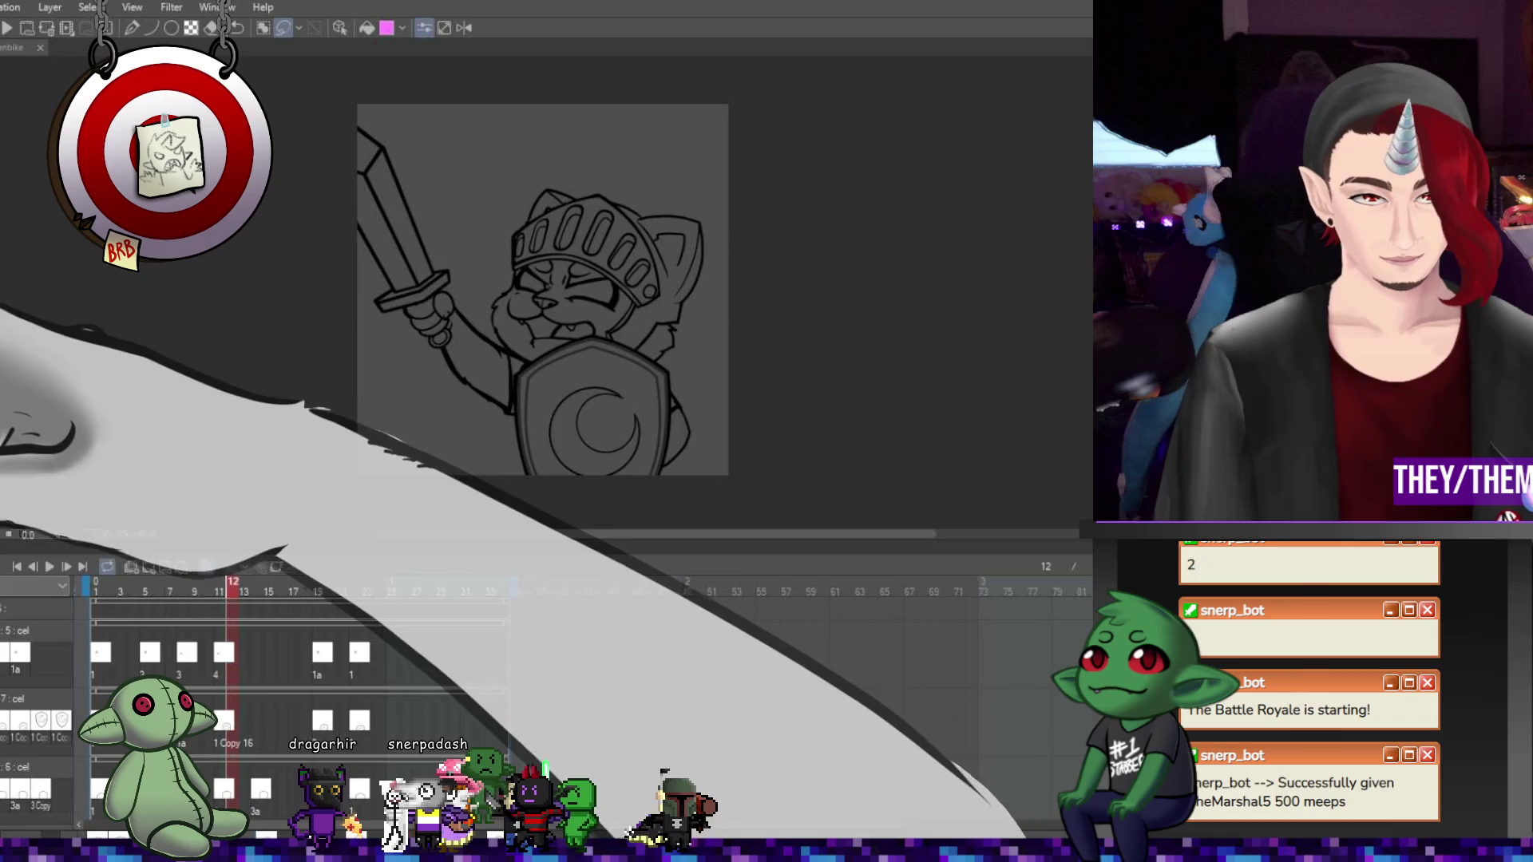
Add cel 4 at frame 11 and cel 5 at frame 15, nudging cel 5 one frame earlier
scroll(240, 679, down, 2)
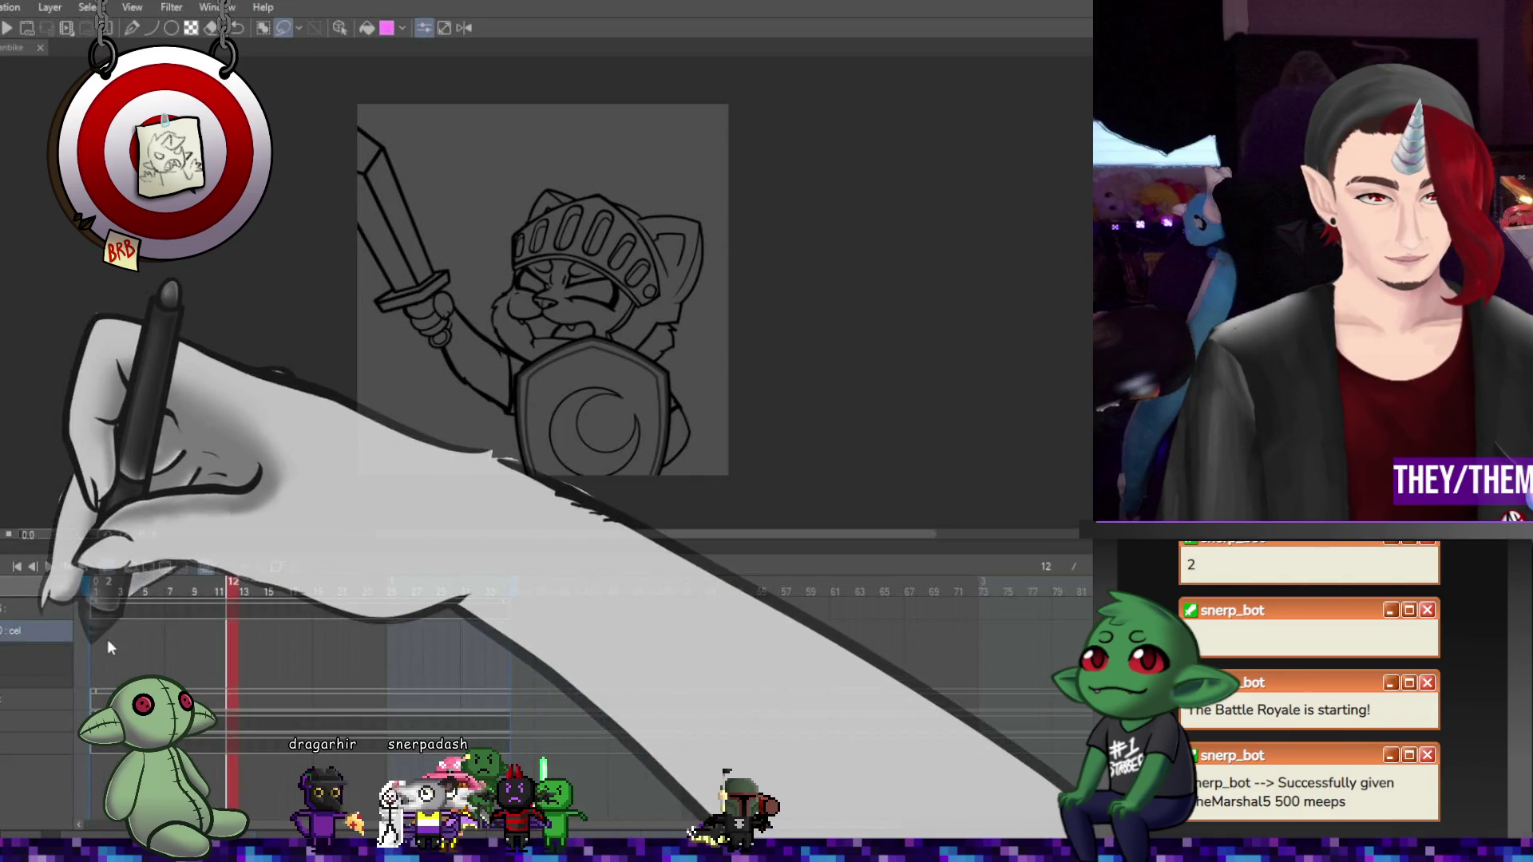
click(93, 640)
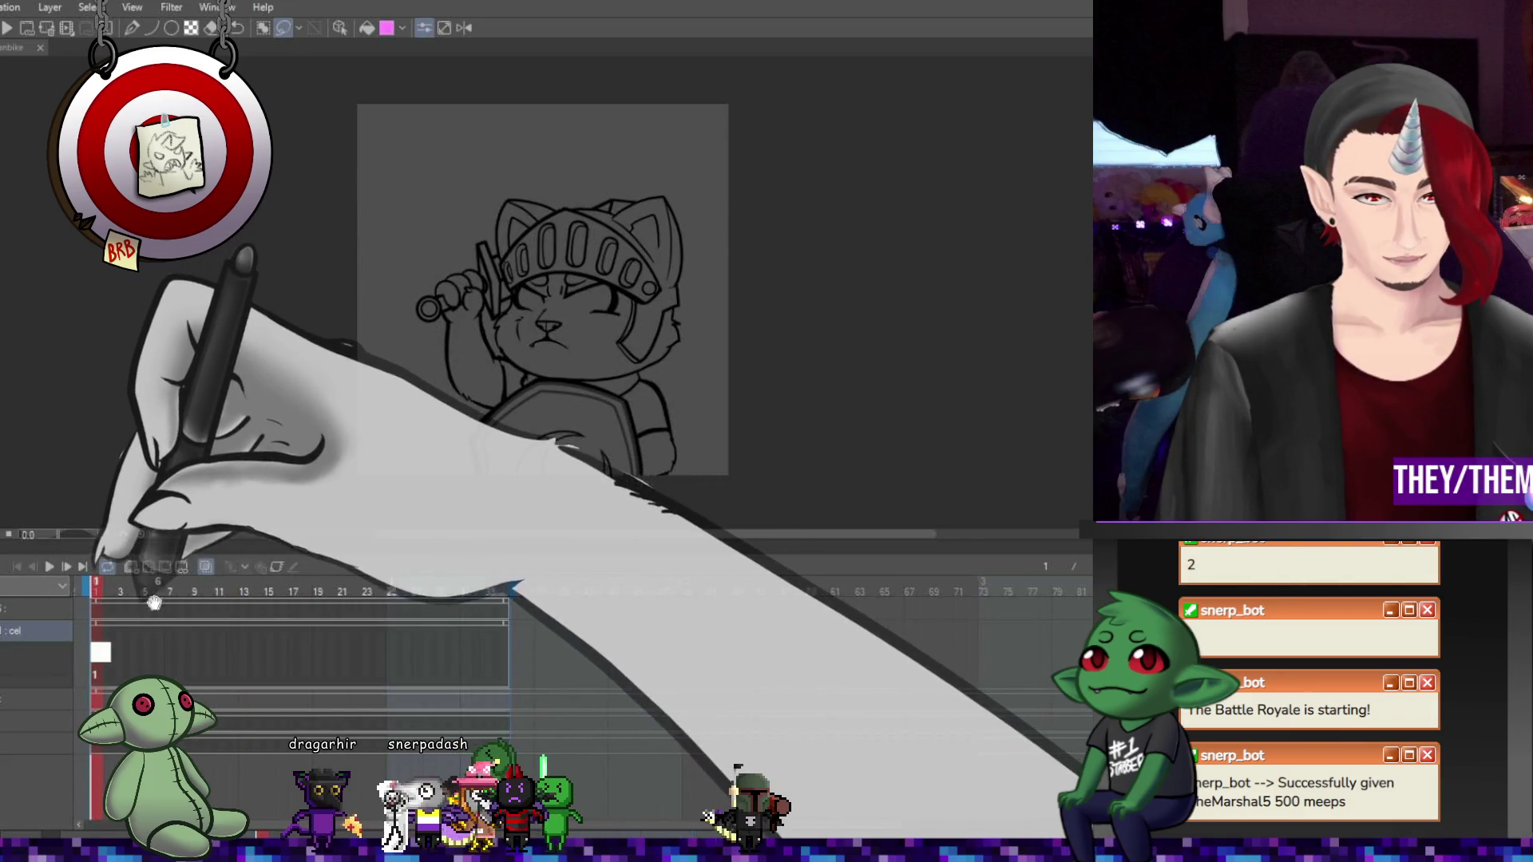
click(133, 649)
click(146, 652)
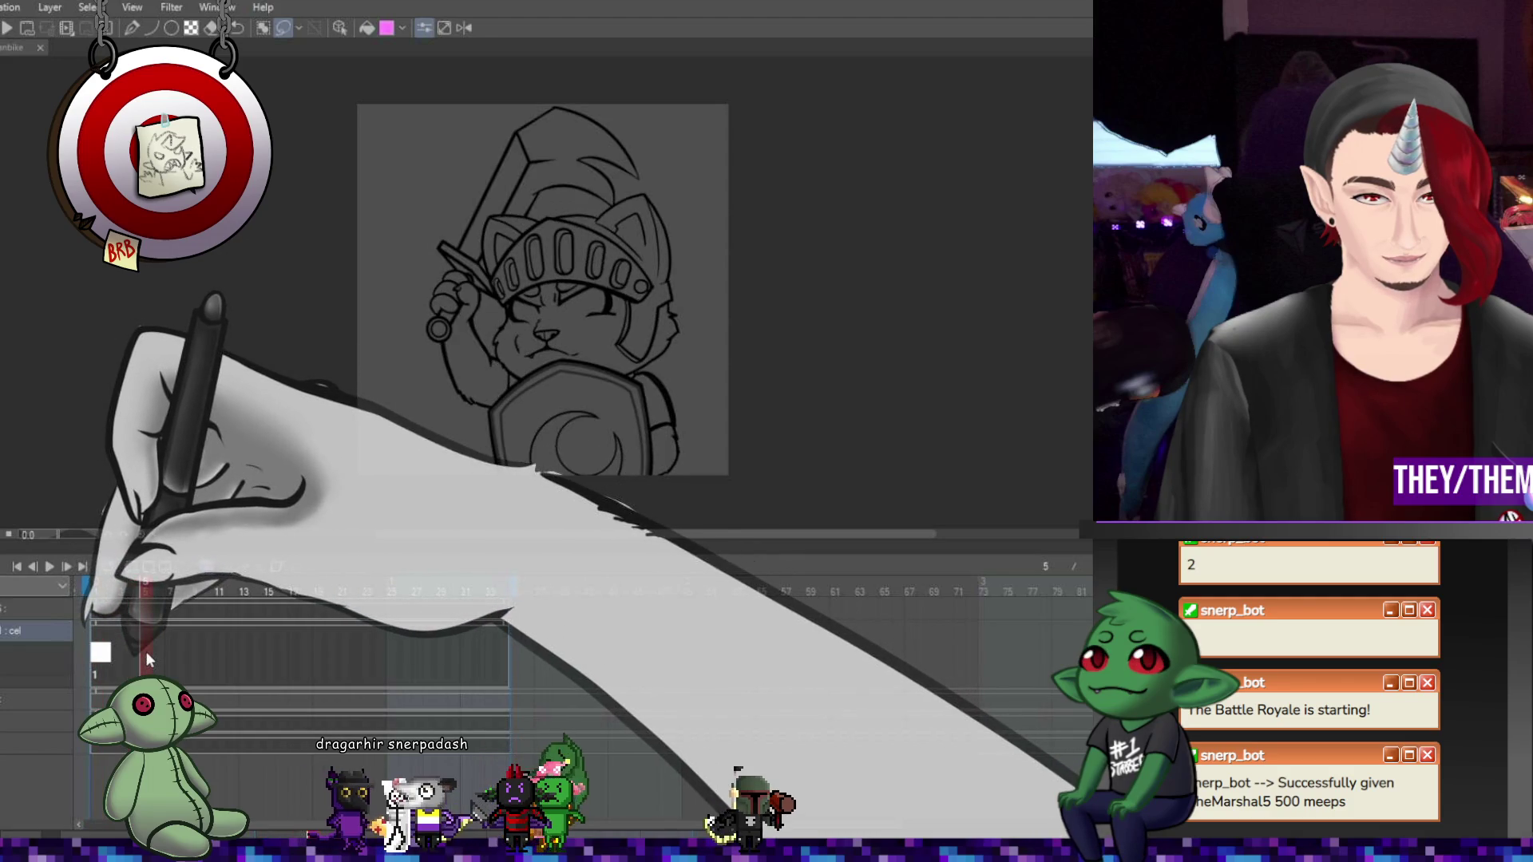
click(189, 655)
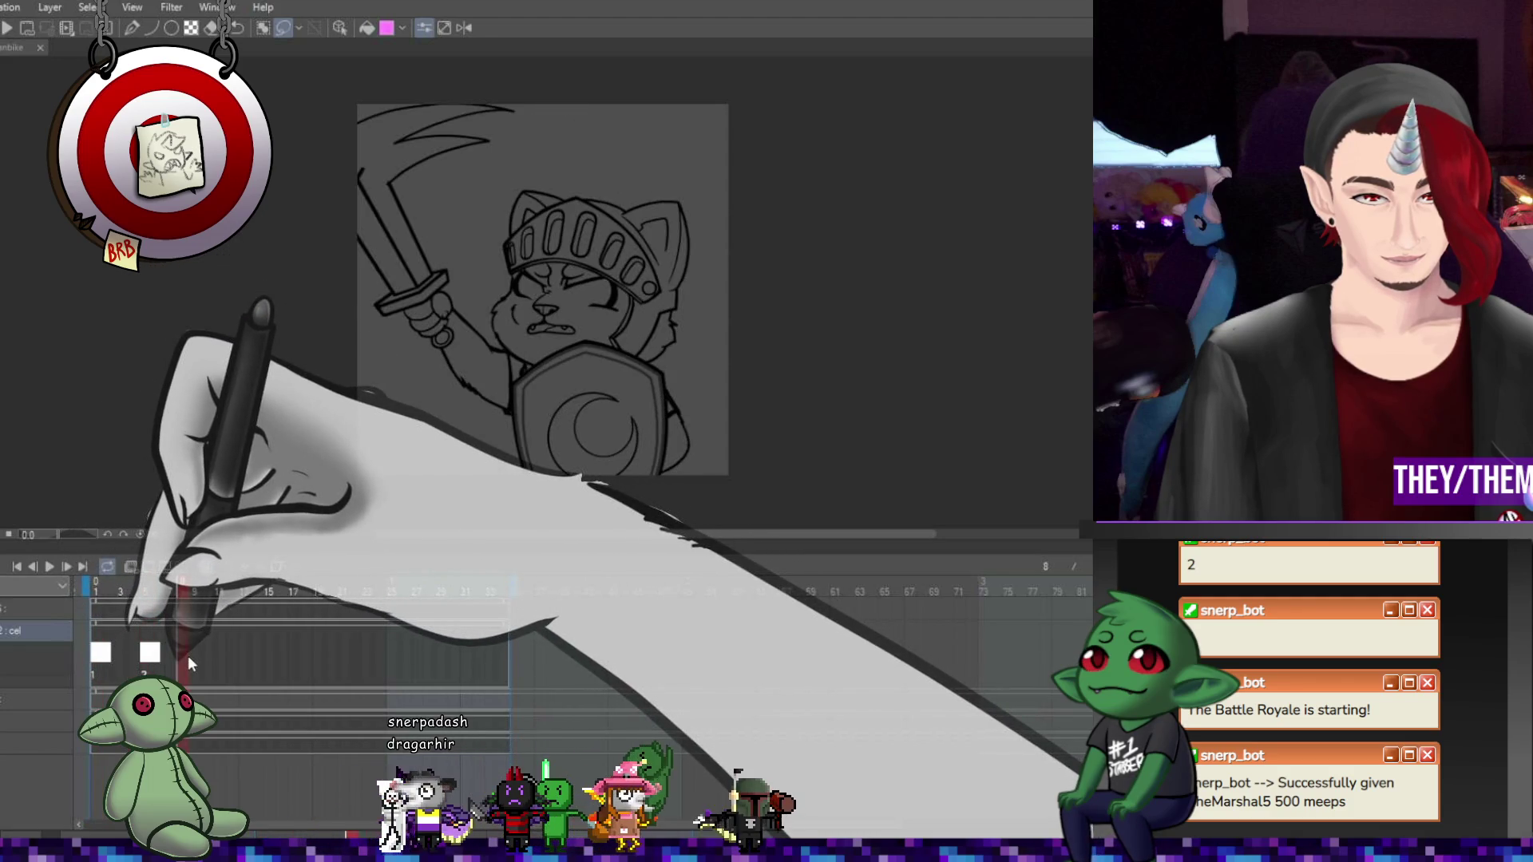
click(226, 655)
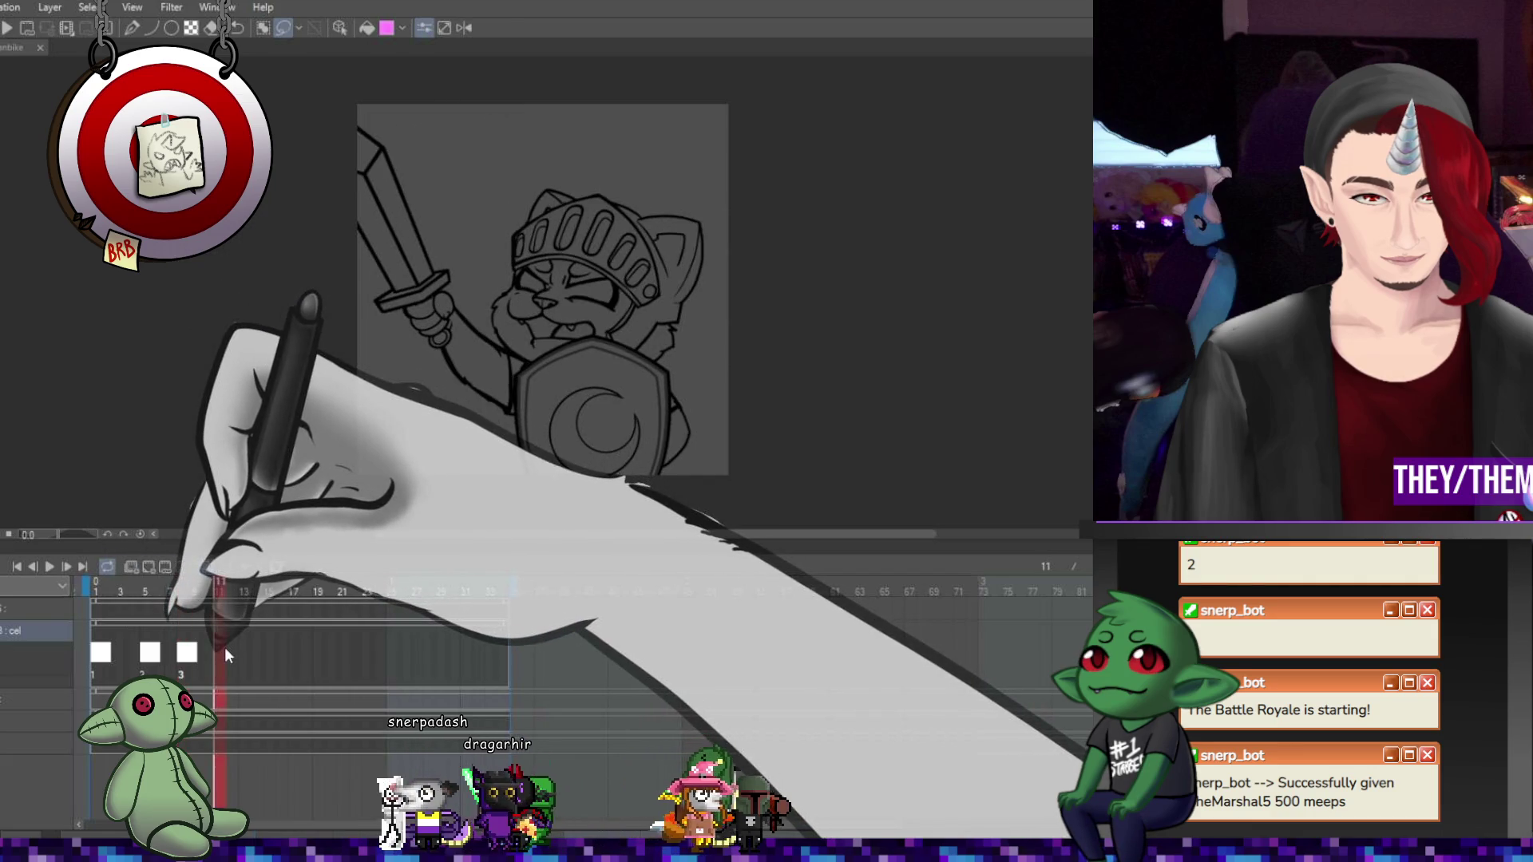
click(150, 570)
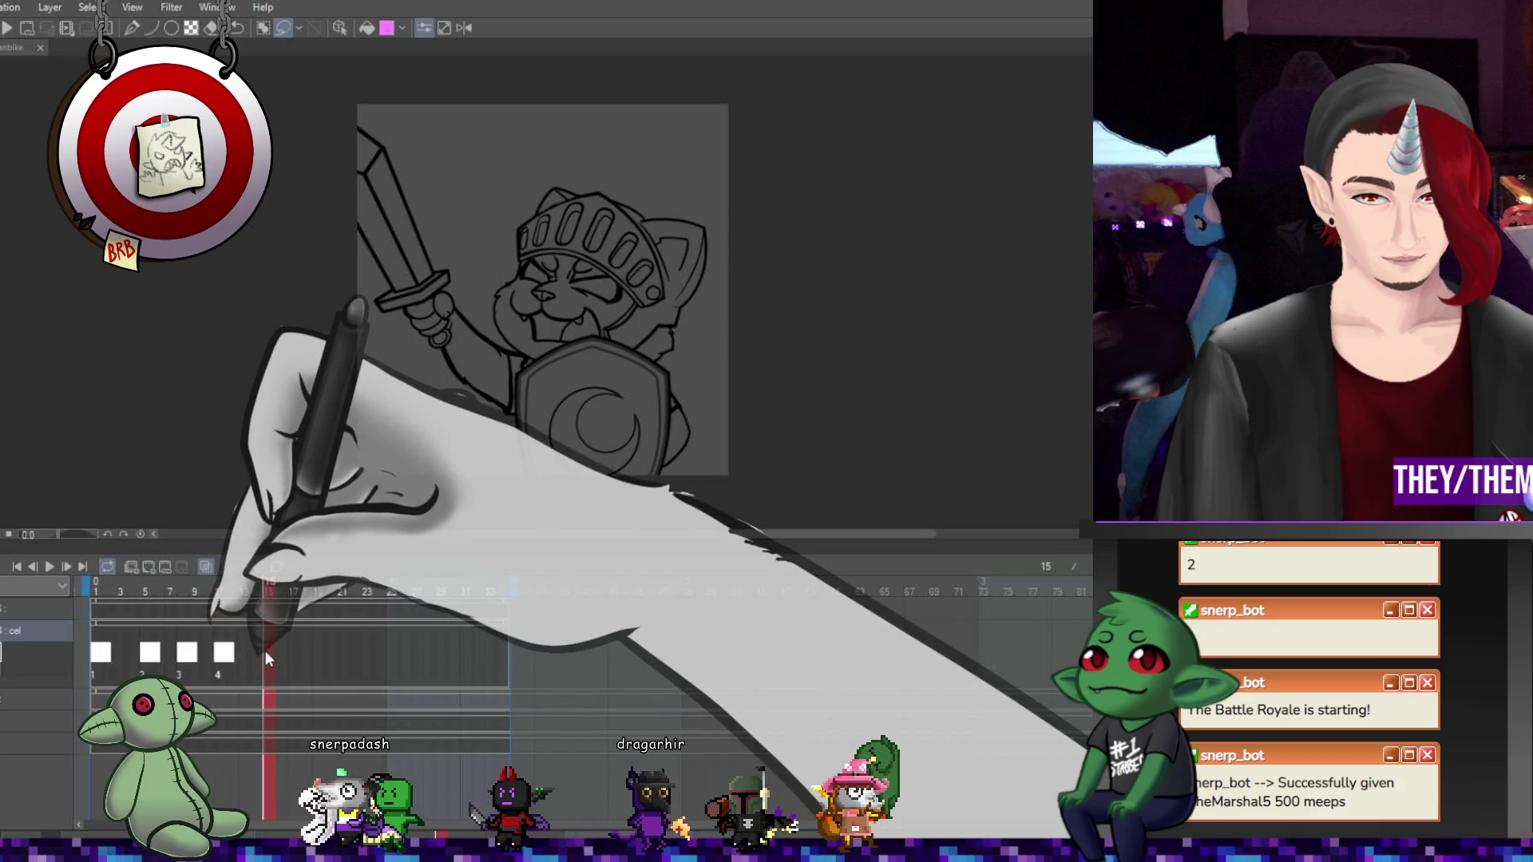
click(265, 650)
click(150, 570)
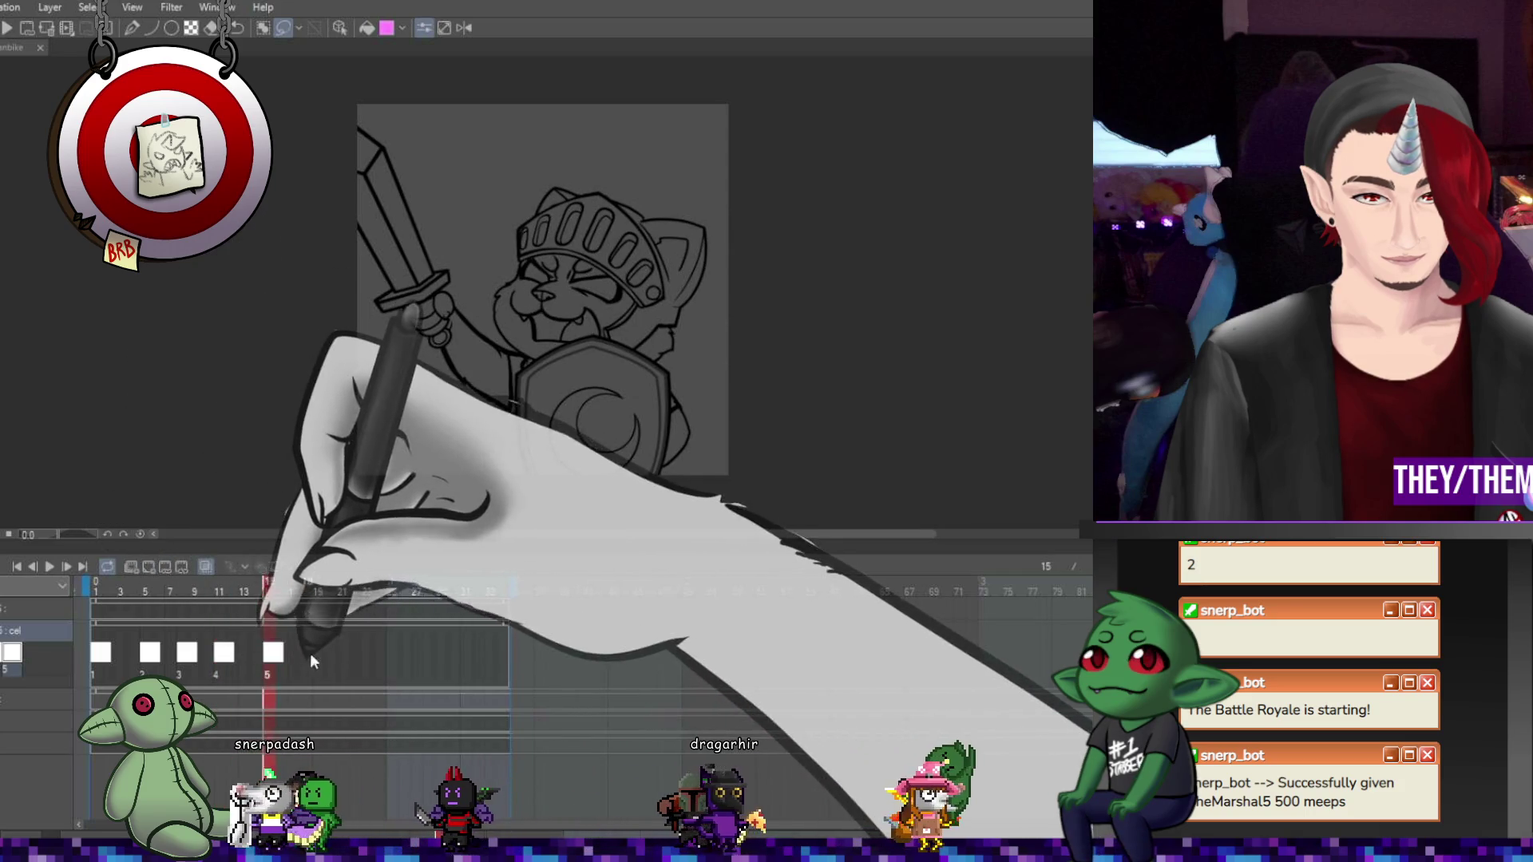
drag(270, 654, 255, 654)
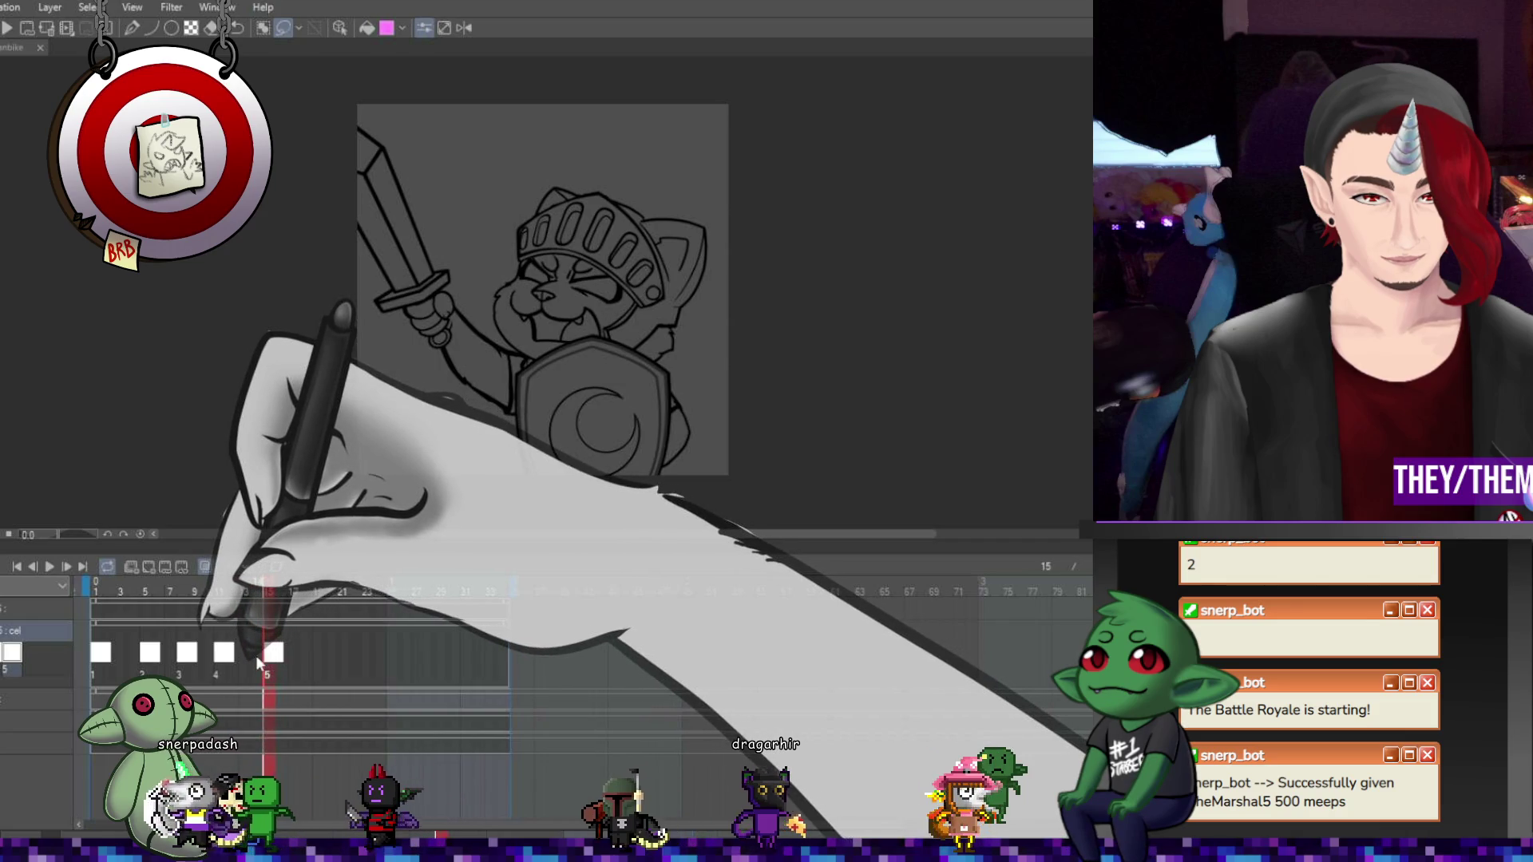
Assign drawing 6 to frame 17 and drawing 7 to frame 21
click(296, 658)
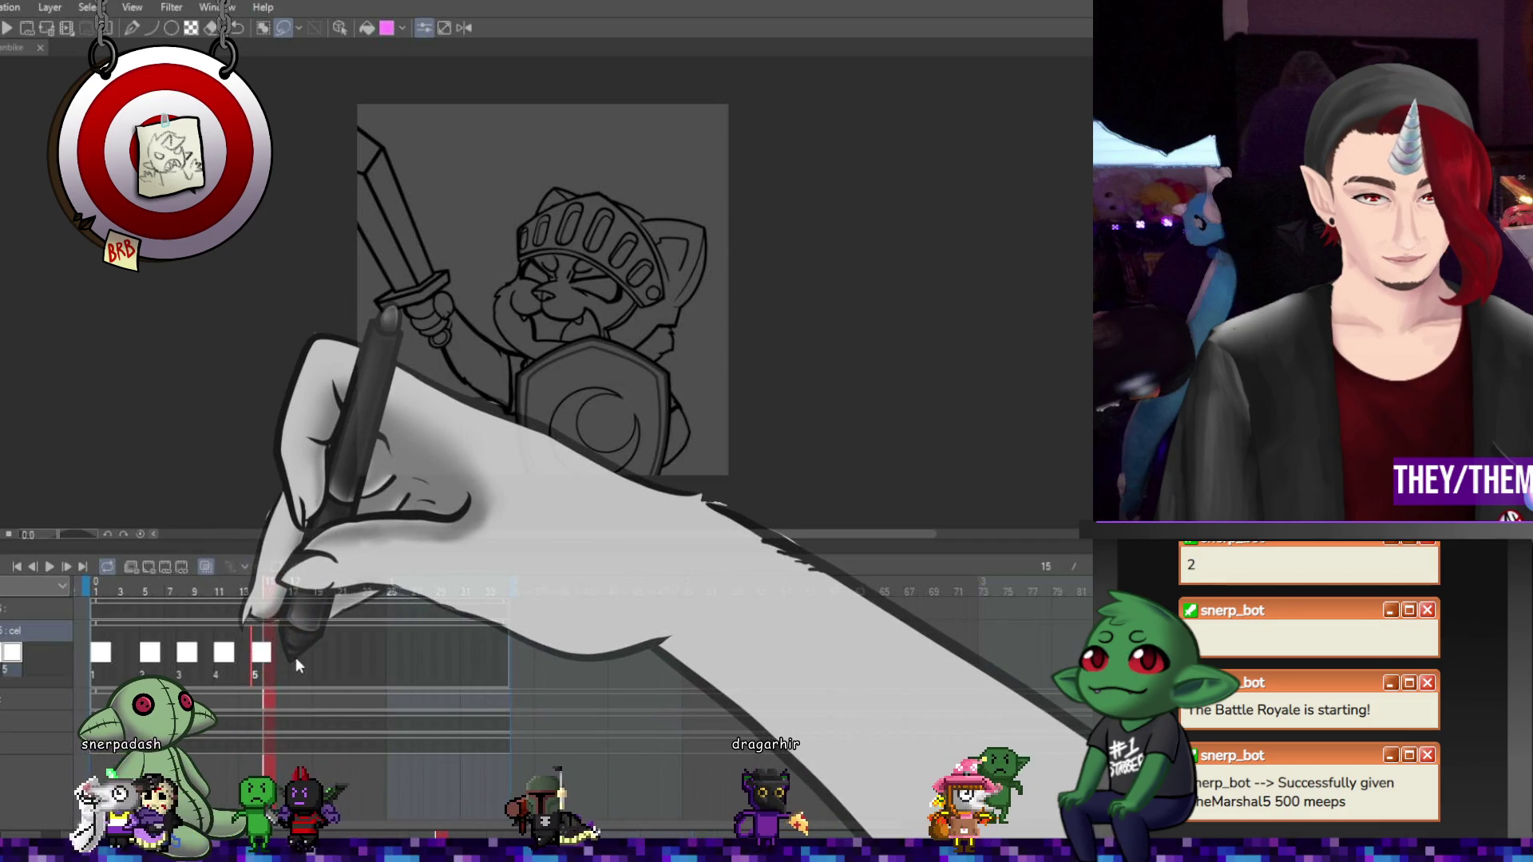
click(146, 564)
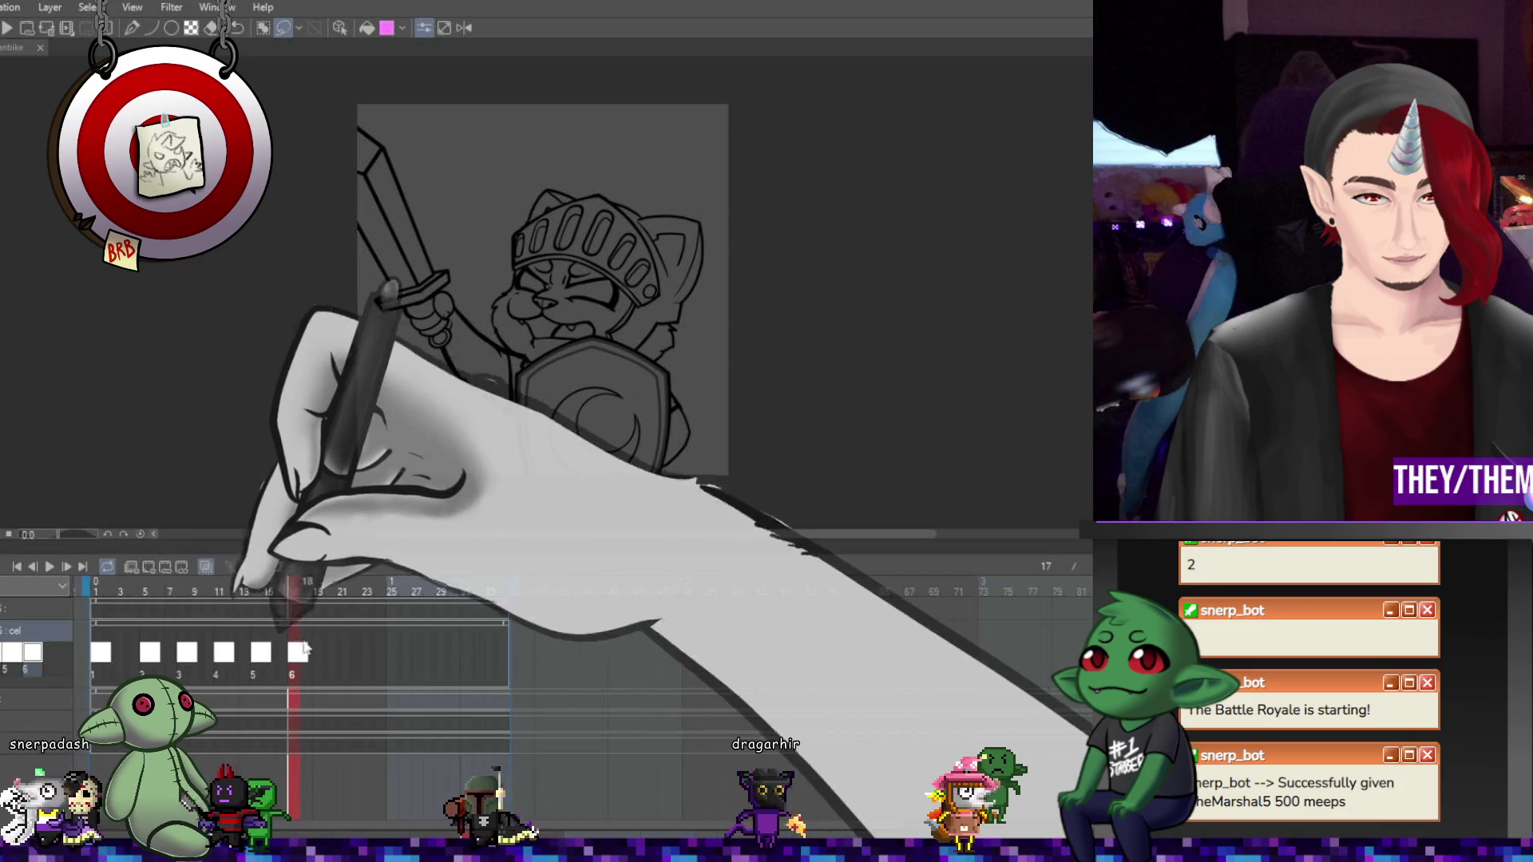
click(337, 662)
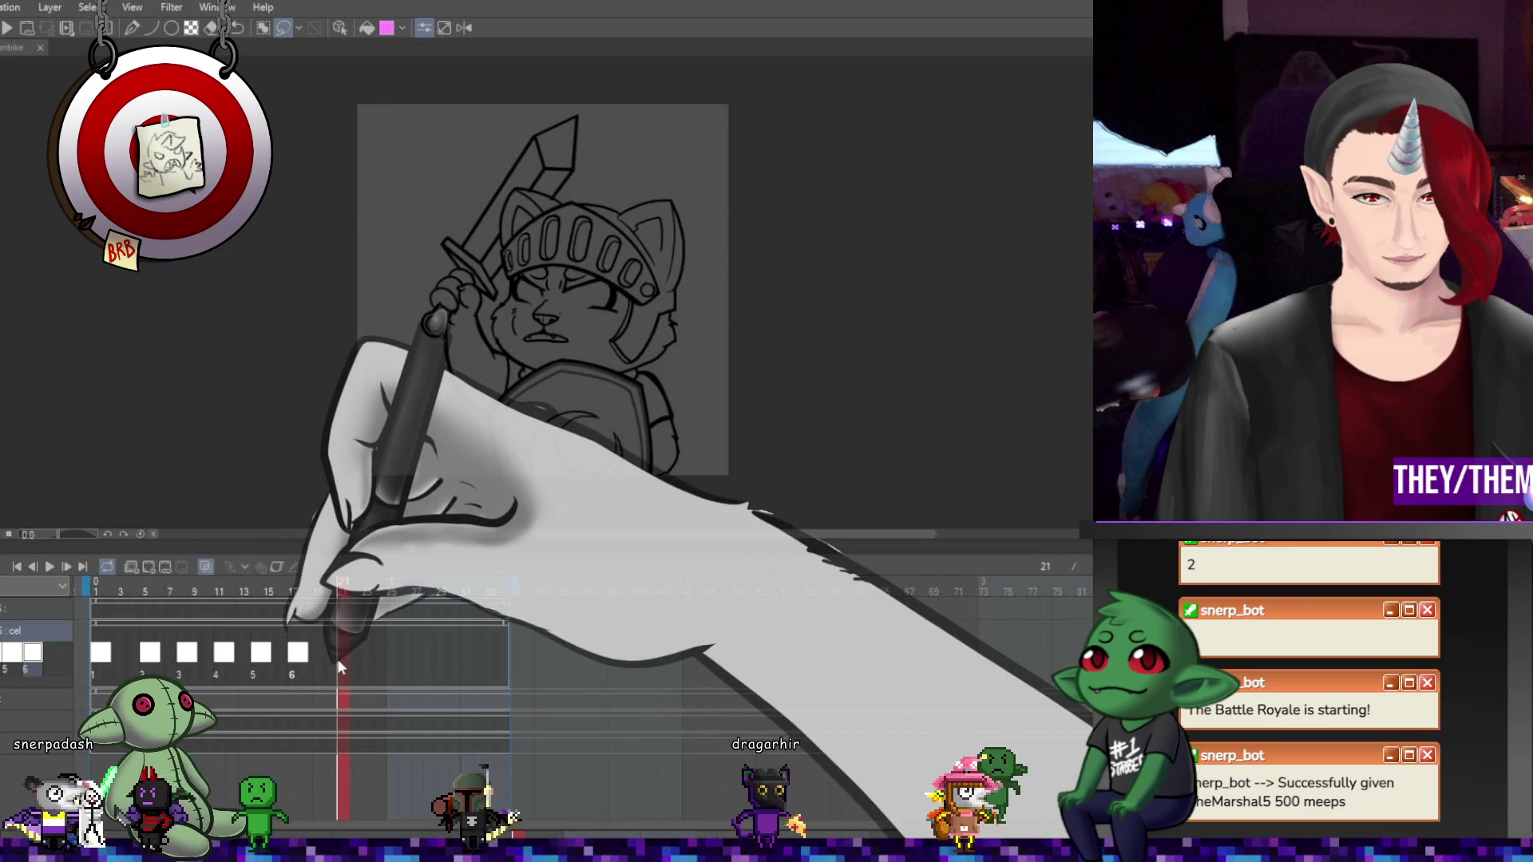
click(339, 662)
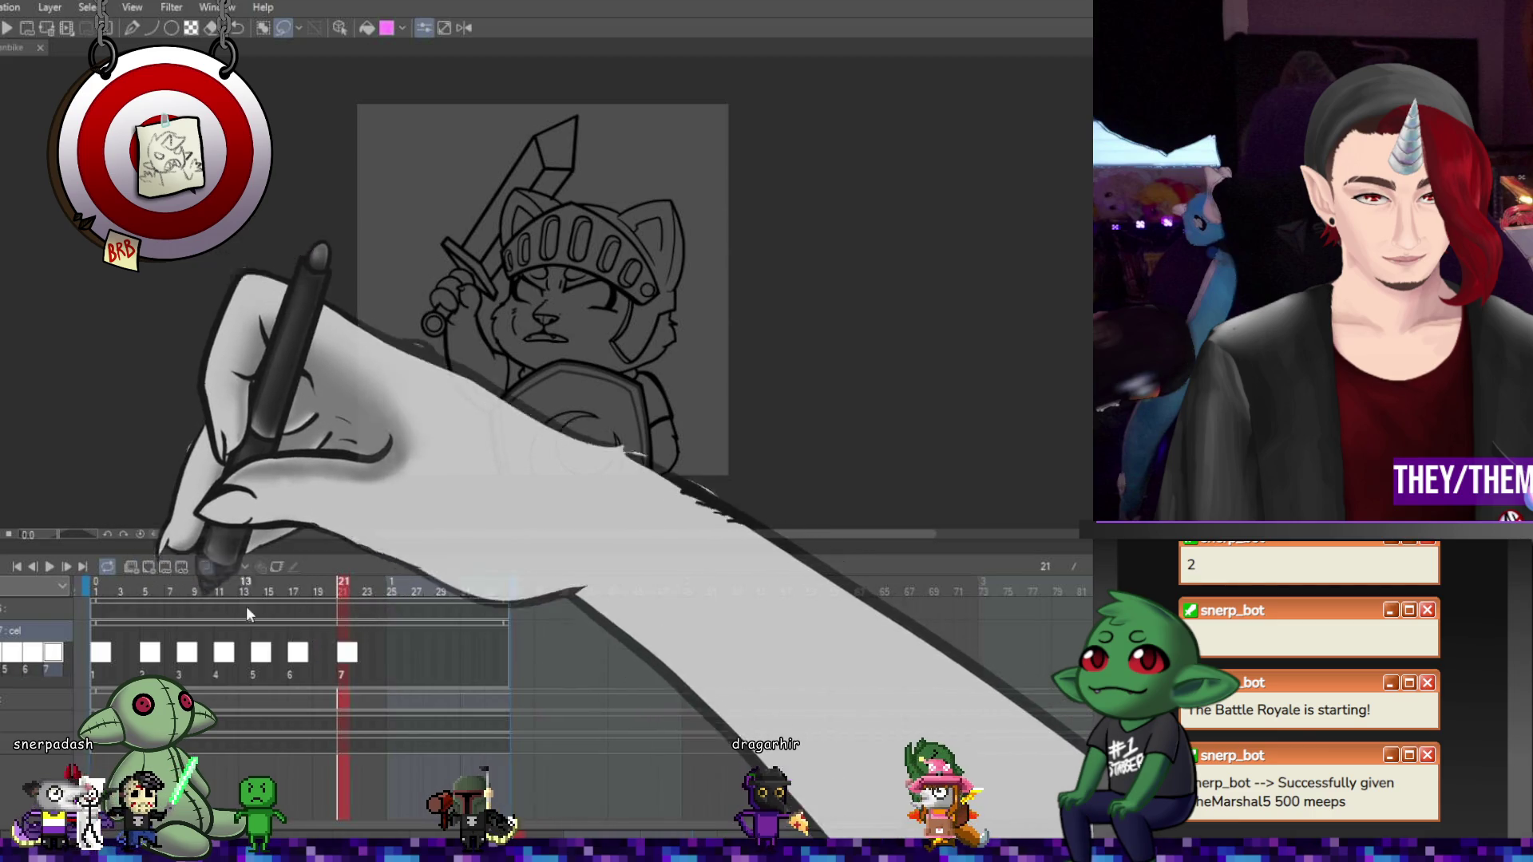
click(380, 662)
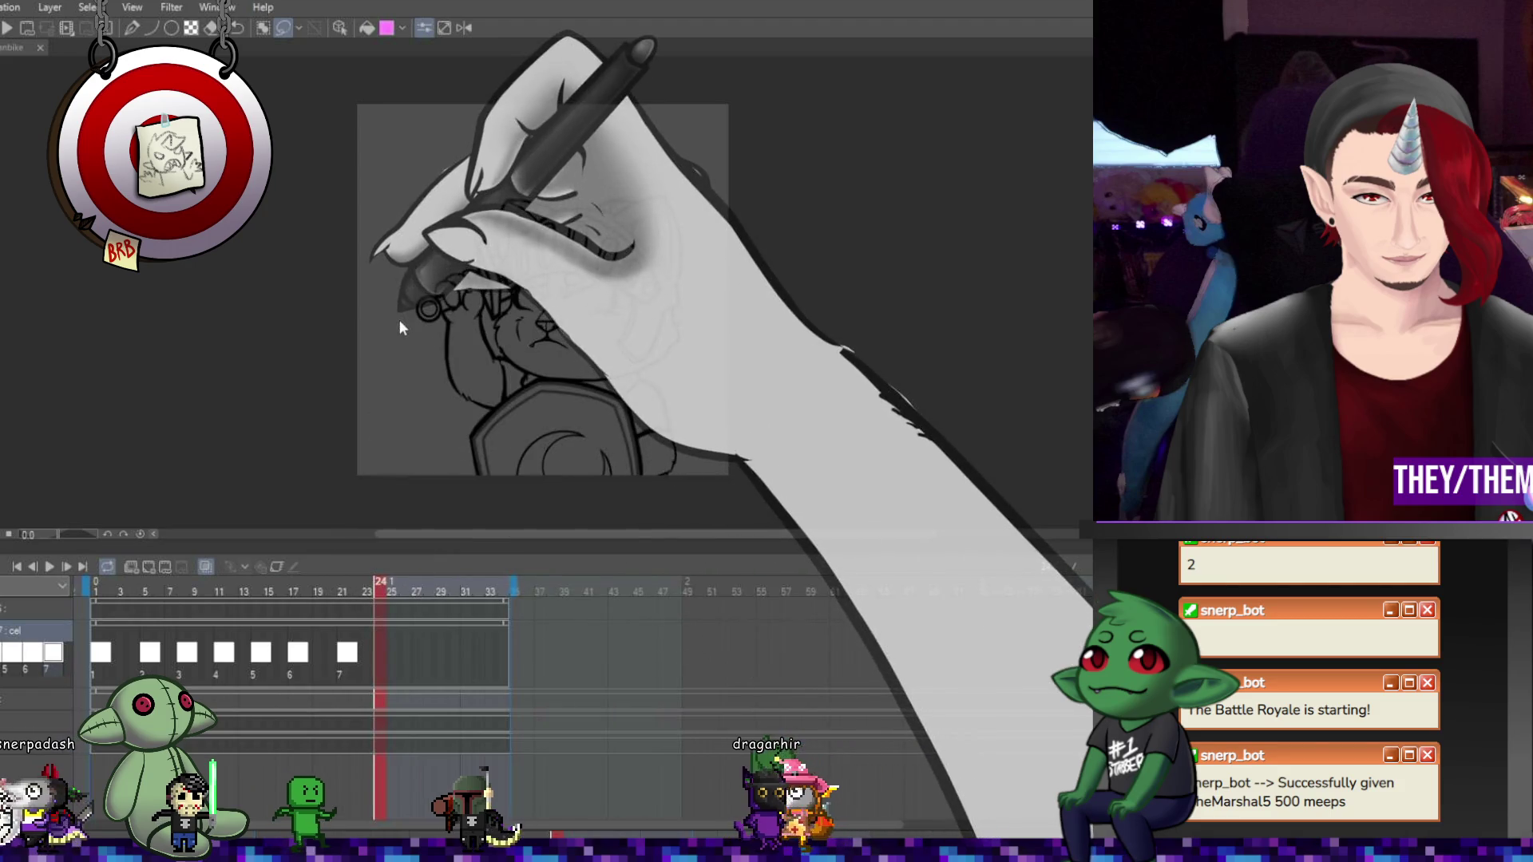
Repeat drawing 1 at frame 24, enable loop playback, and clear a trial lasso selection
click(131, 568)
click(106, 566)
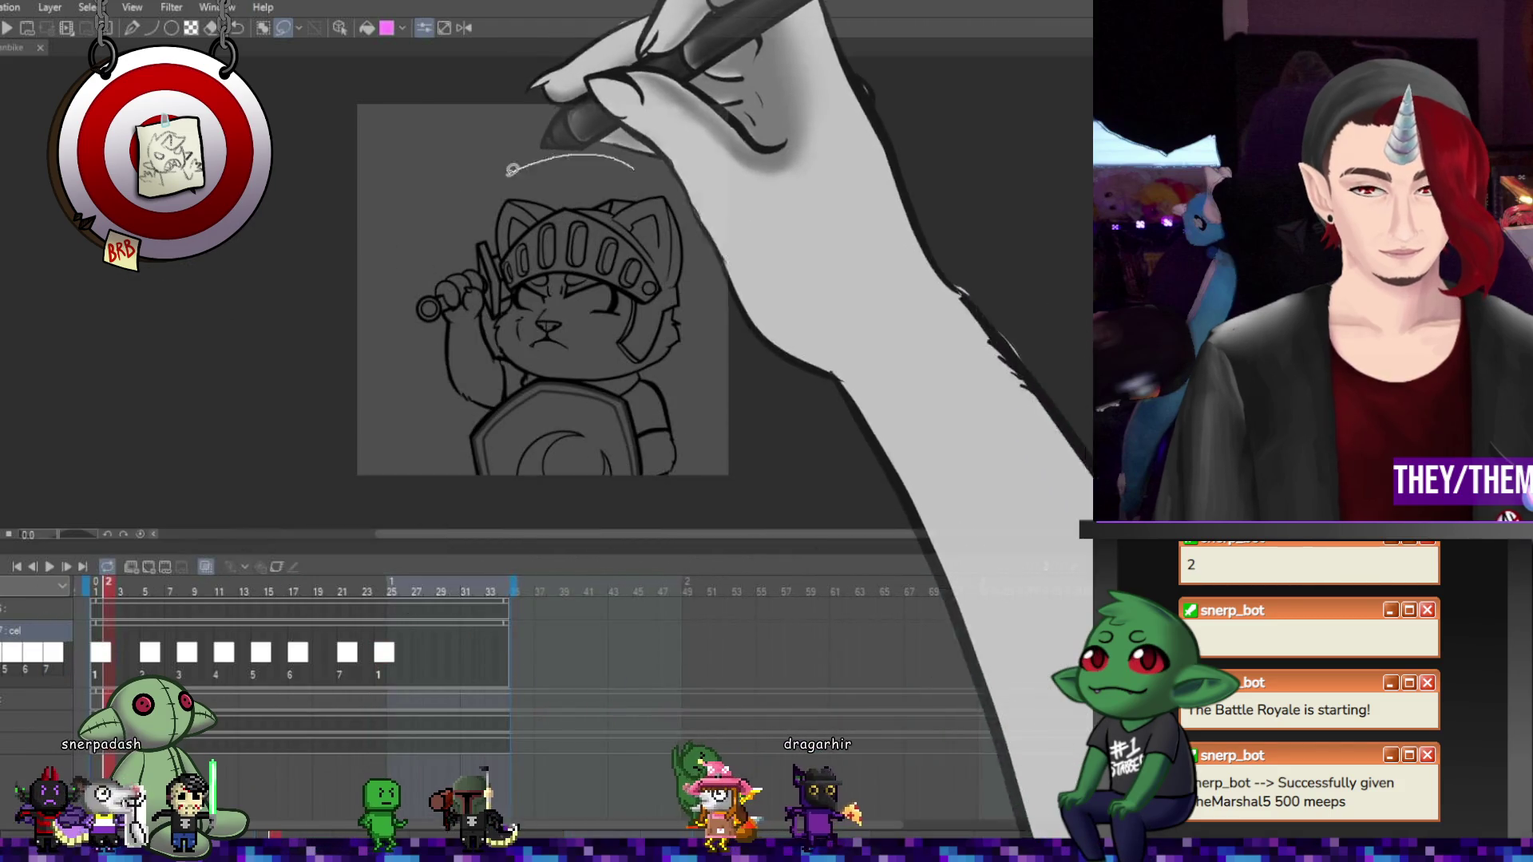
mouse_move(590, 538)
mouse_down()
mouse_move(763, 144)
mouse_move(727, 88)
mouse_move(718, 100)
mouse_up()
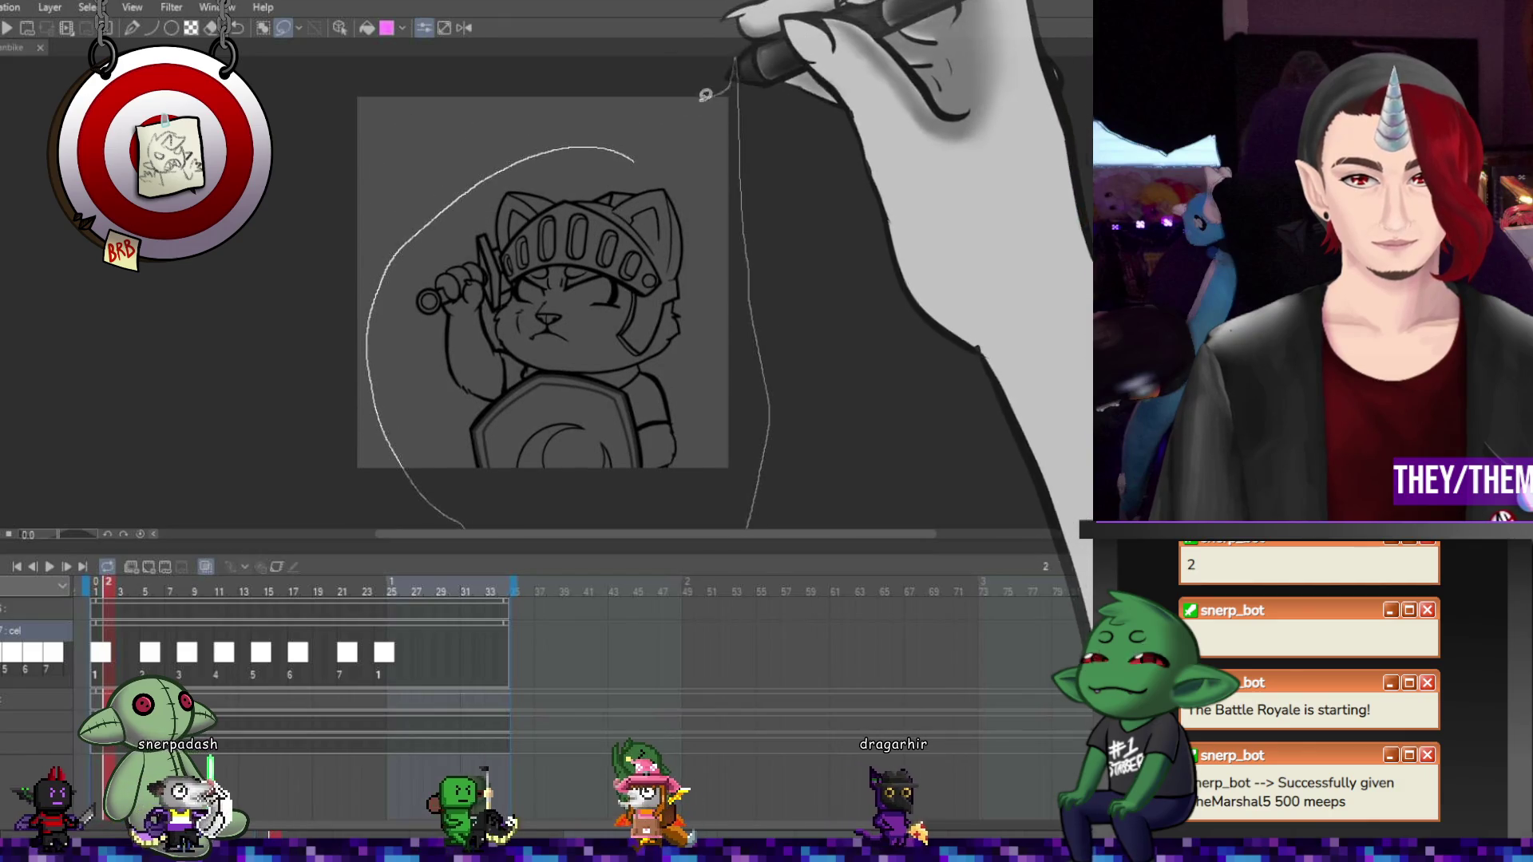
key(ctrl+d)
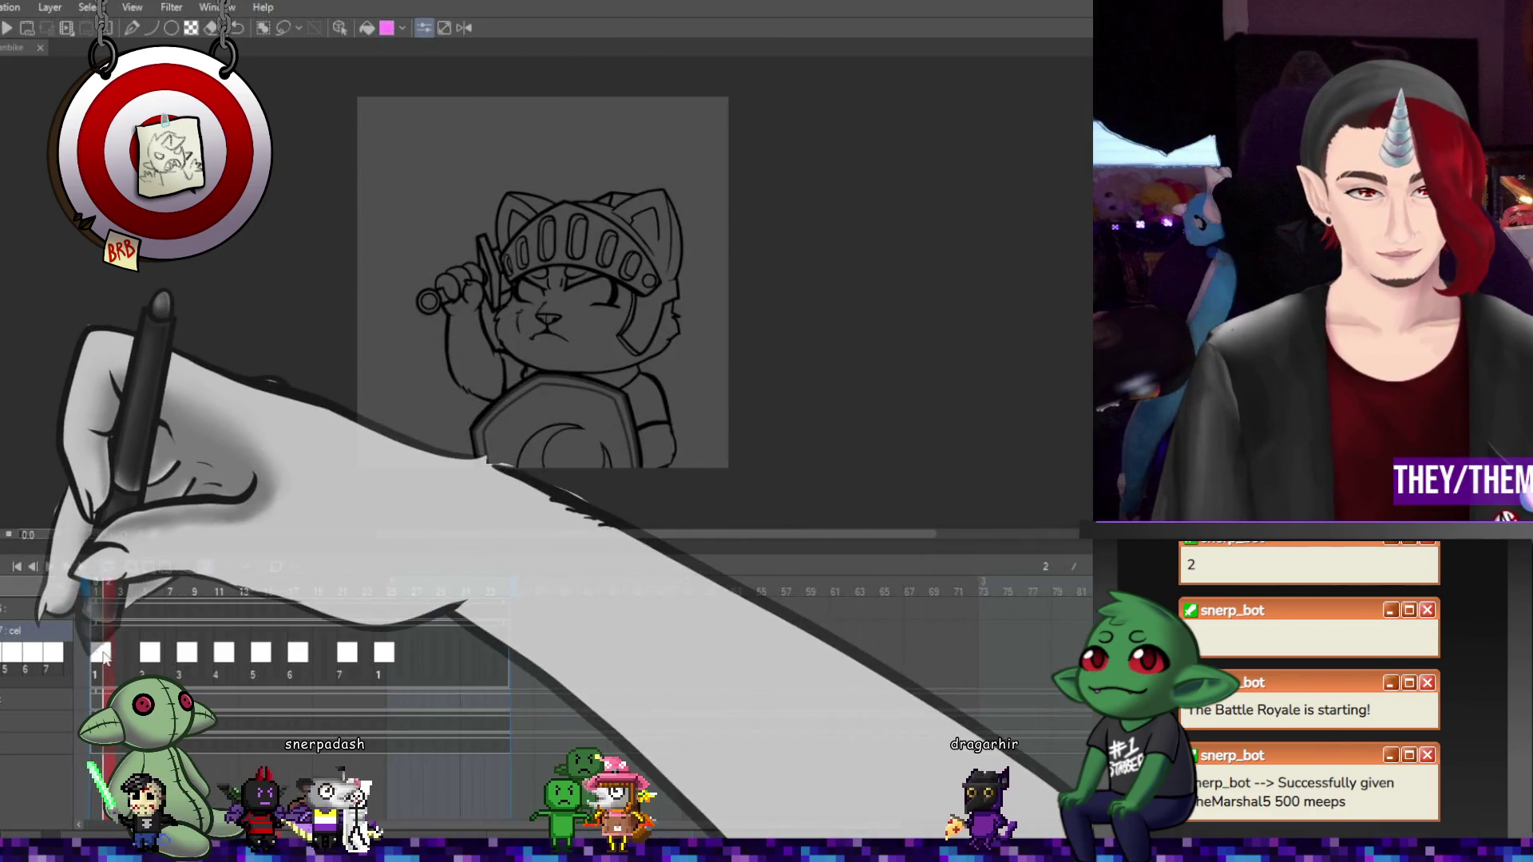
key(Left)
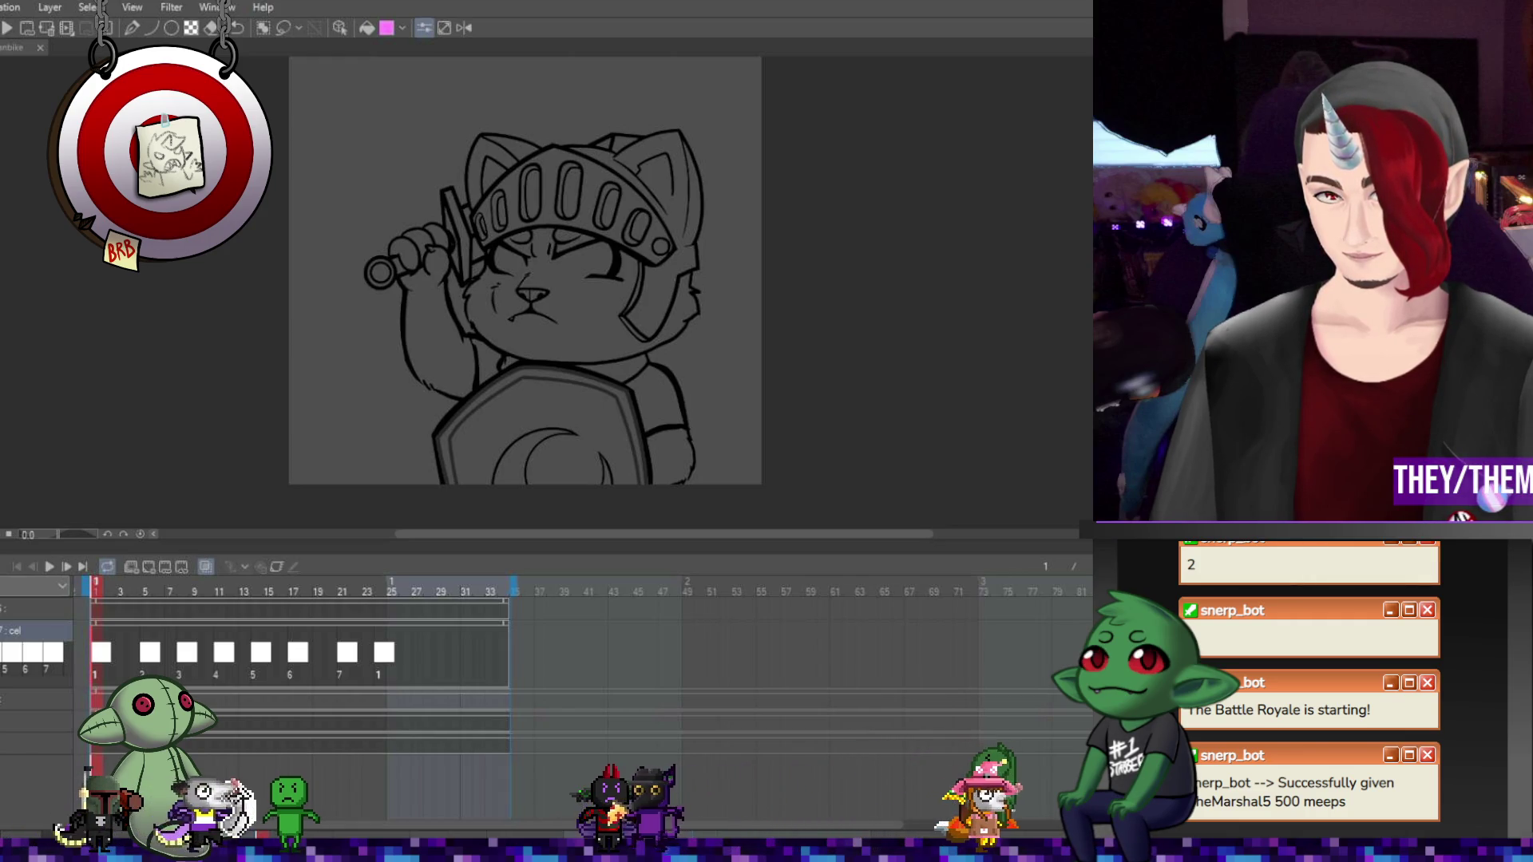
Zoom in on the cat and scroll the timeline to reveal the 5, 4 and 7 cel tracks
scroll(613, 343, up, 2)
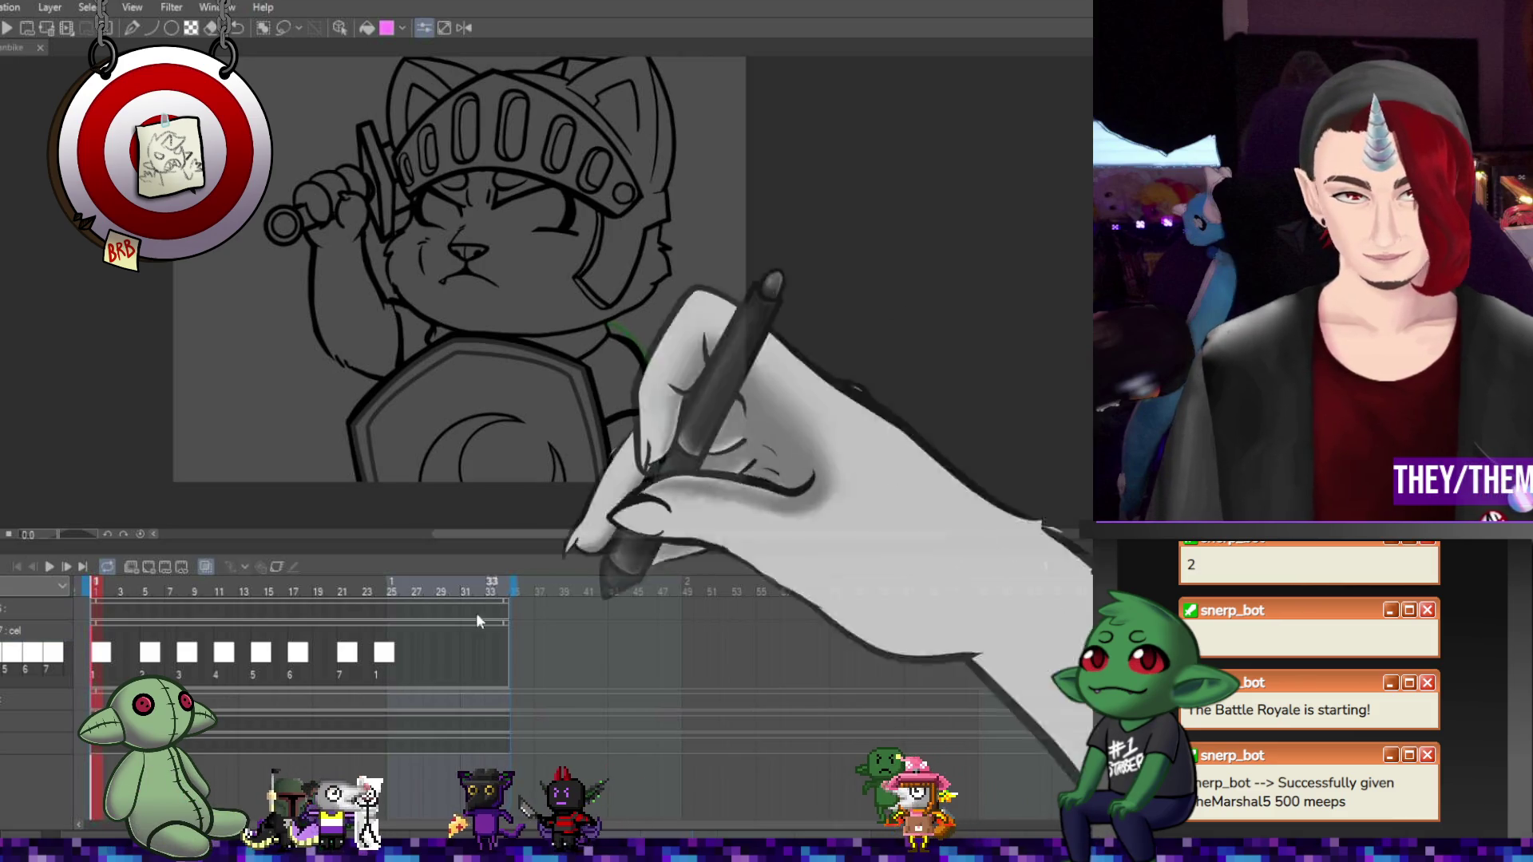
scroll(256, 702, down, 3)
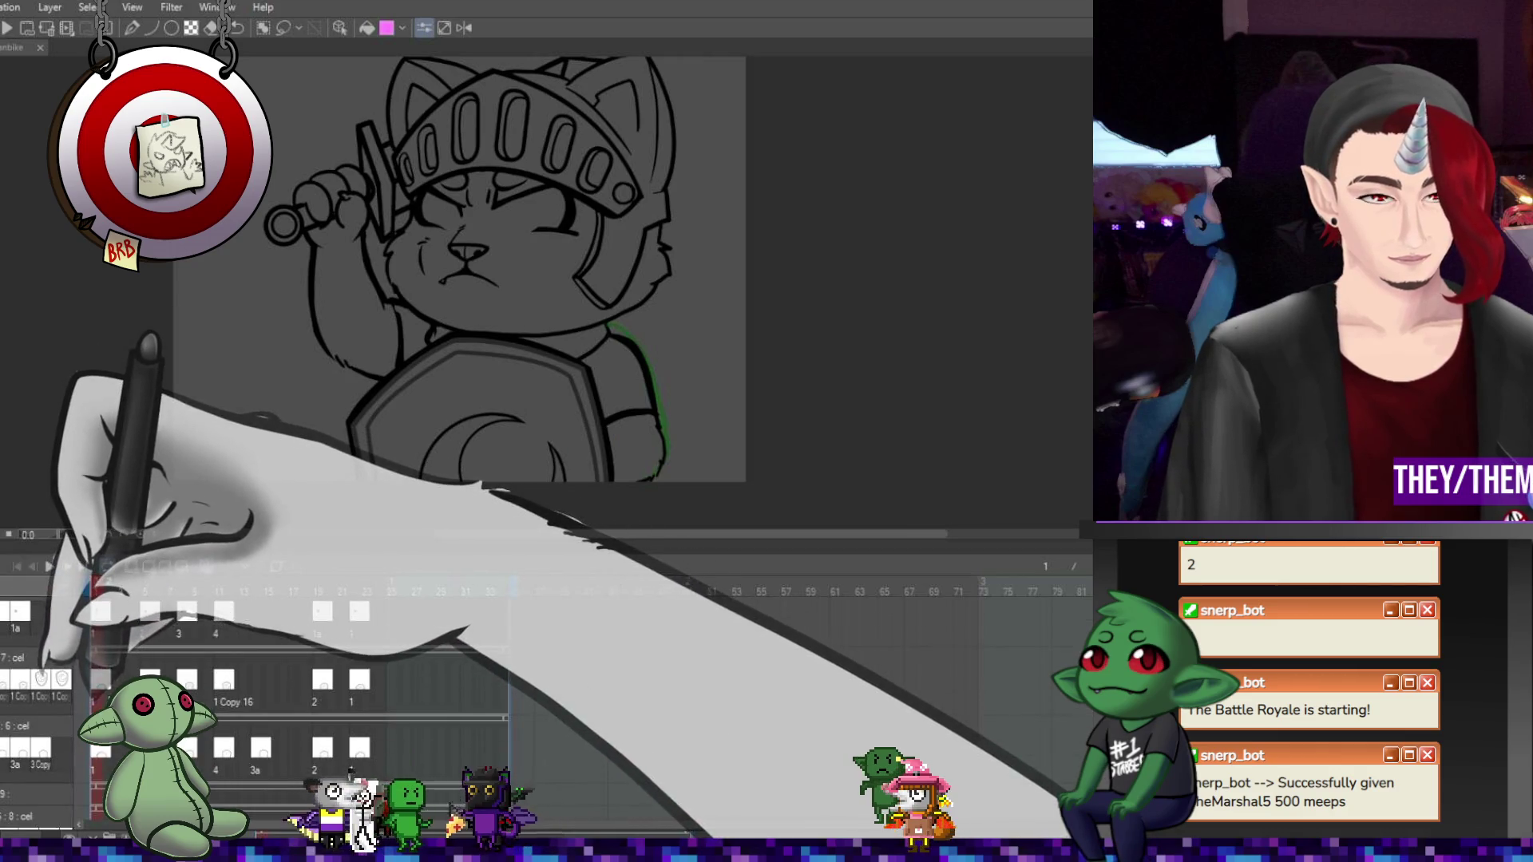
scroll(255, 703, down, 2)
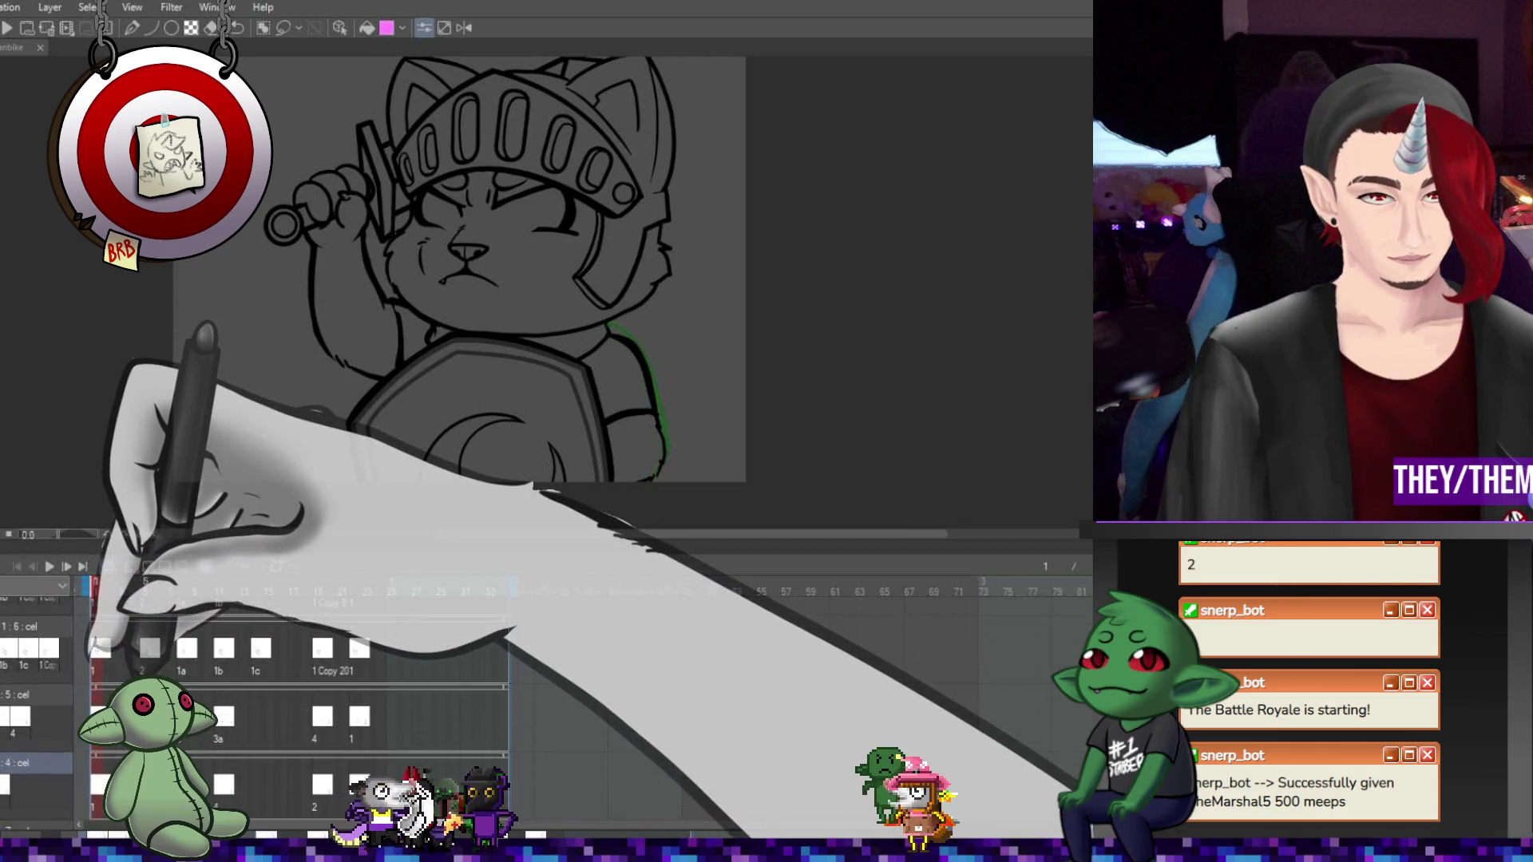
scroll(255, 703, down, 1)
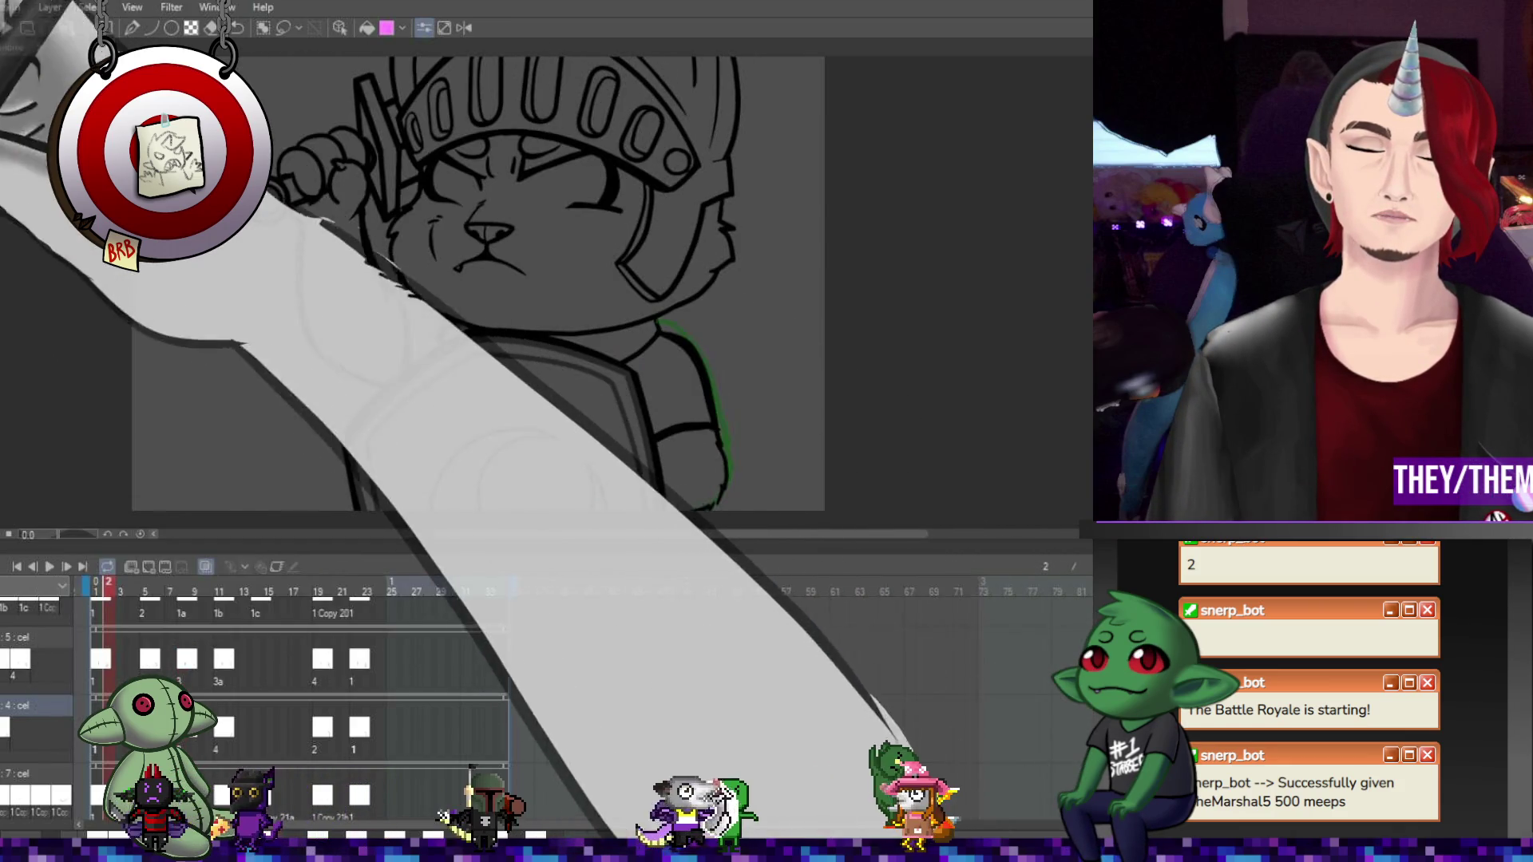
key(p)
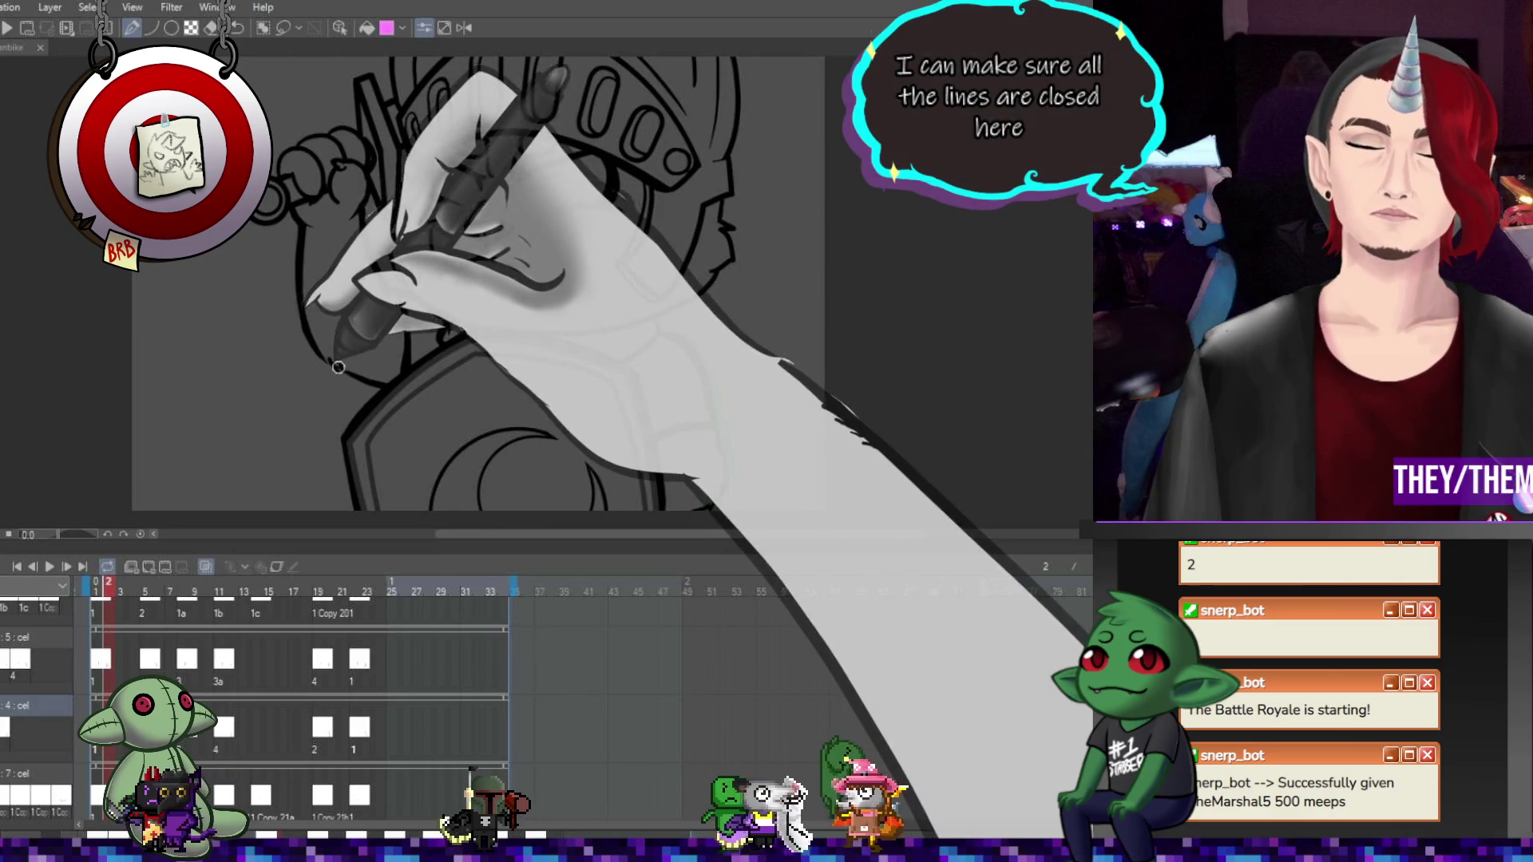
Add a green correction line beside the shield and review the cels at frames 5 through 23
drag(659, 321, 728, 497)
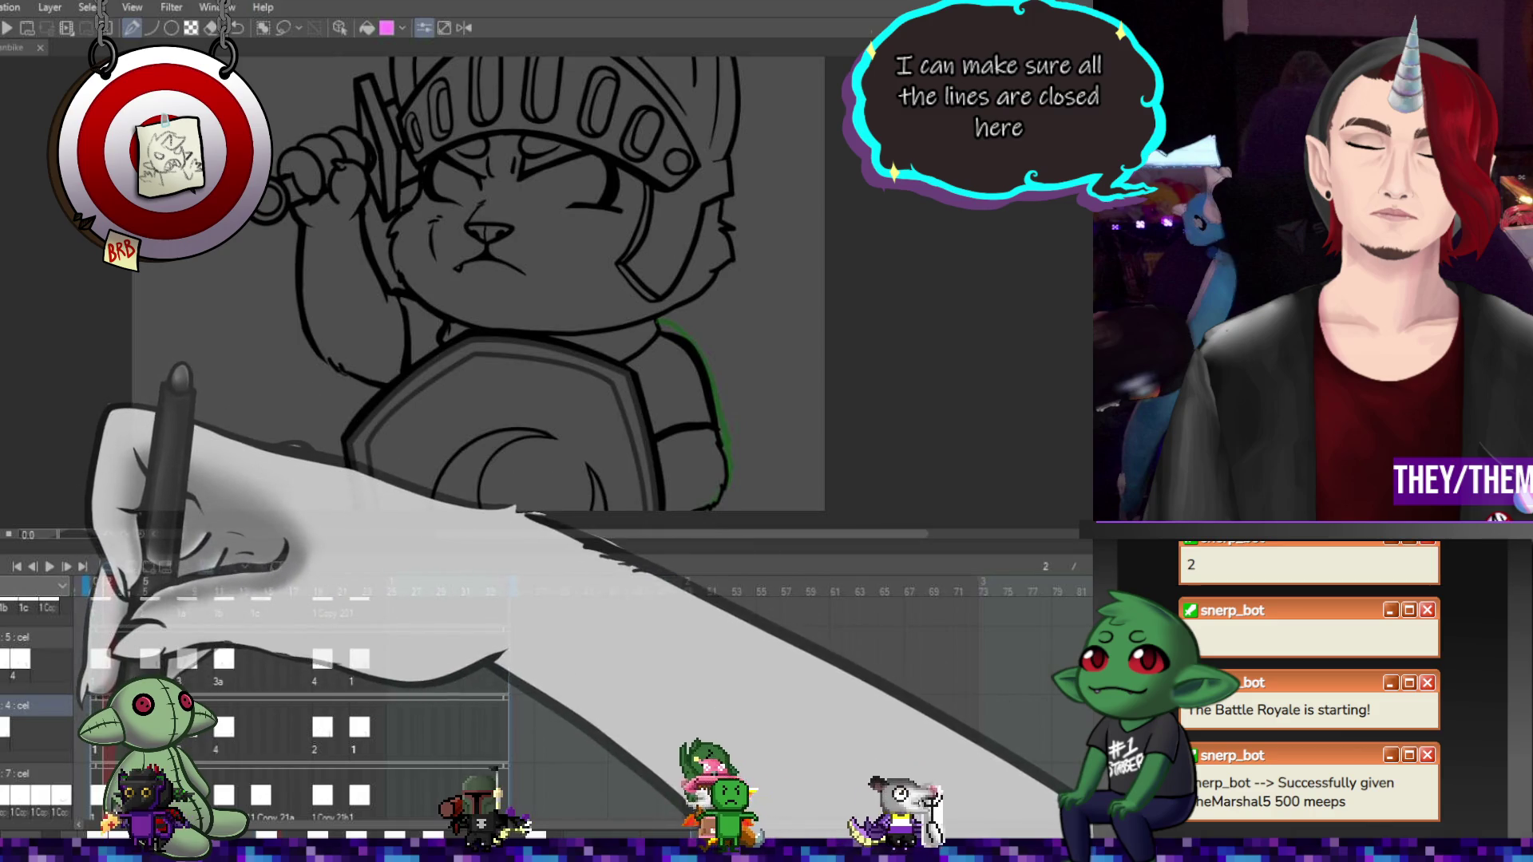
key(Right)
click(146, 794)
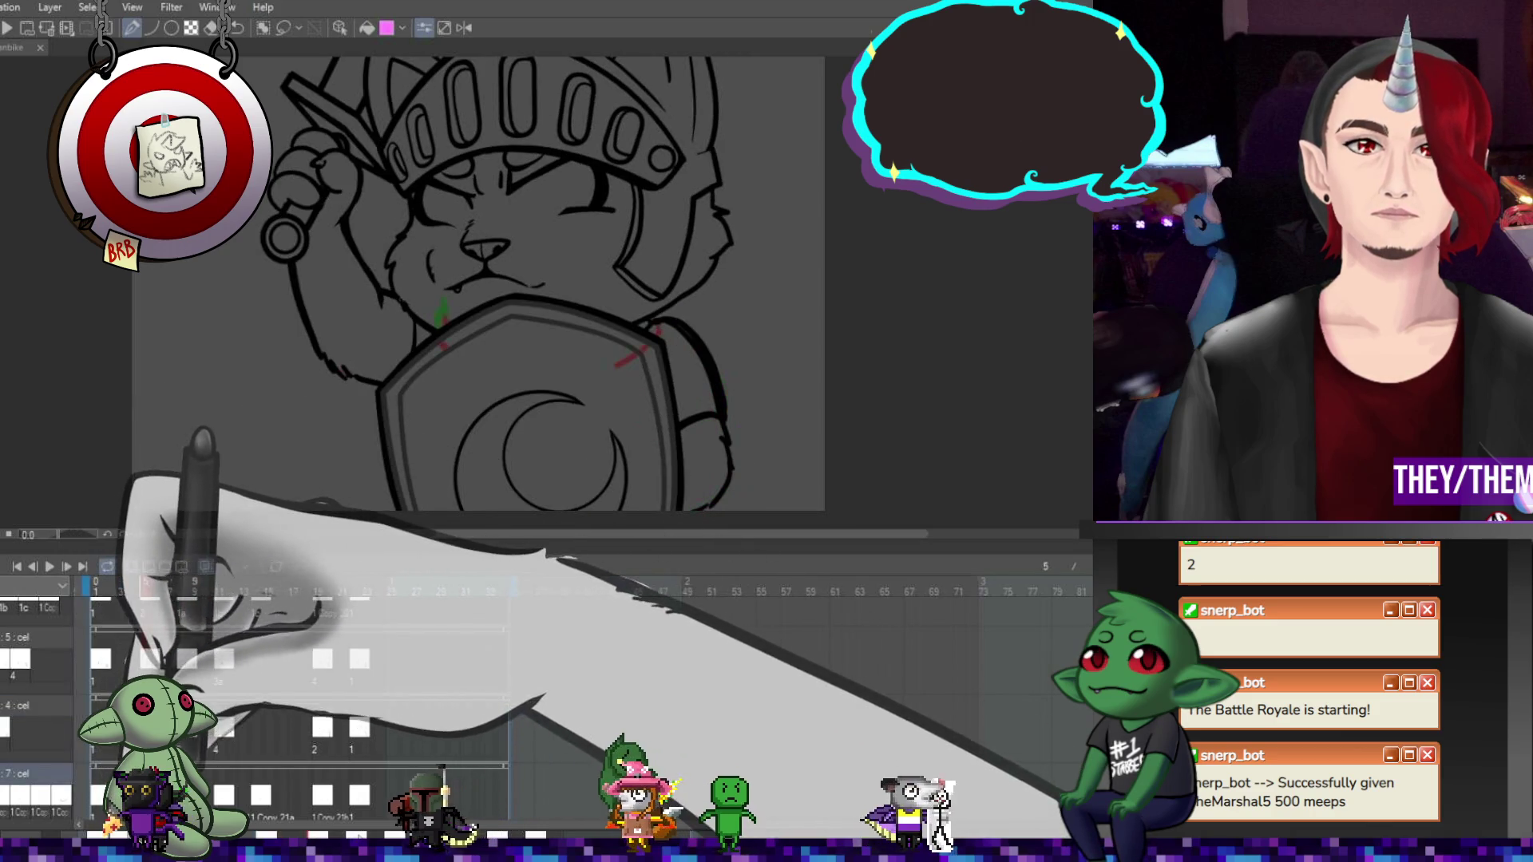
key(Right)
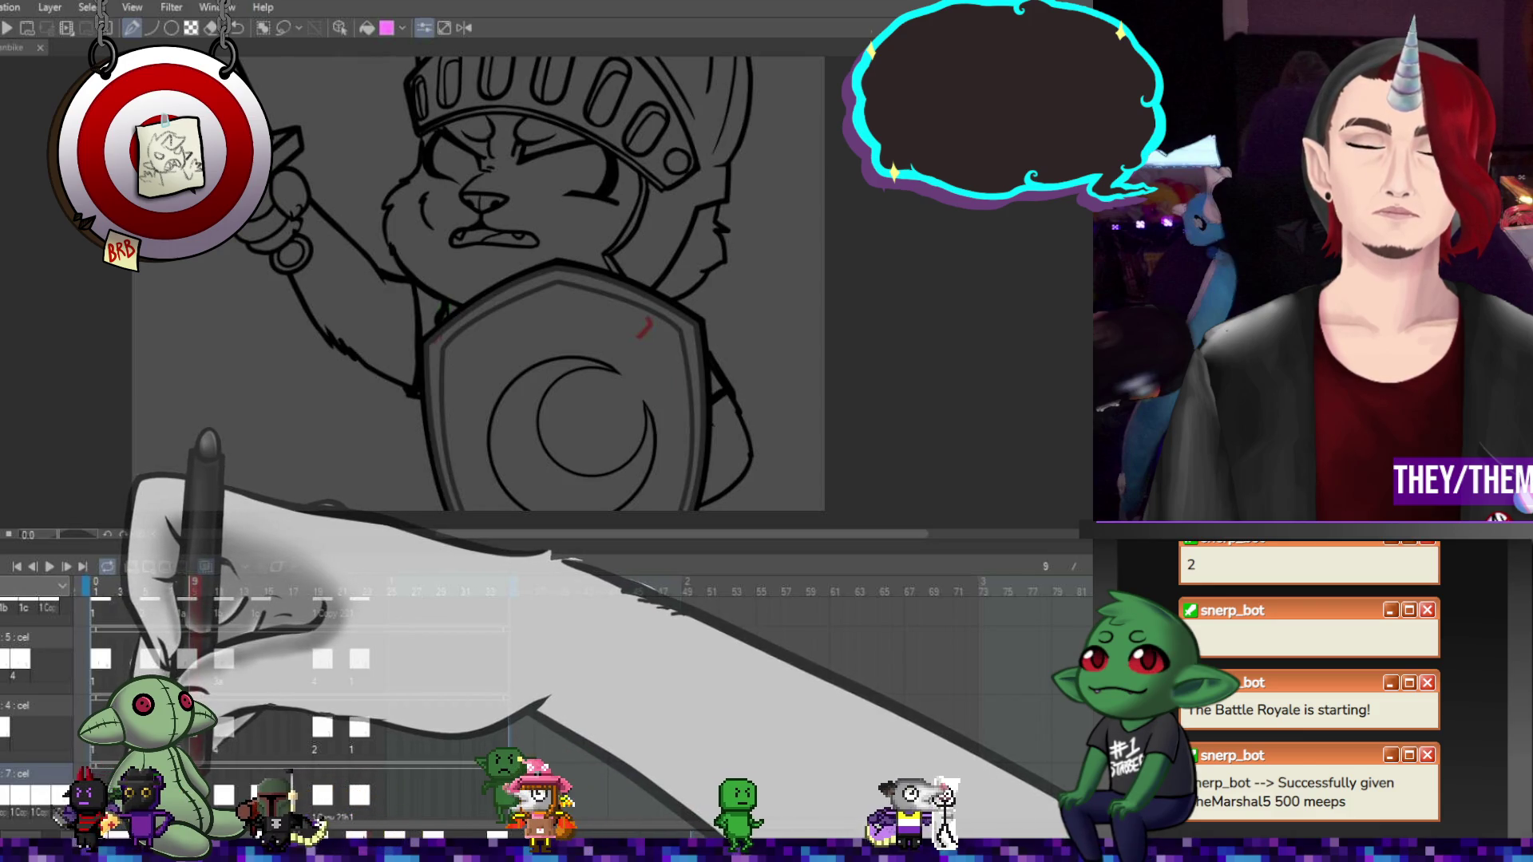
key(Right)
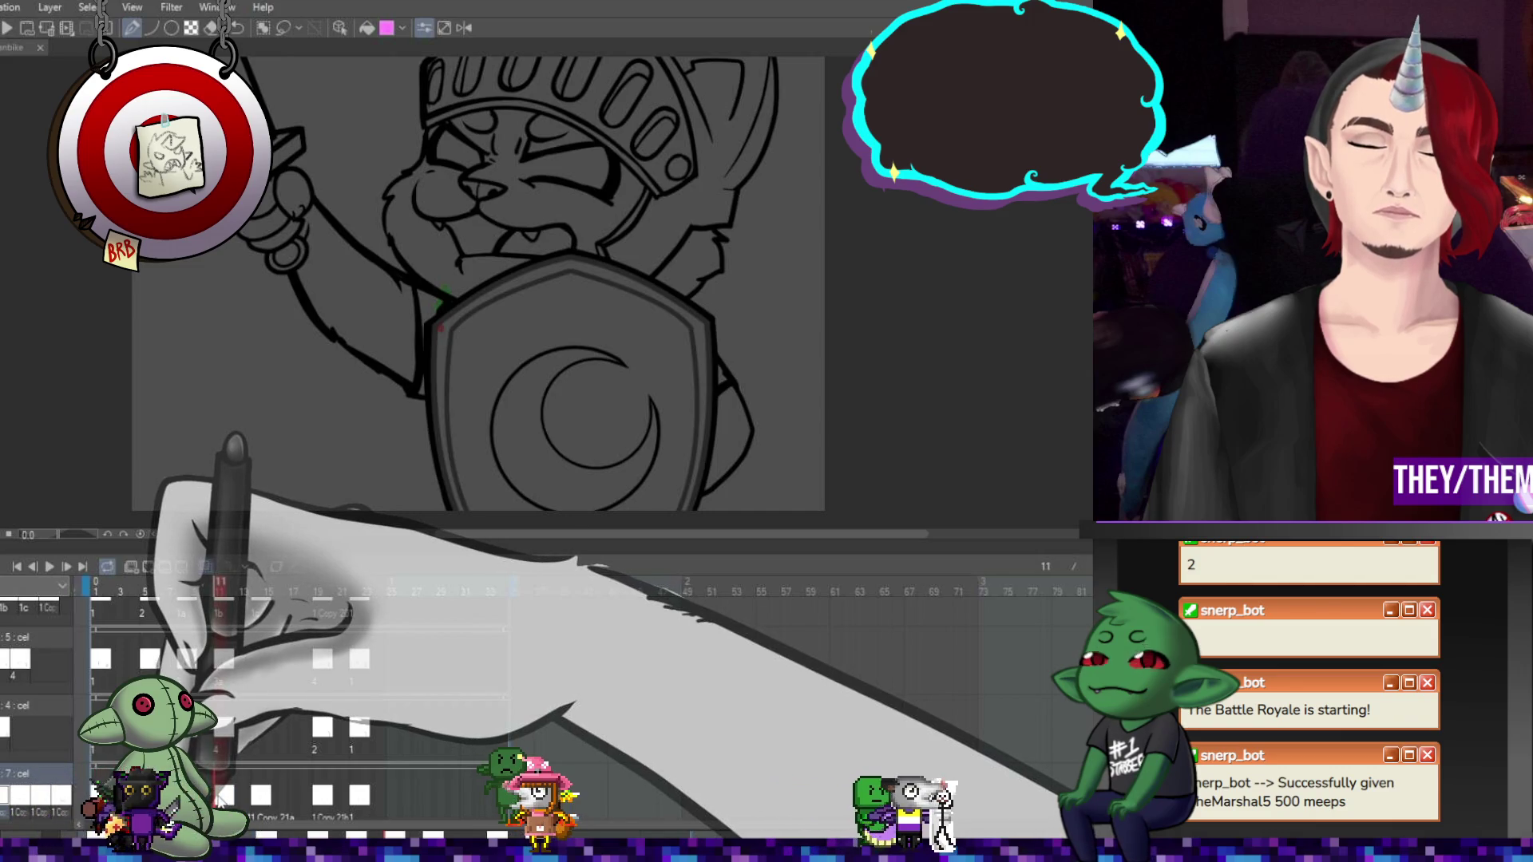
click(263, 798)
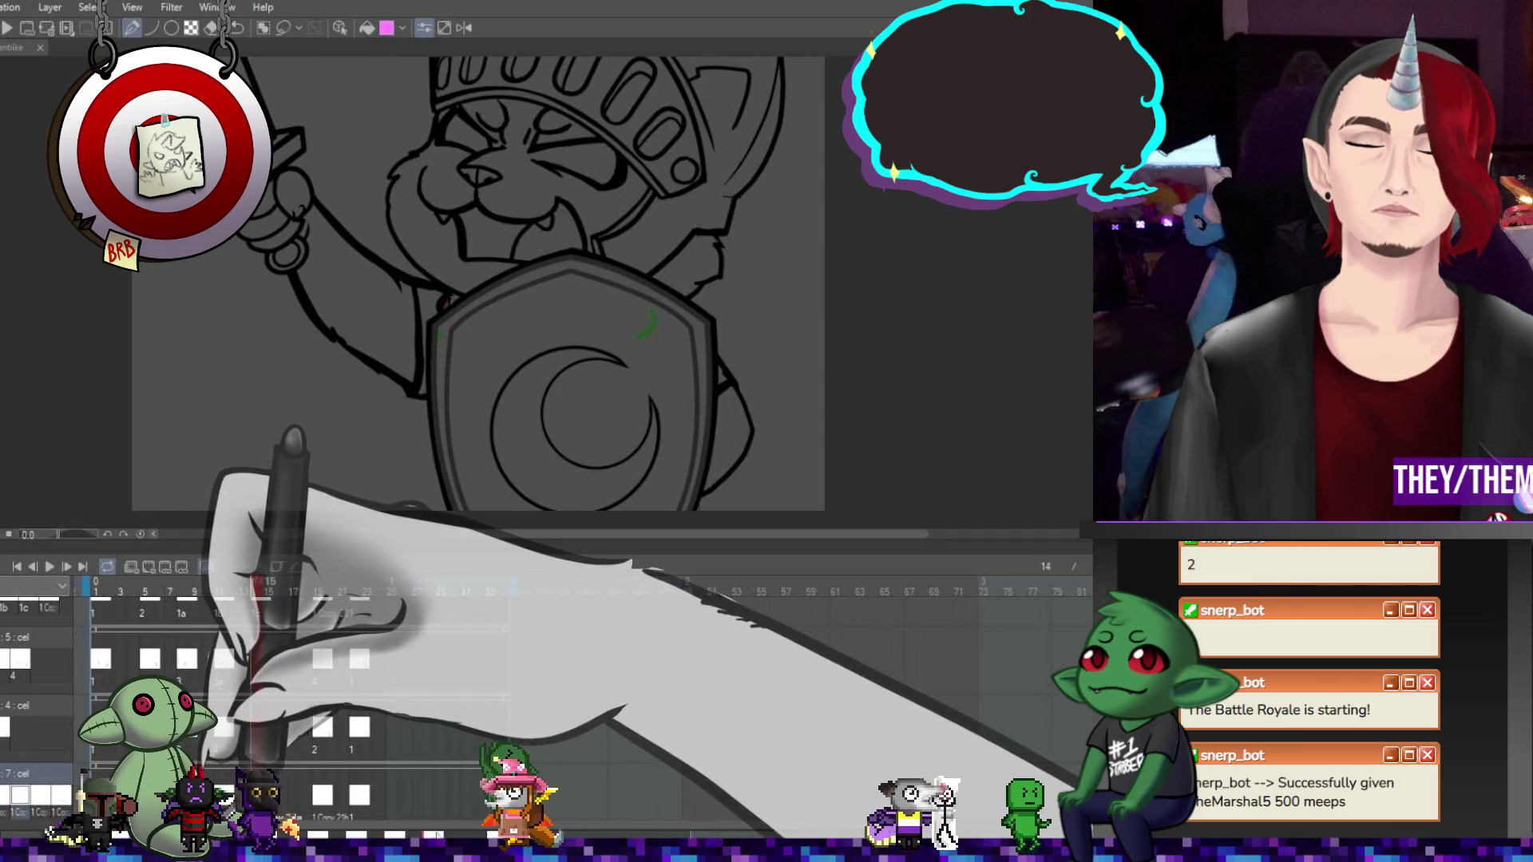
click(319, 795)
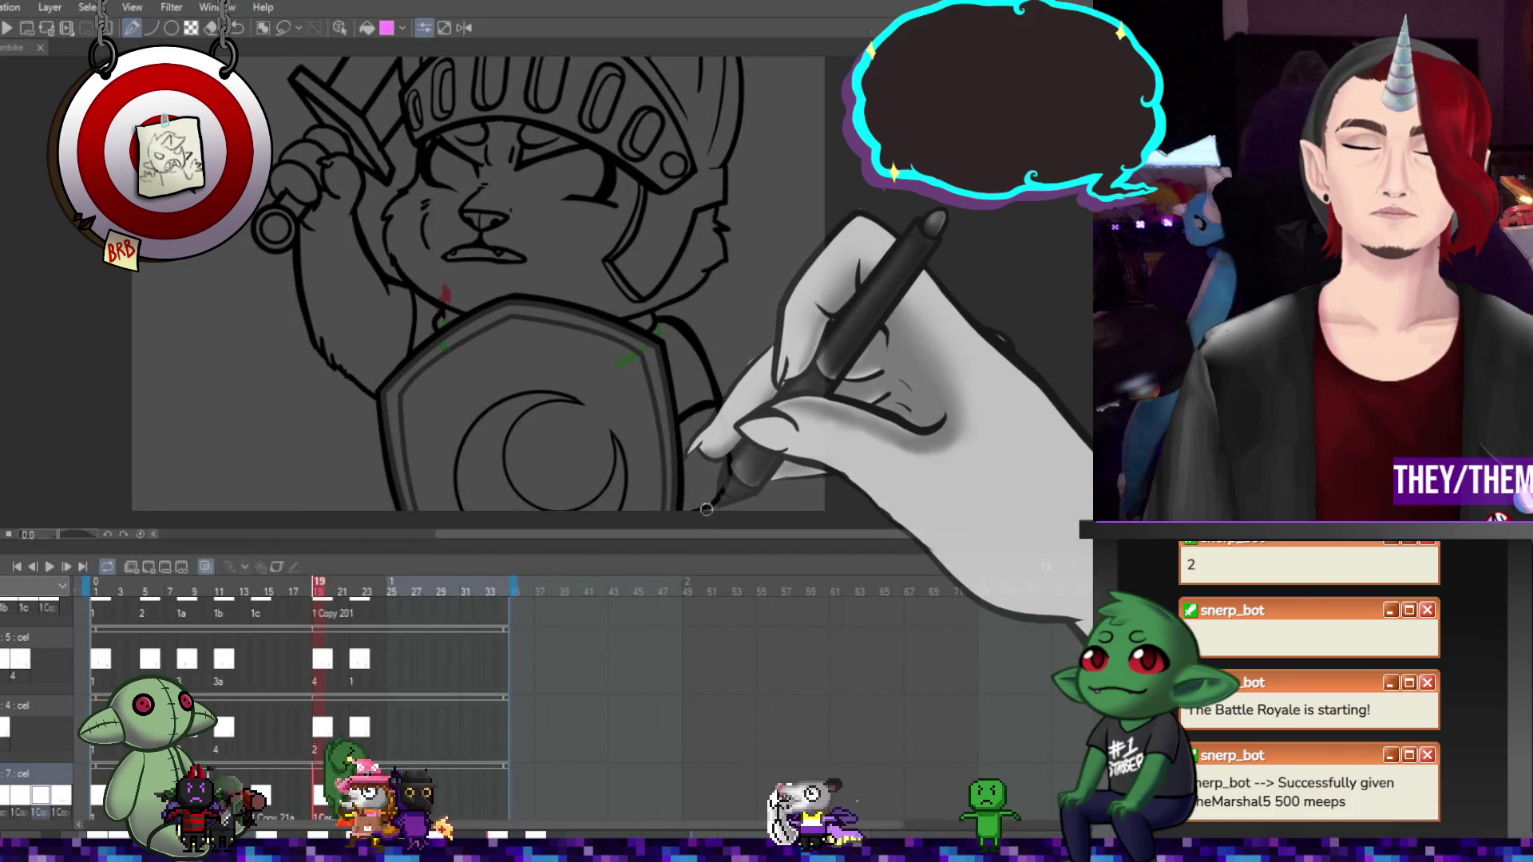
click(368, 804)
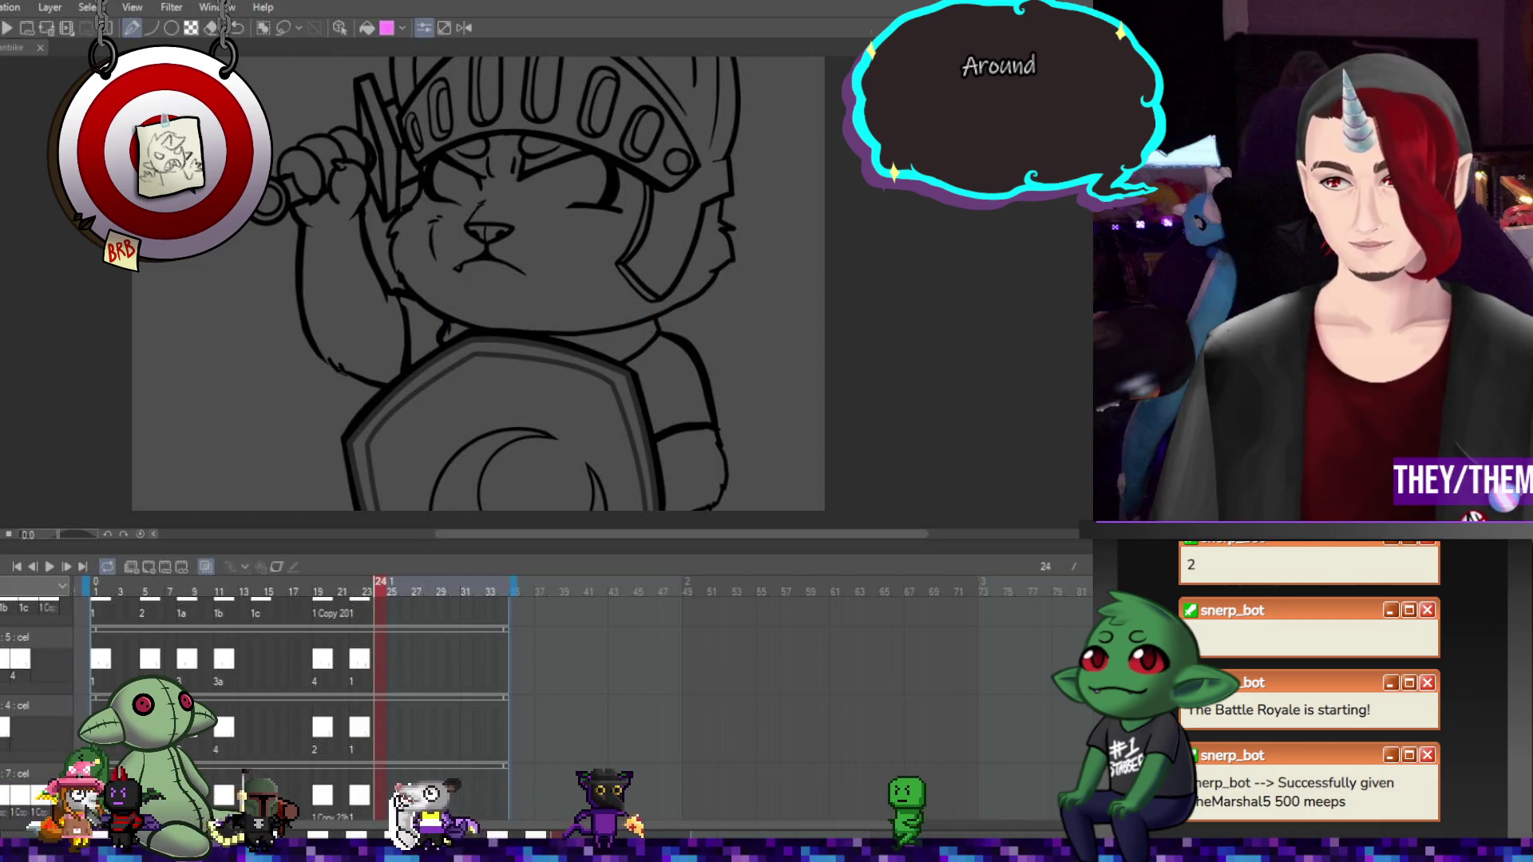
Back on frame 1, lasso around the whole cat knight to select it for filling
scroll(239, 702, down, 1)
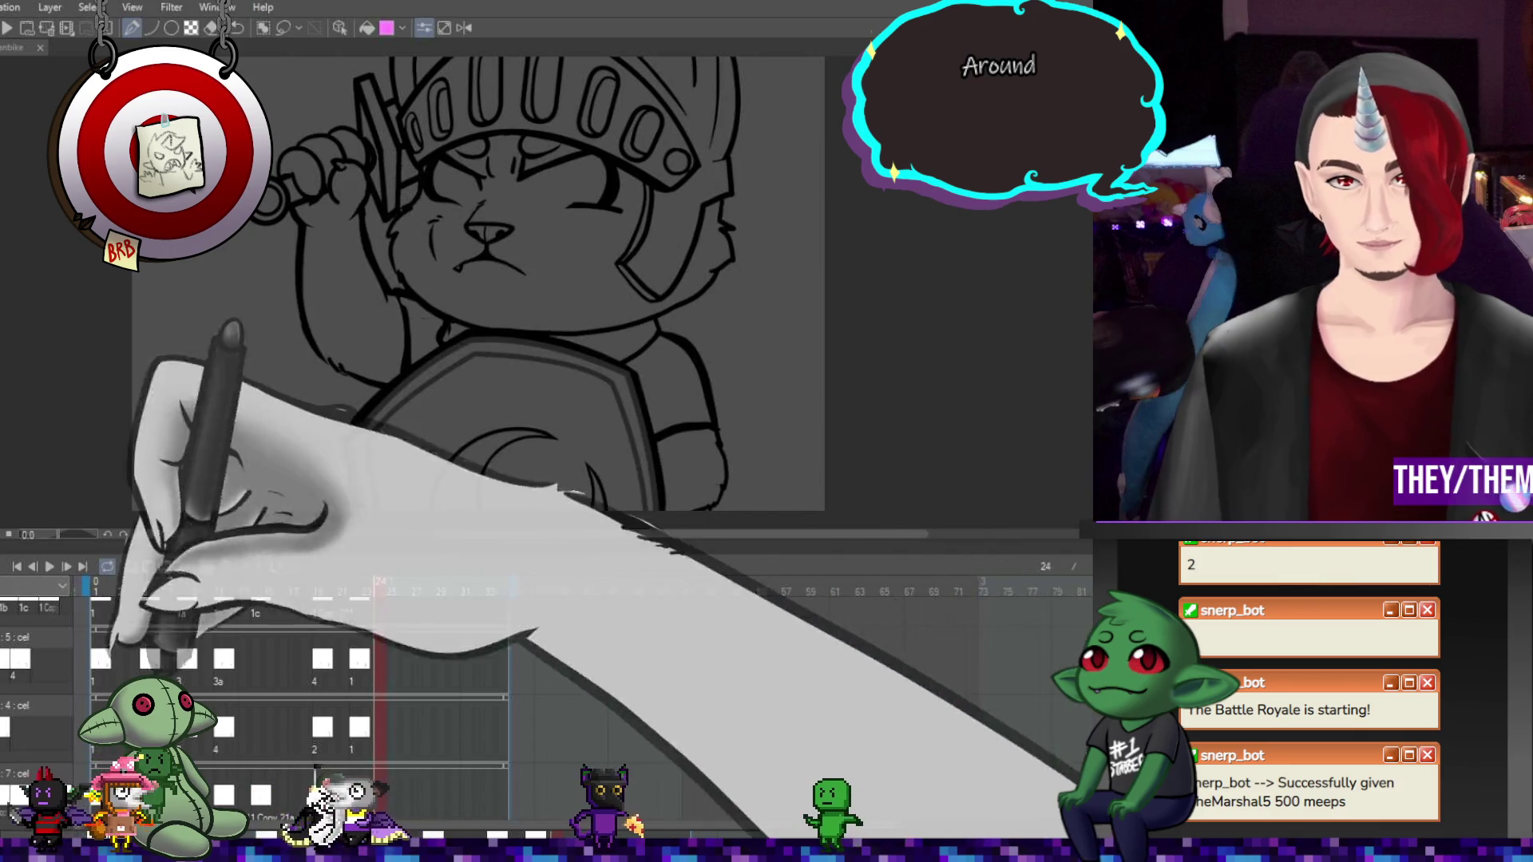
scroll(239, 703, down, 1)
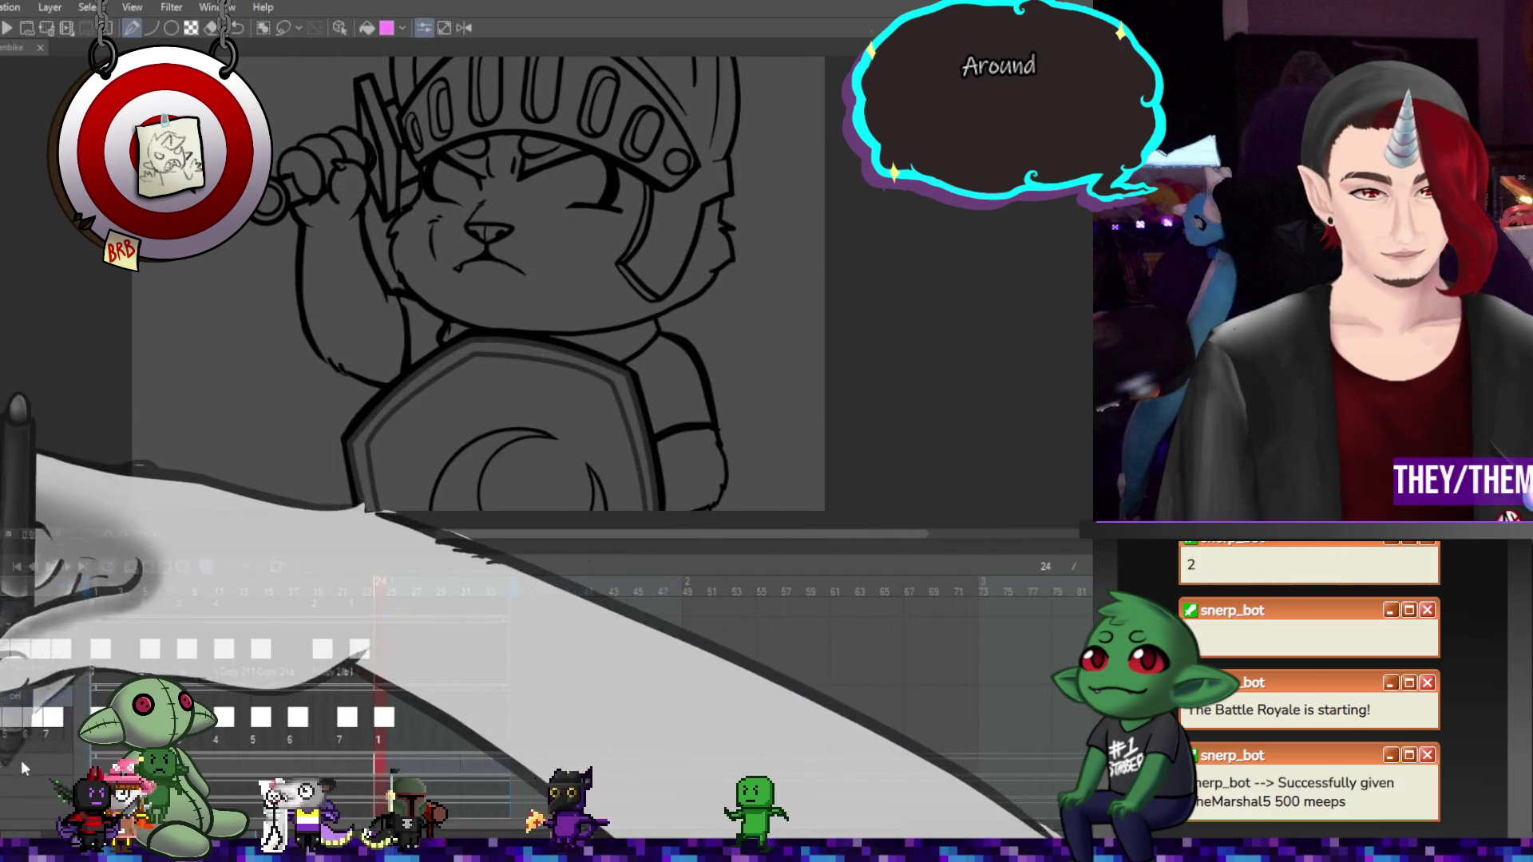
click(116, 748)
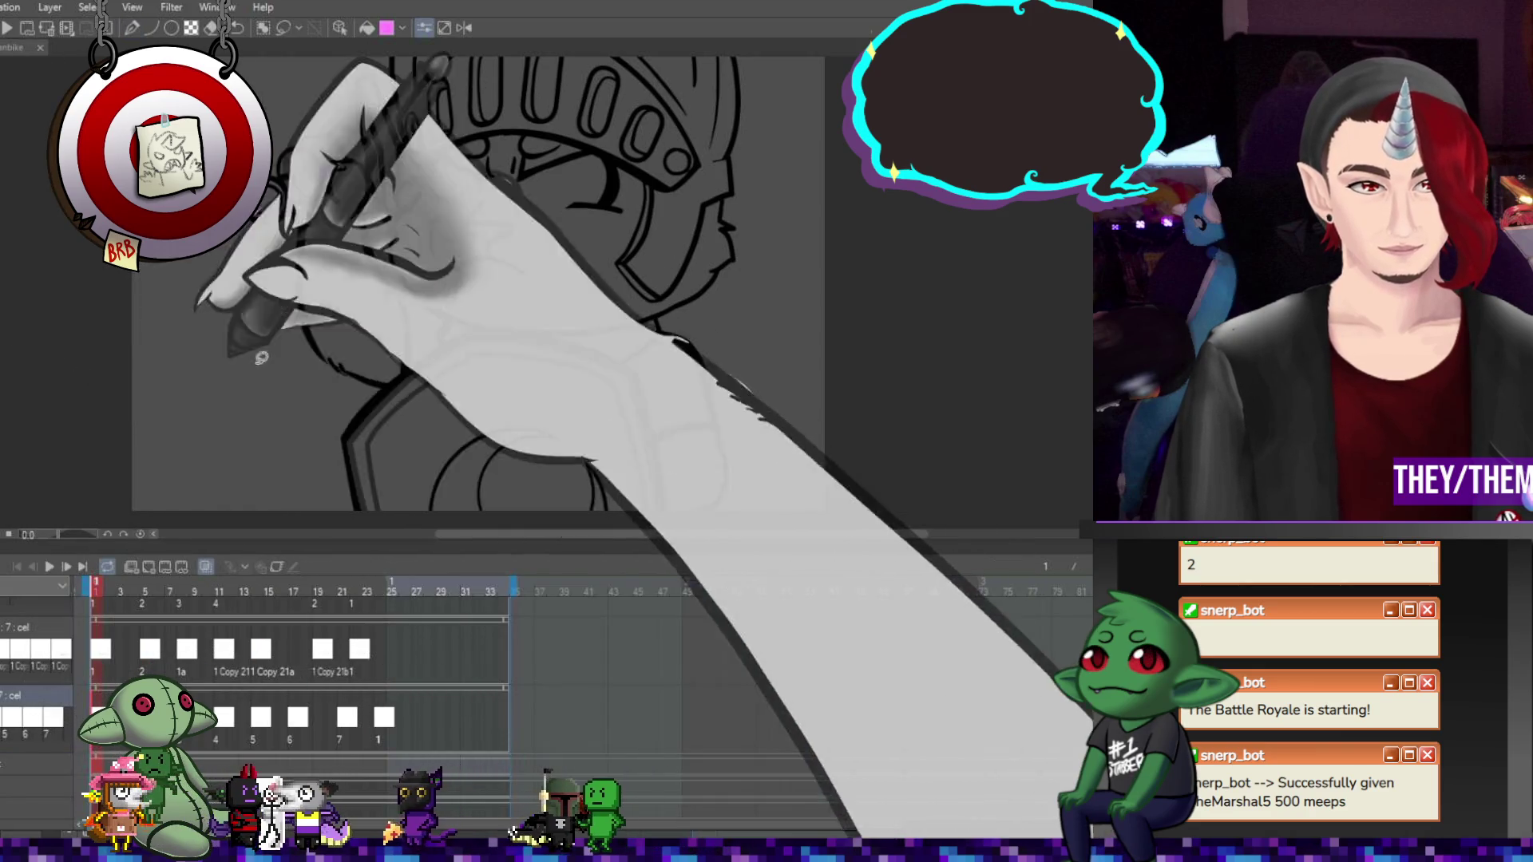
scroll(261, 357, down, 3)
mouse_move(376, 144)
mouse_down()
mouse_move(279, 343)
mouse_move(579, 412)
mouse_move(375, 145)
mouse_up()
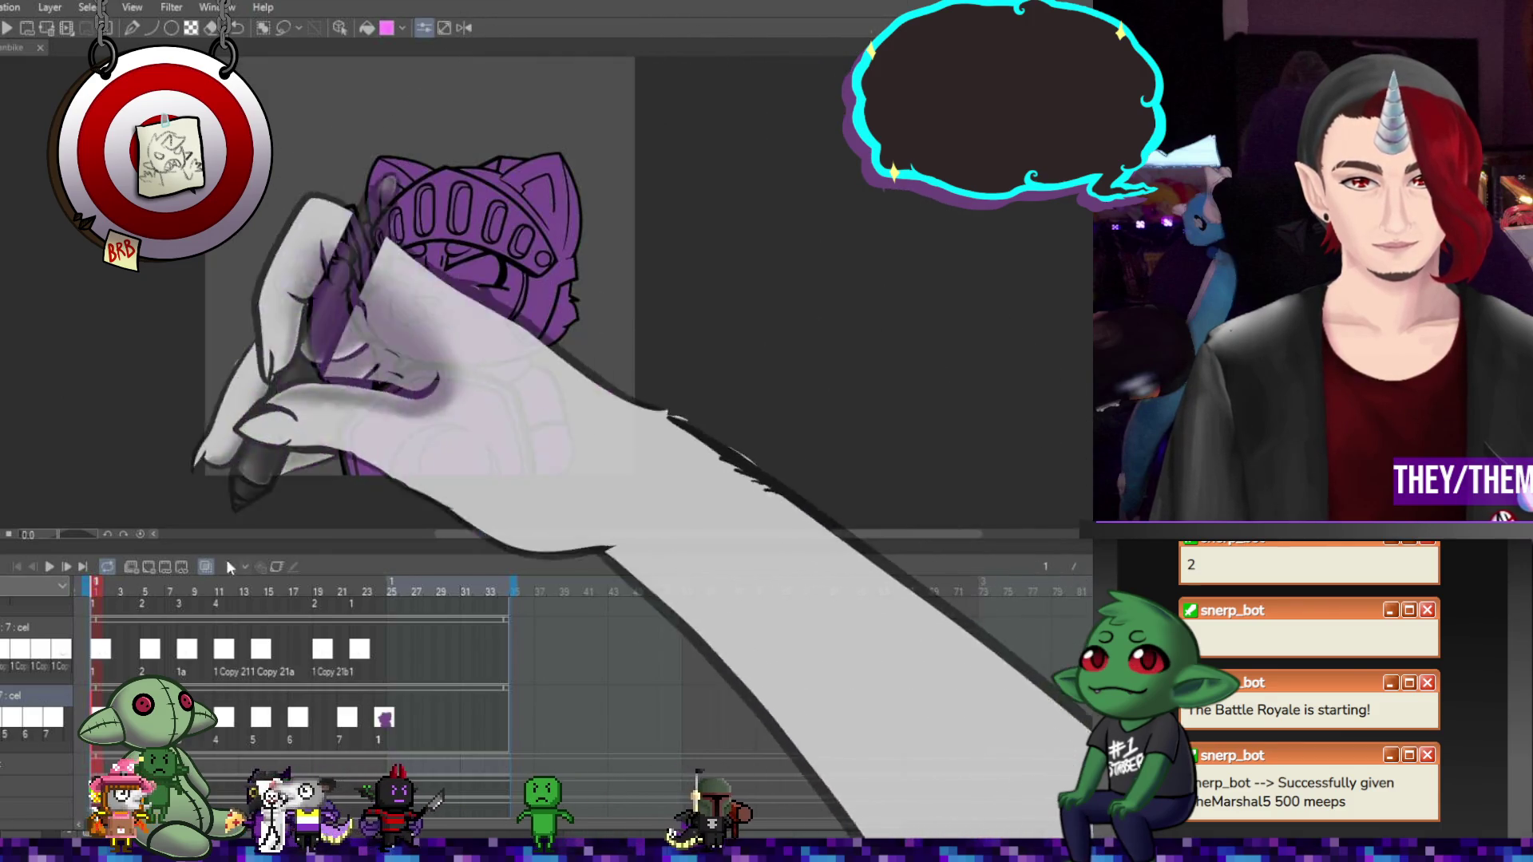
click(144, 591)
Lasso and fill the cat purple on each drawing from frame 5 through frame 15
scroll(432, 263, down, 2)
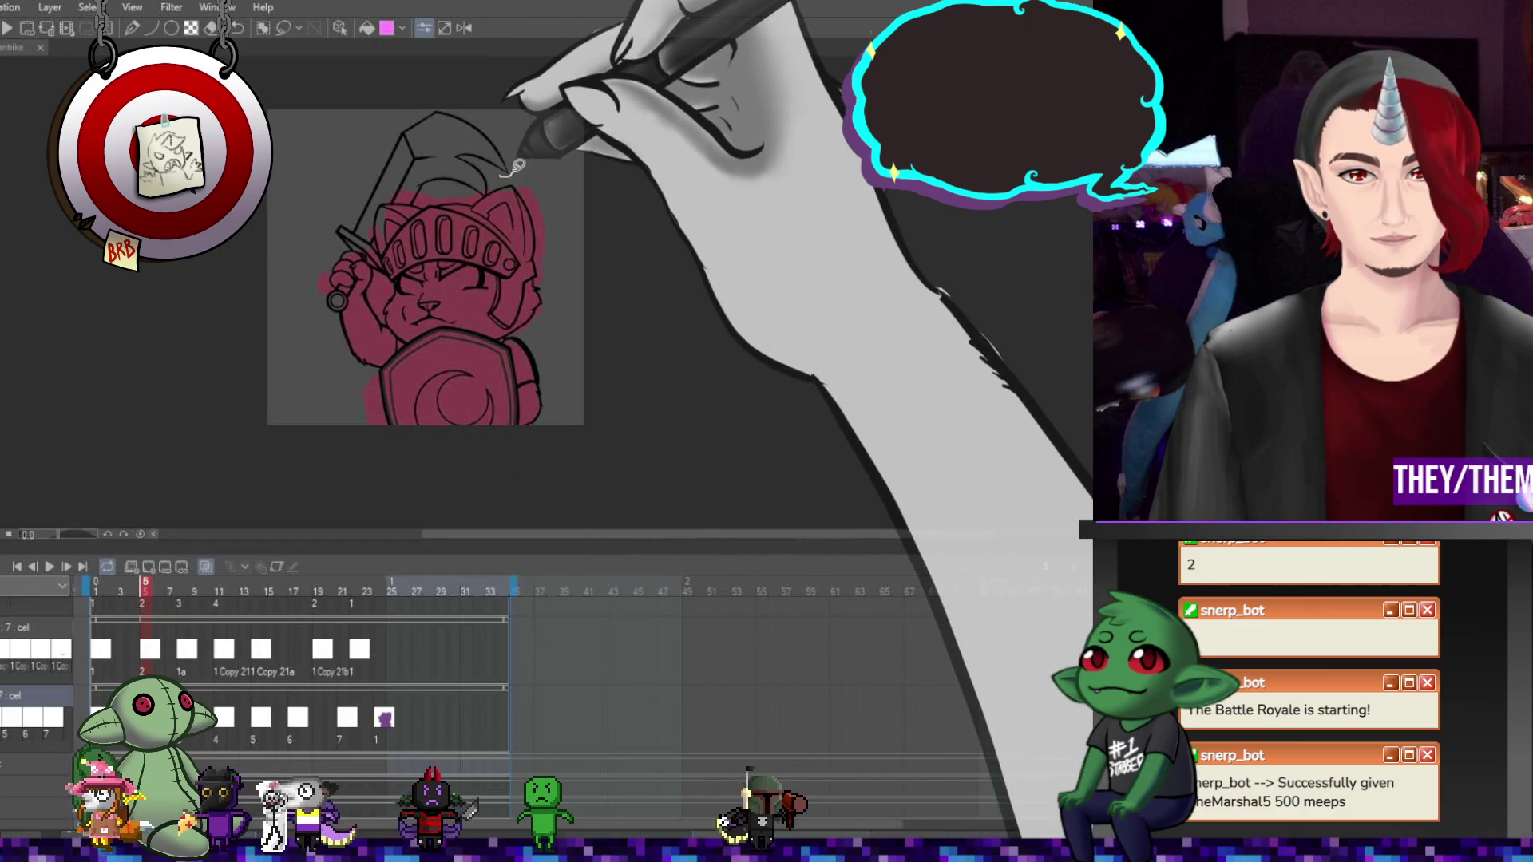
mouse_move(519, 165)
mouse_down()
mouse_move(383, 108)
mouse_move(292, 279)
mouse_move(335, 436)
mouse_move(572, 427)
mouse_up()
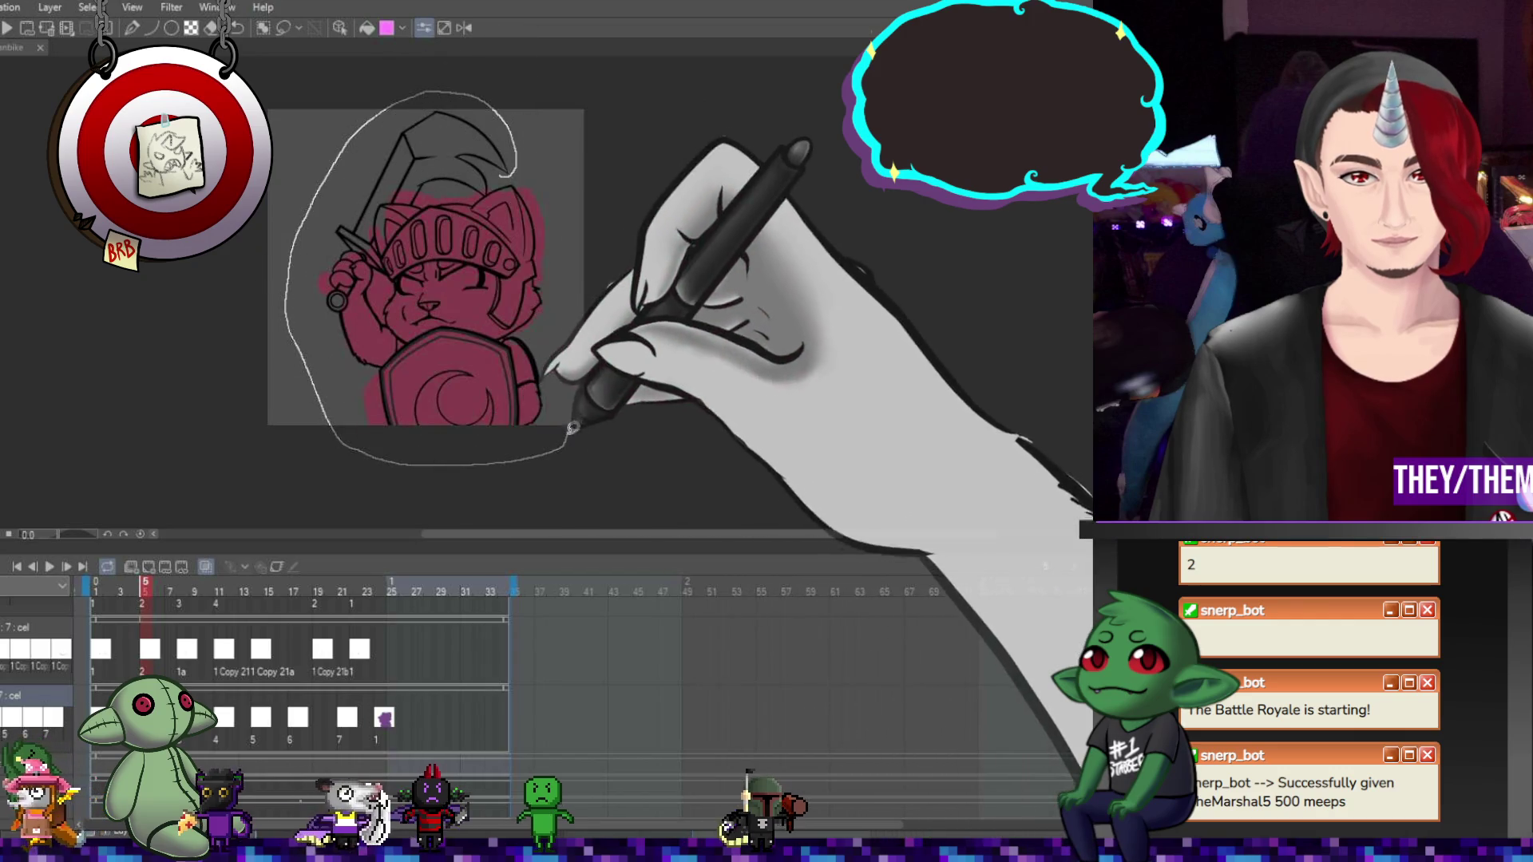
drag(551, 316, 519, 165)
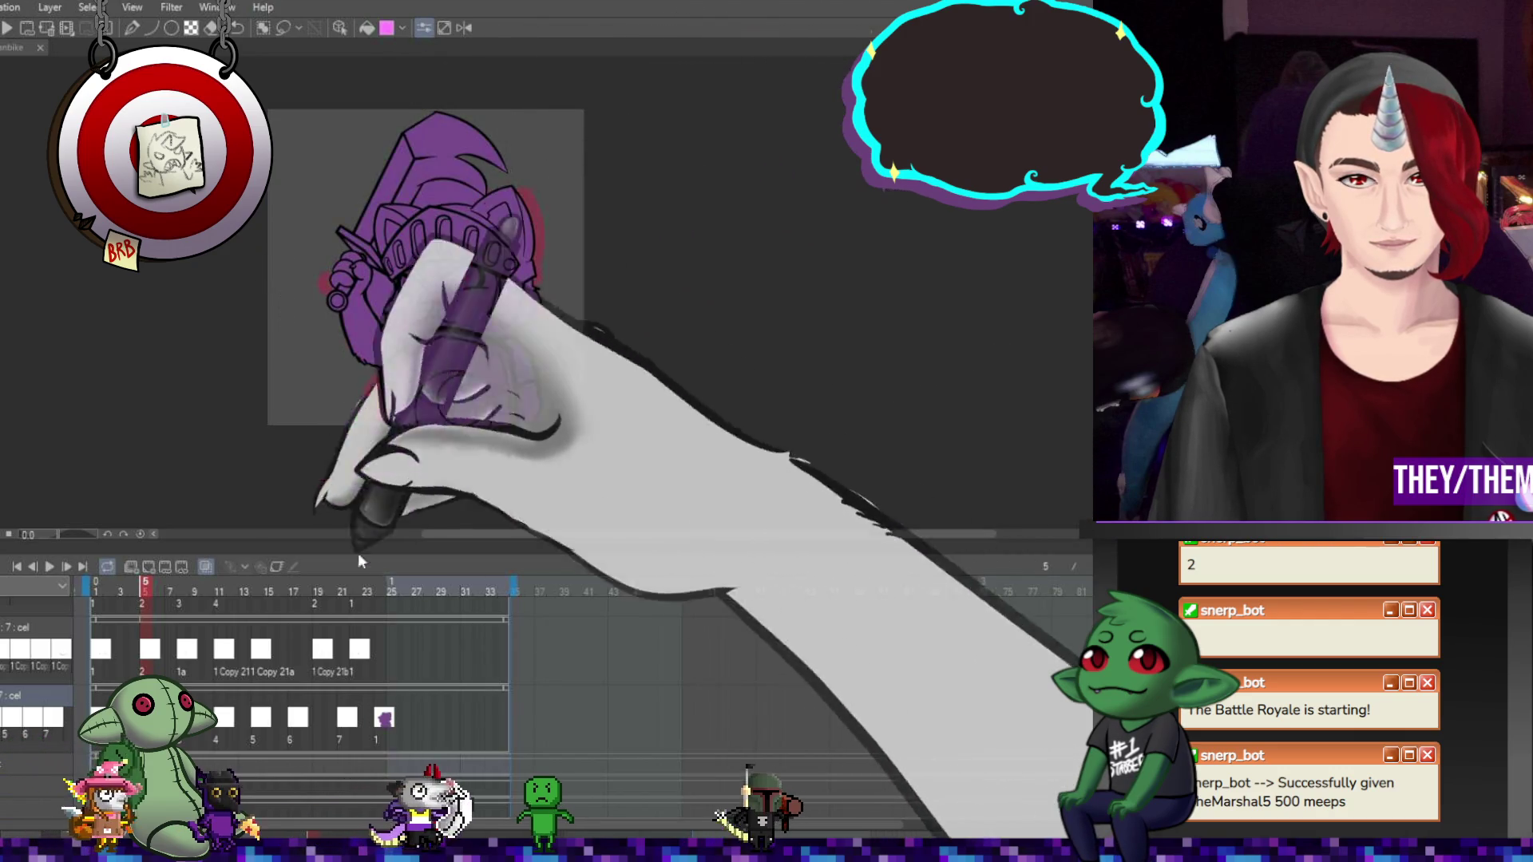
key(Right)
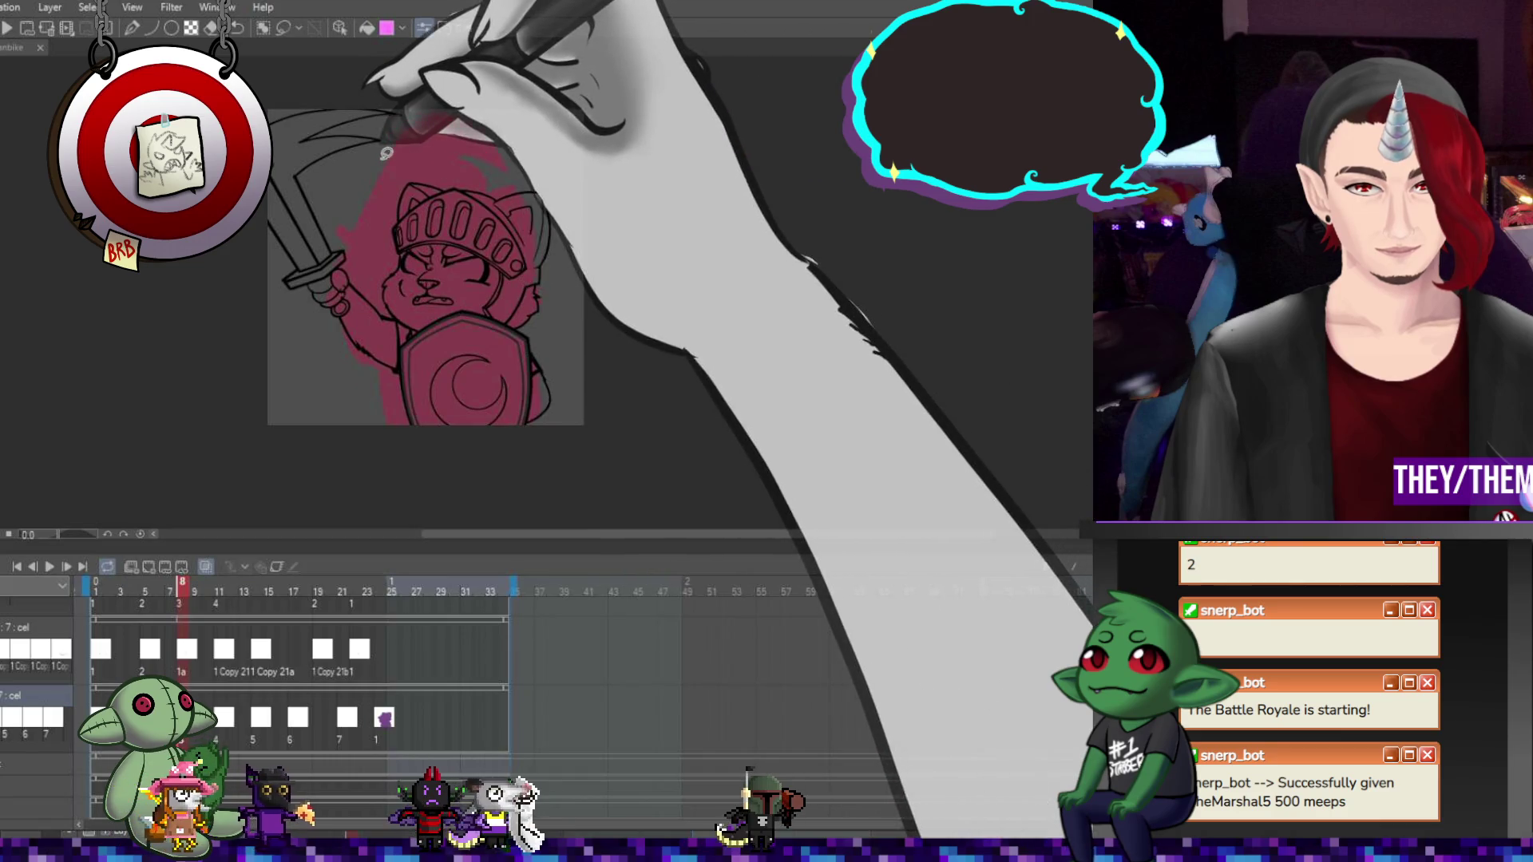
mouse_move(381, 157)
mouse_down()
mouse_move(334, 73)
mouse_move(239, 144)
mouse_move(360, 435)
mouse_move(572, 427)
mouse_up()
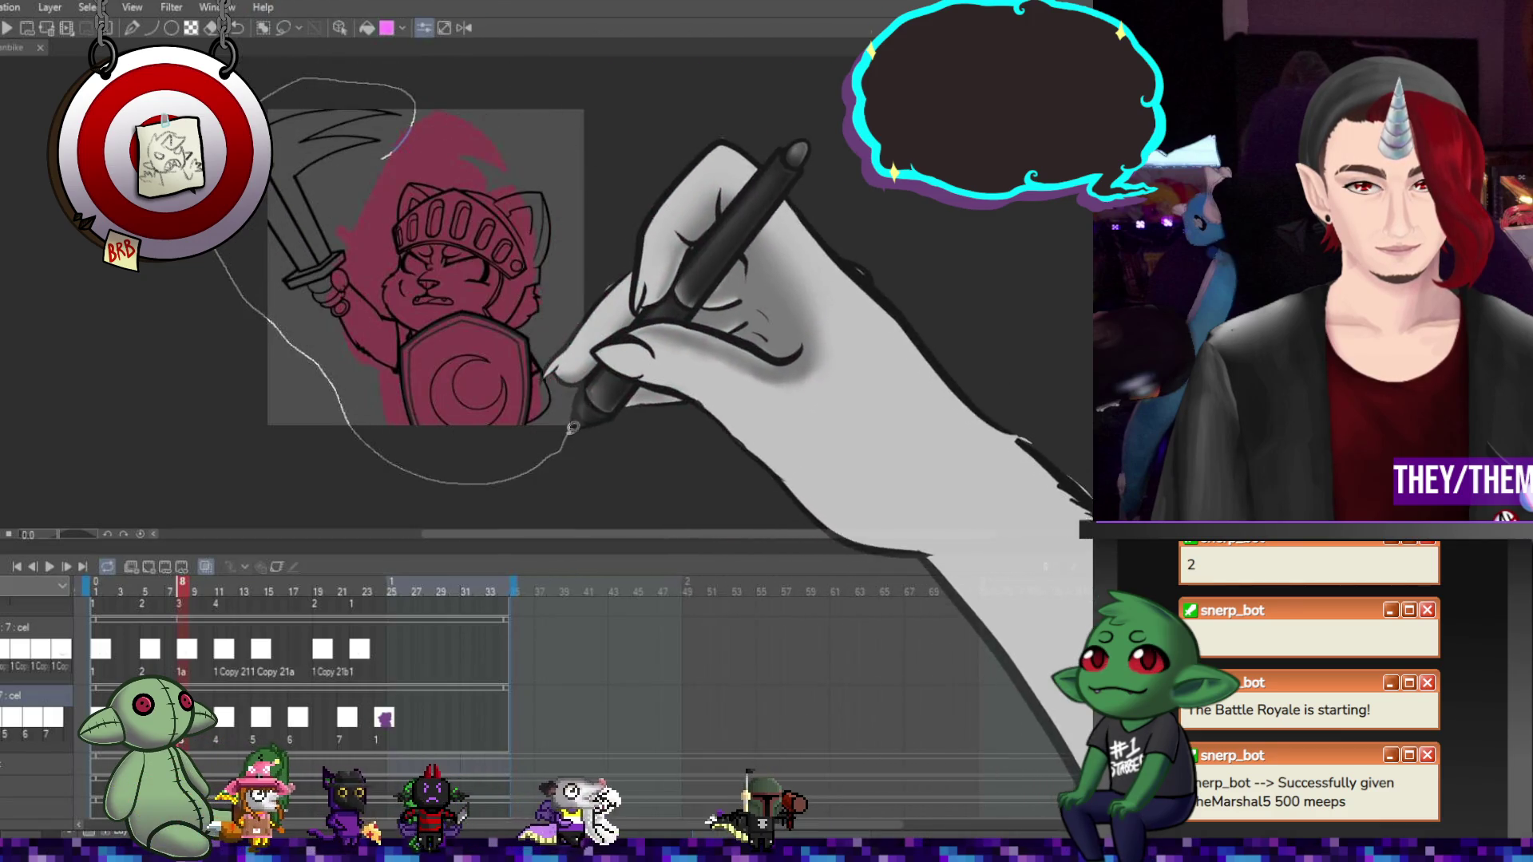
drag(515, 164, 511, 160)
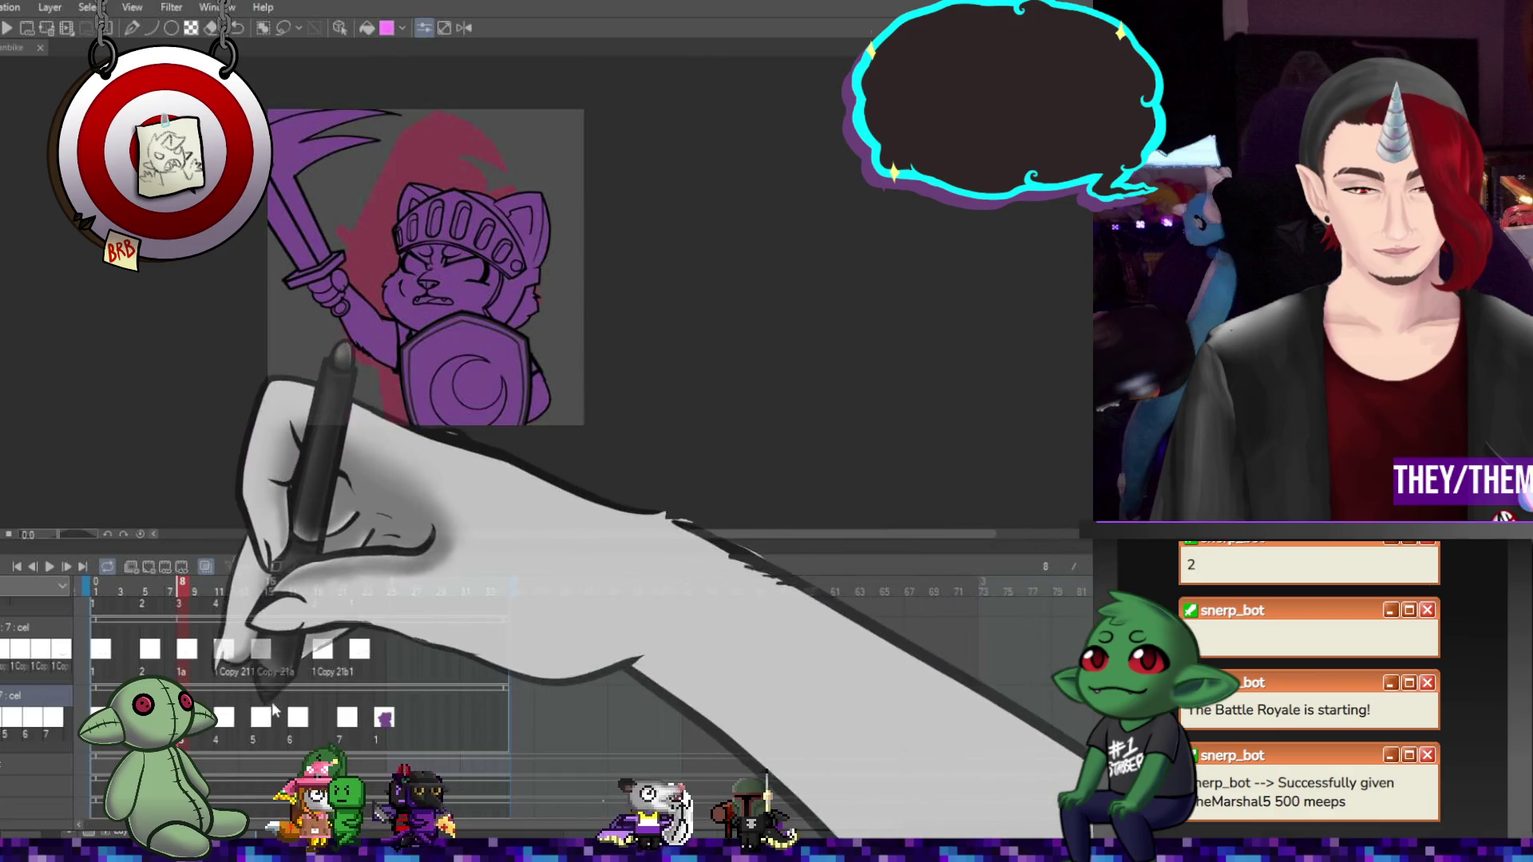
key(Right)
mouse_move(355, 200)
mouse_down()
mouse_move(271, 104)
mouse_move(325, 410)
mouse_move(583, 394)
mouse_move(595, 209)
mouse_up()
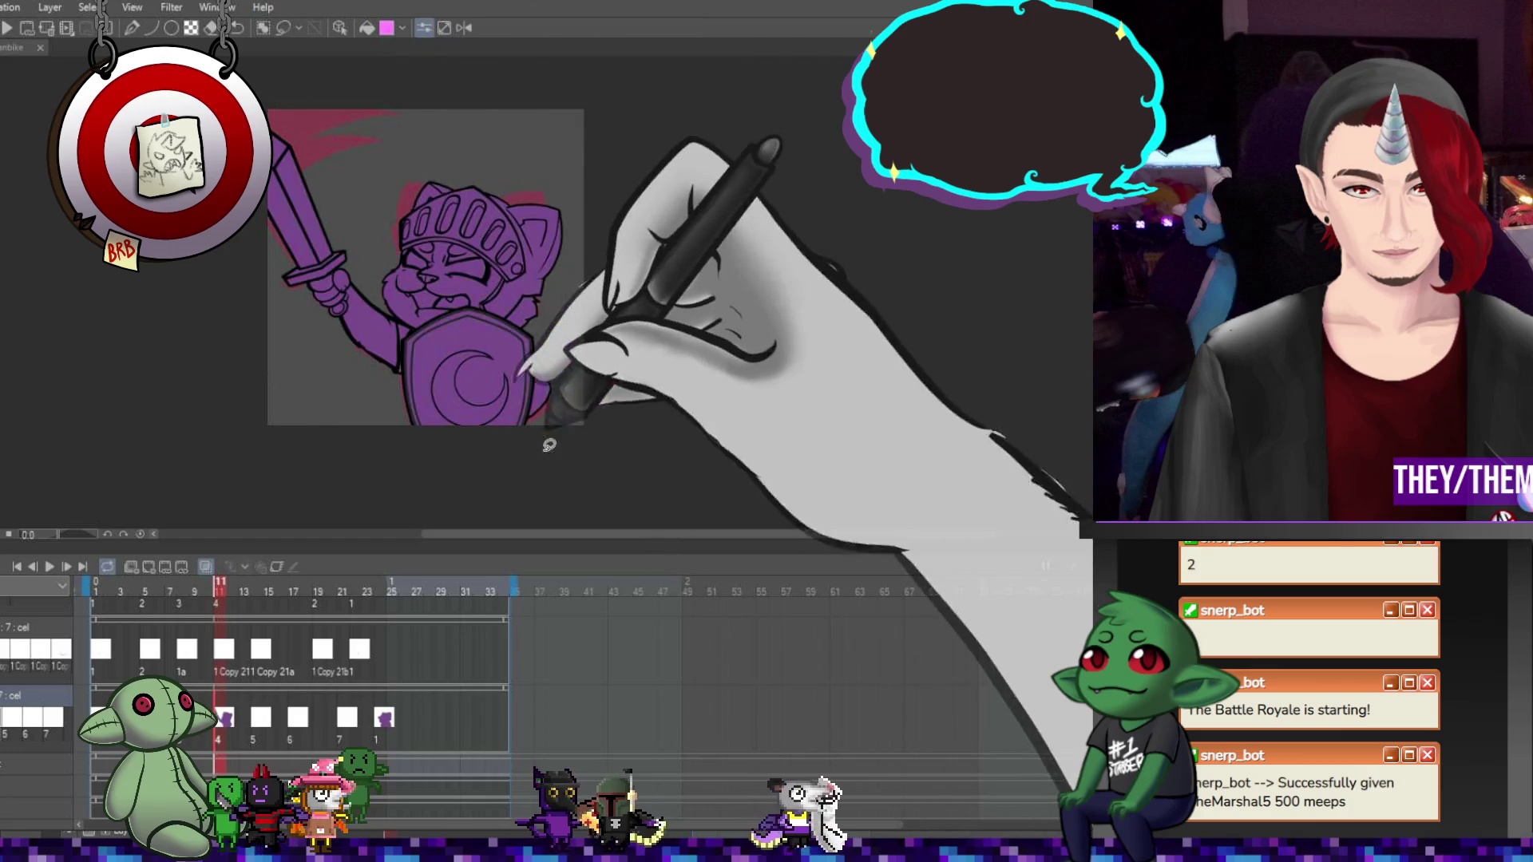
key(Right)
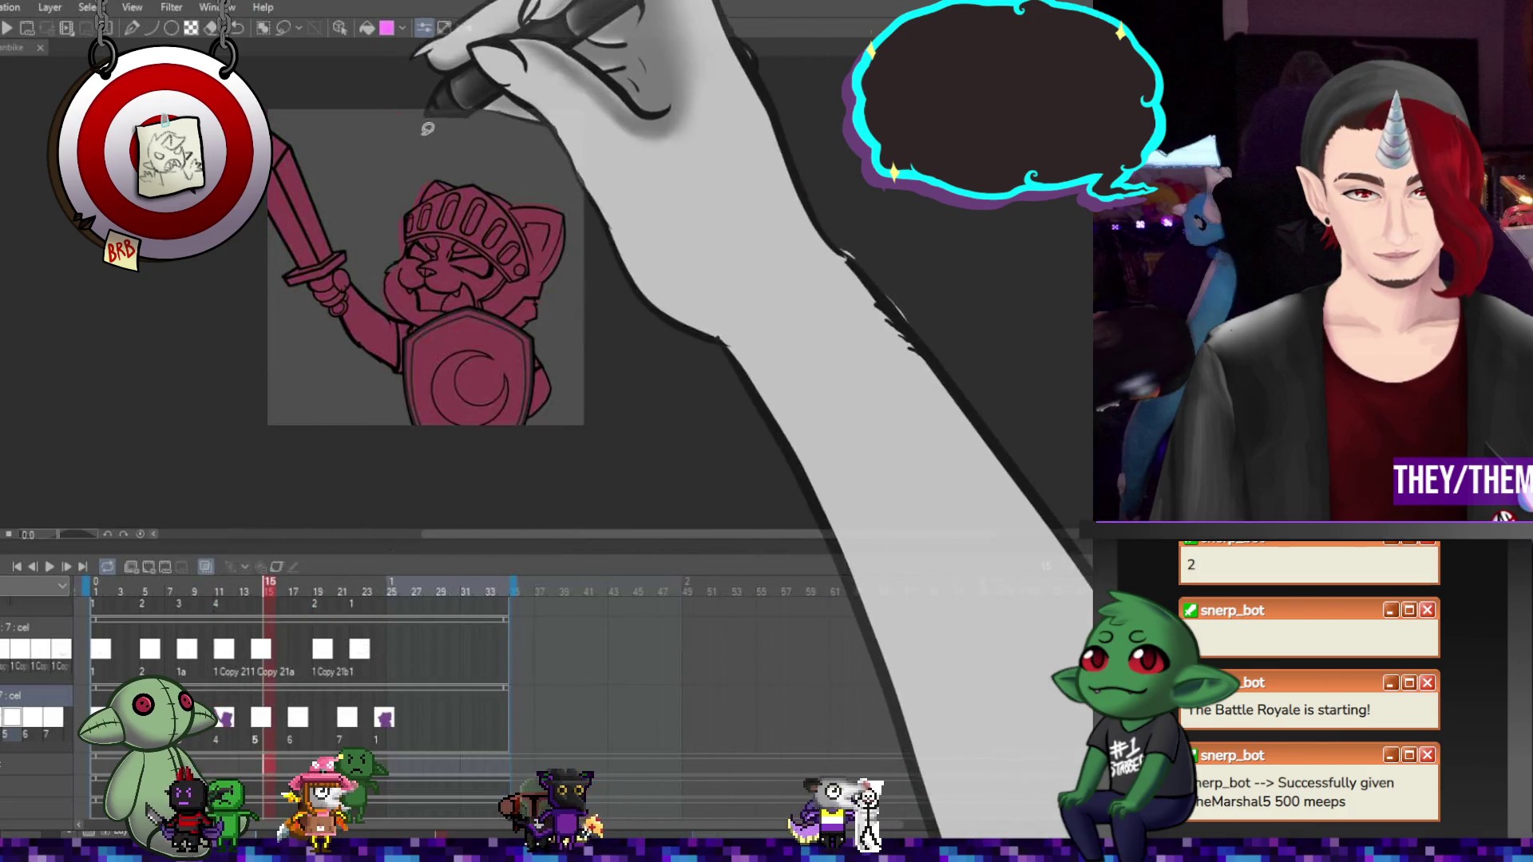
mouse_move(355, 200)
mouse_down()
mouse_move(276, 108)
mouse_move(261, 272)
mouse_move(387, 424)
mouse_move(565, 325)
mouse_move(598, 135)
mouse_move(591, 200)
mouse_up()
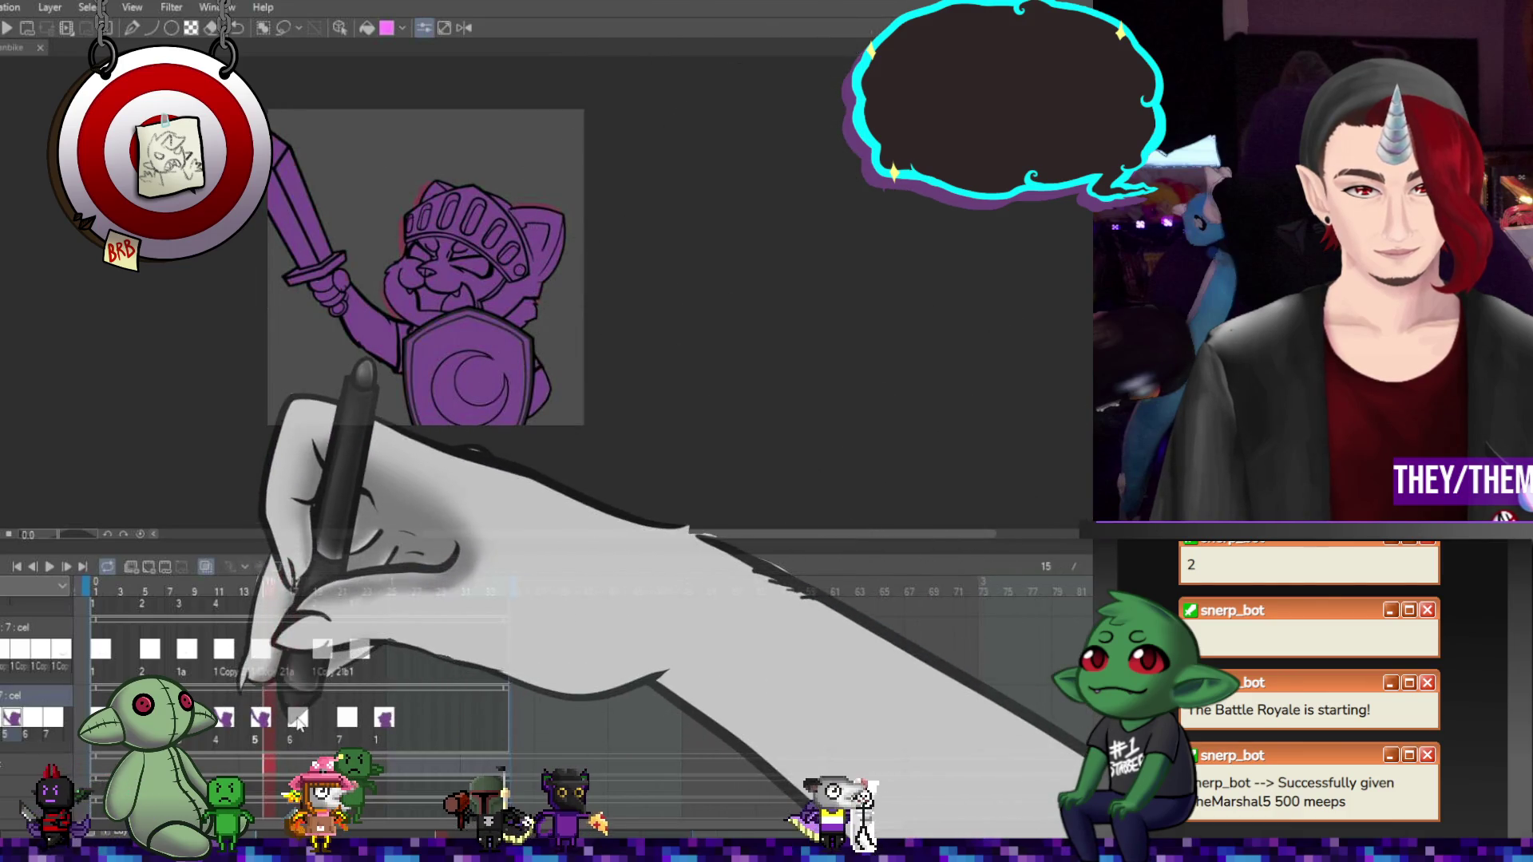
Compare poses at frames 11, 14 and 17, then swap cel 6 at frame 17 for cel 4
click(293, 717)
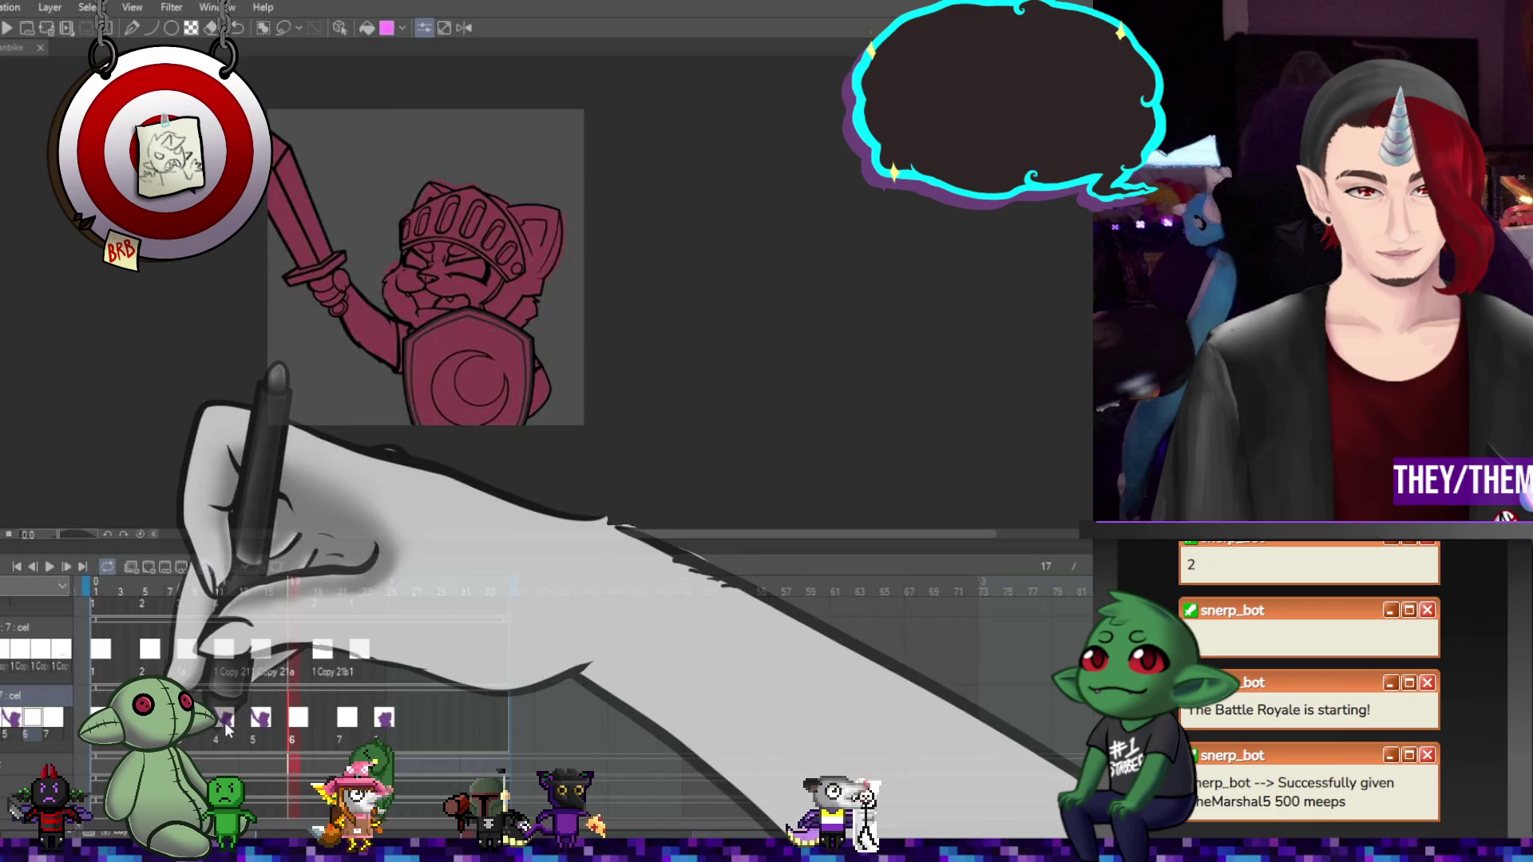
click(226, 721)
click(263, 721)
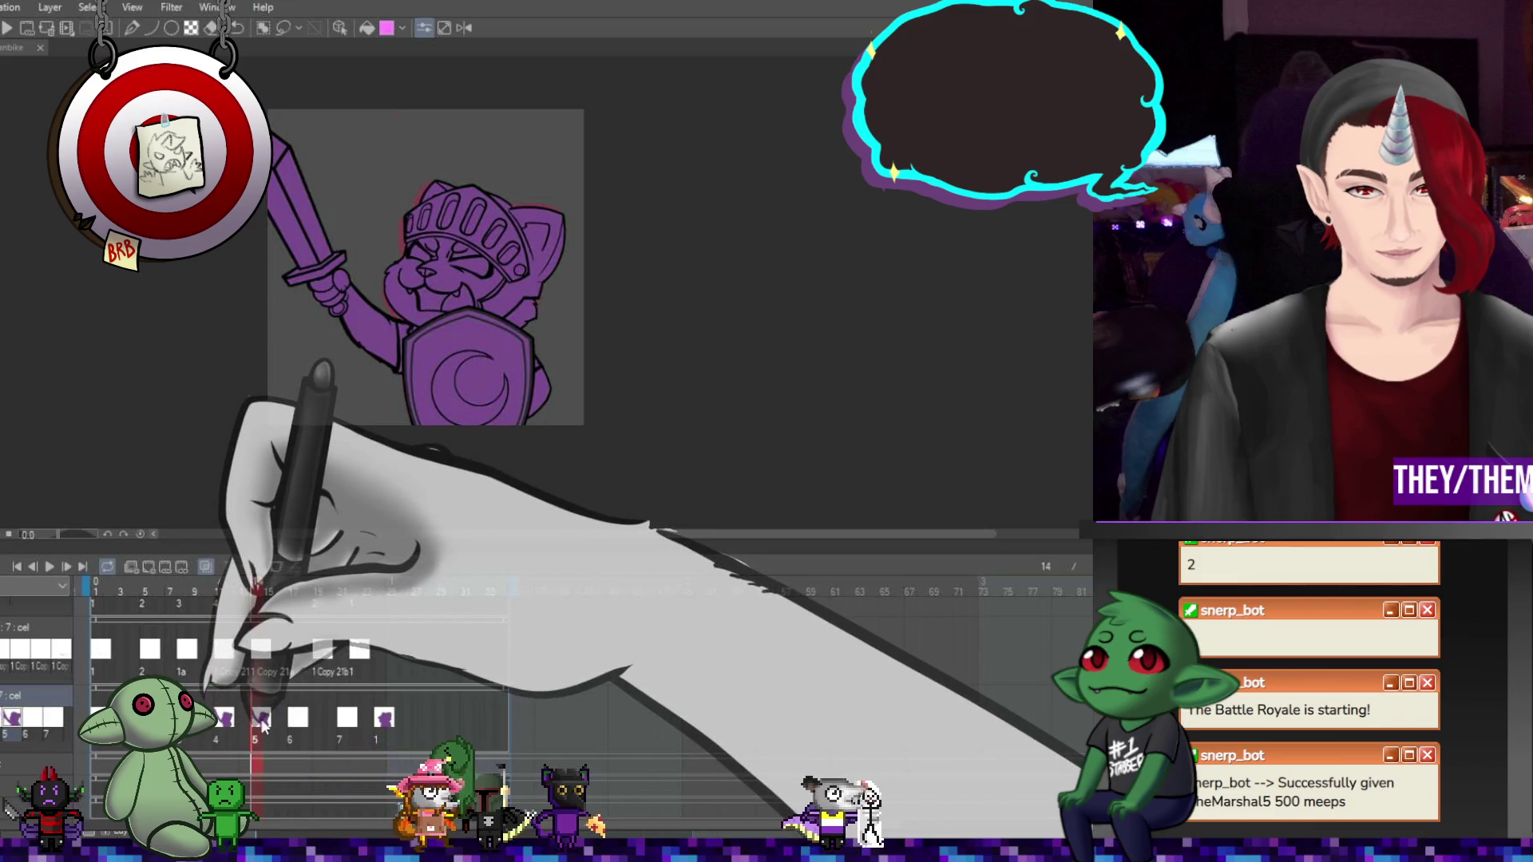
click(294, 597)
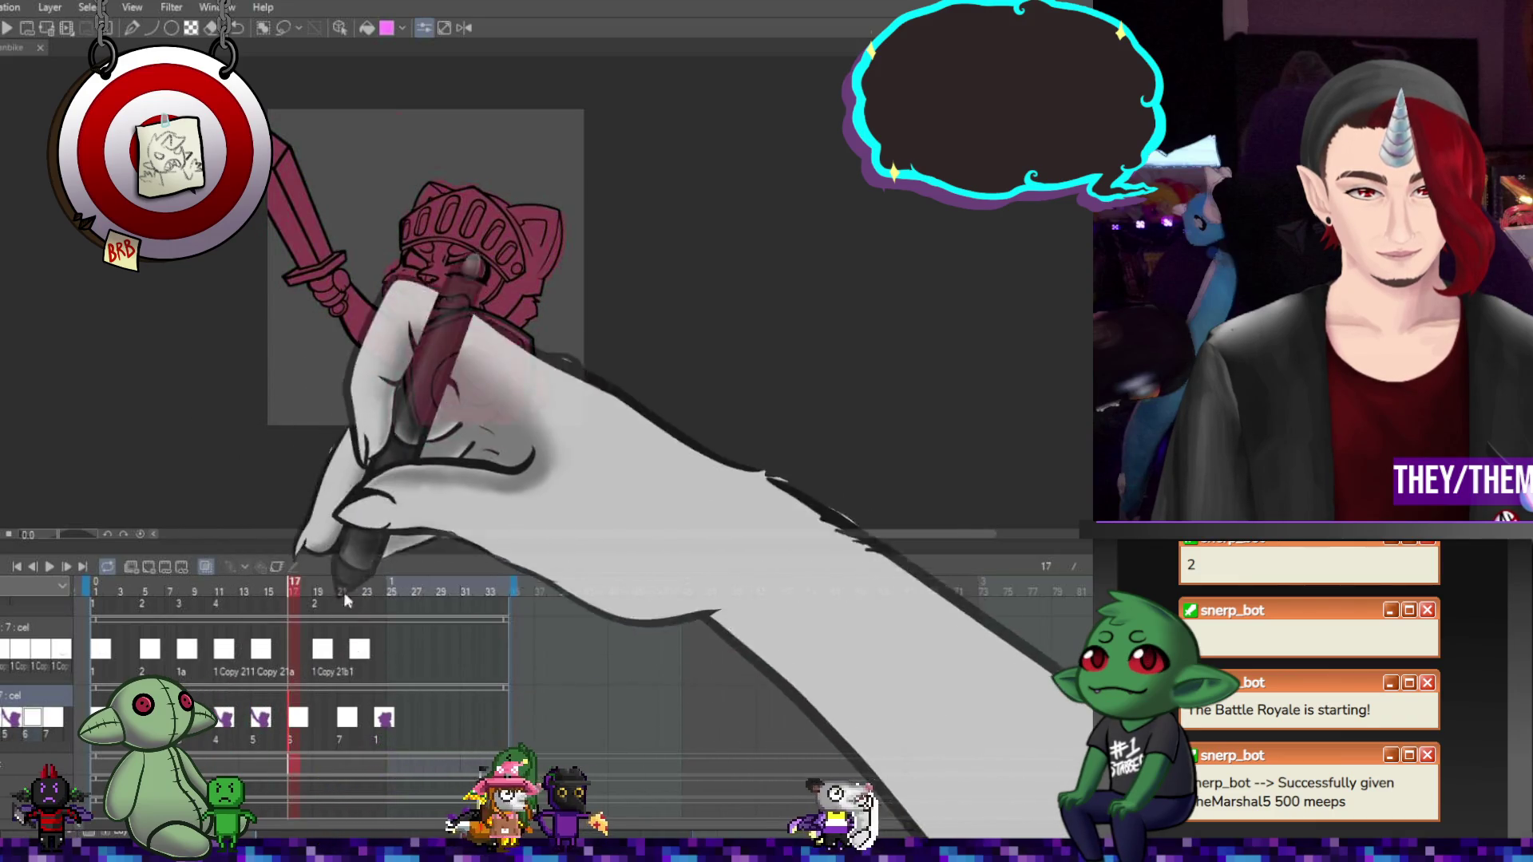
click(294, 721)
key(Delete)
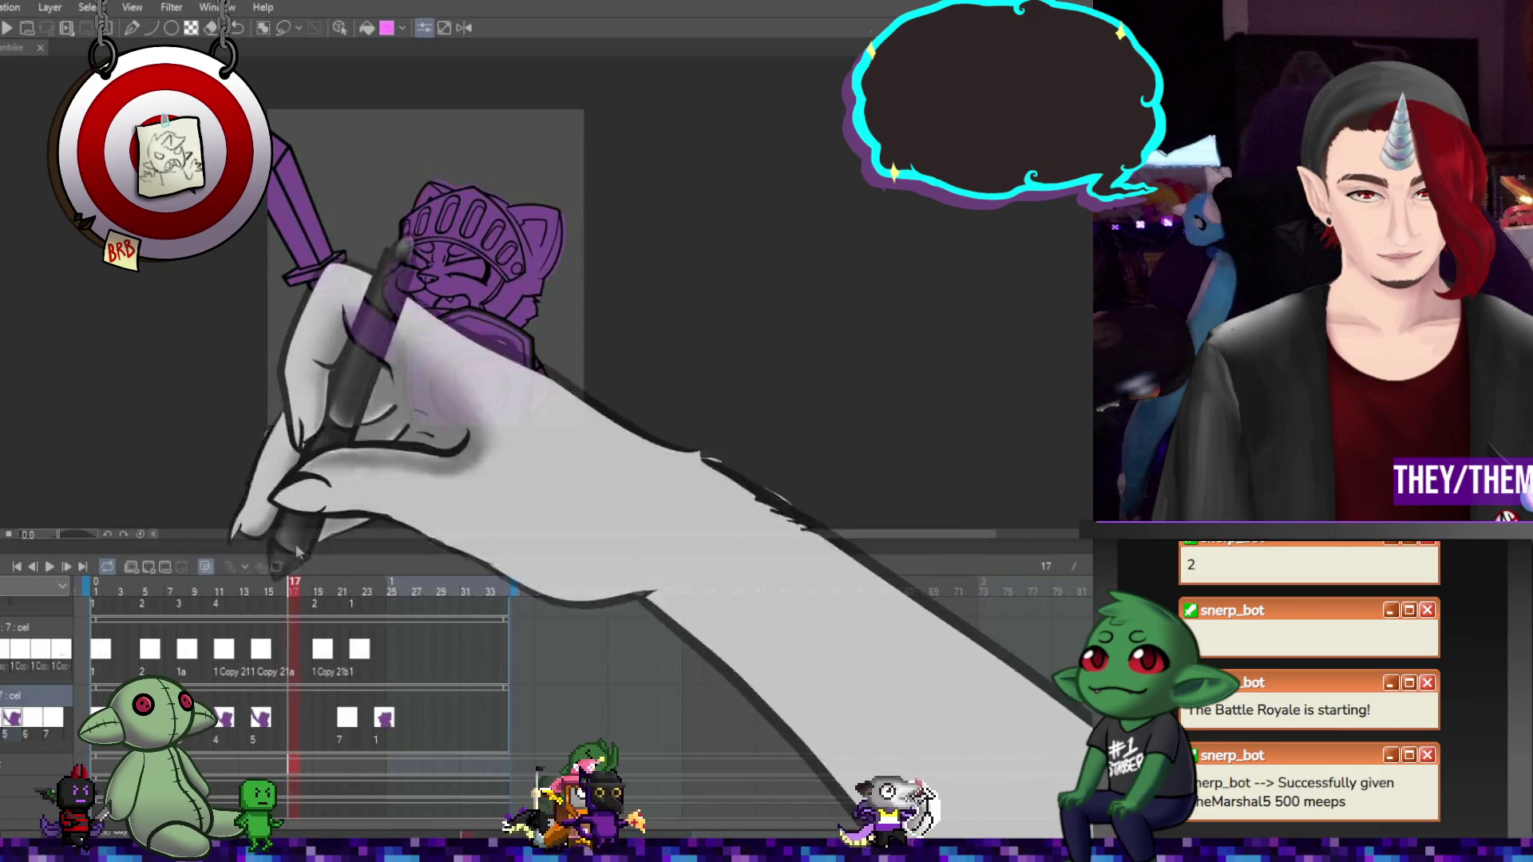
click(297, 718)
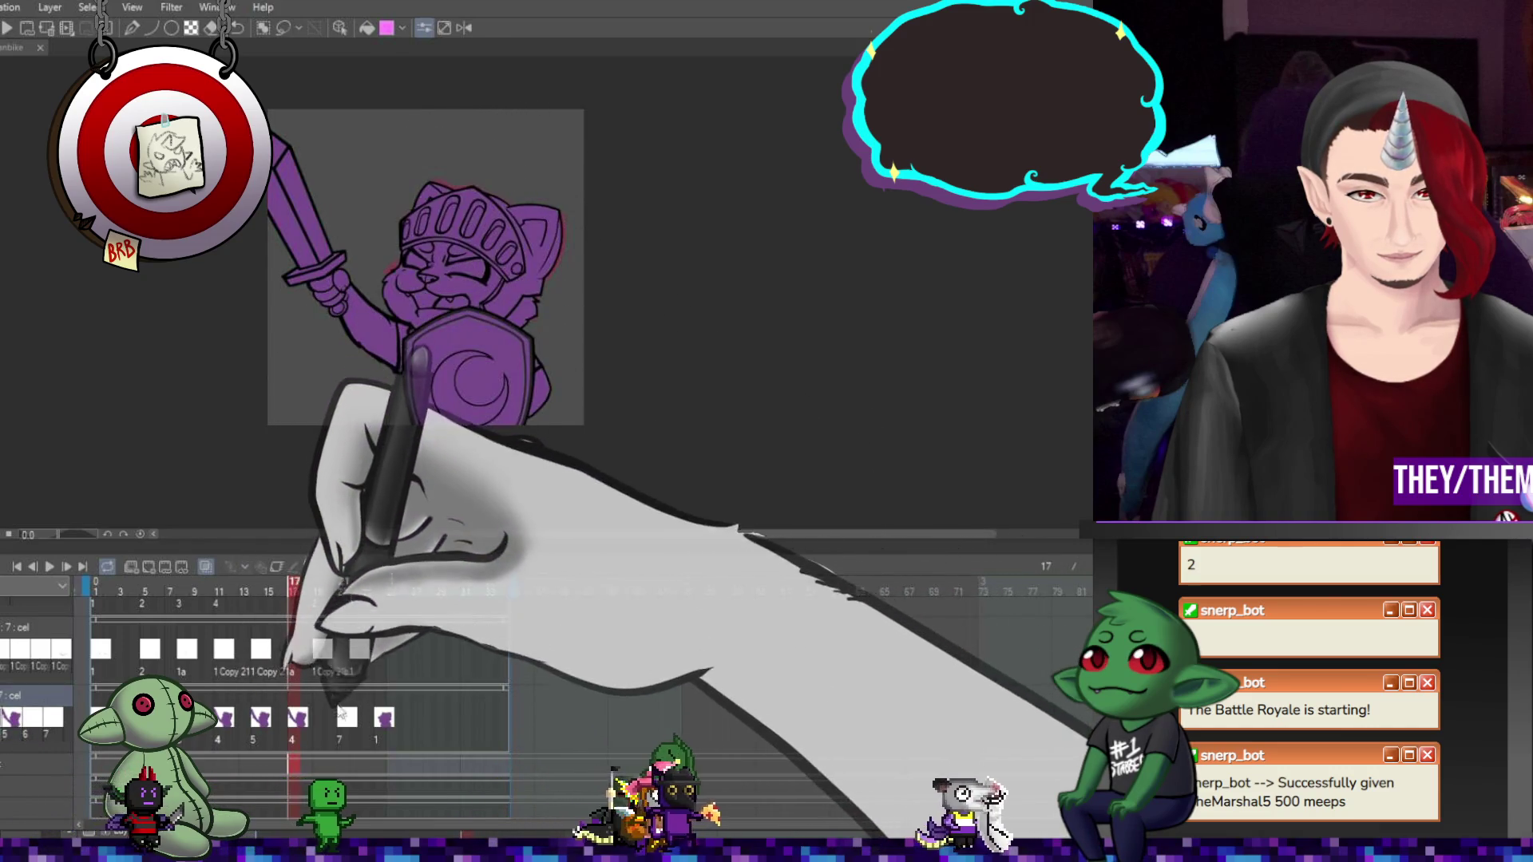
click(344, 718)
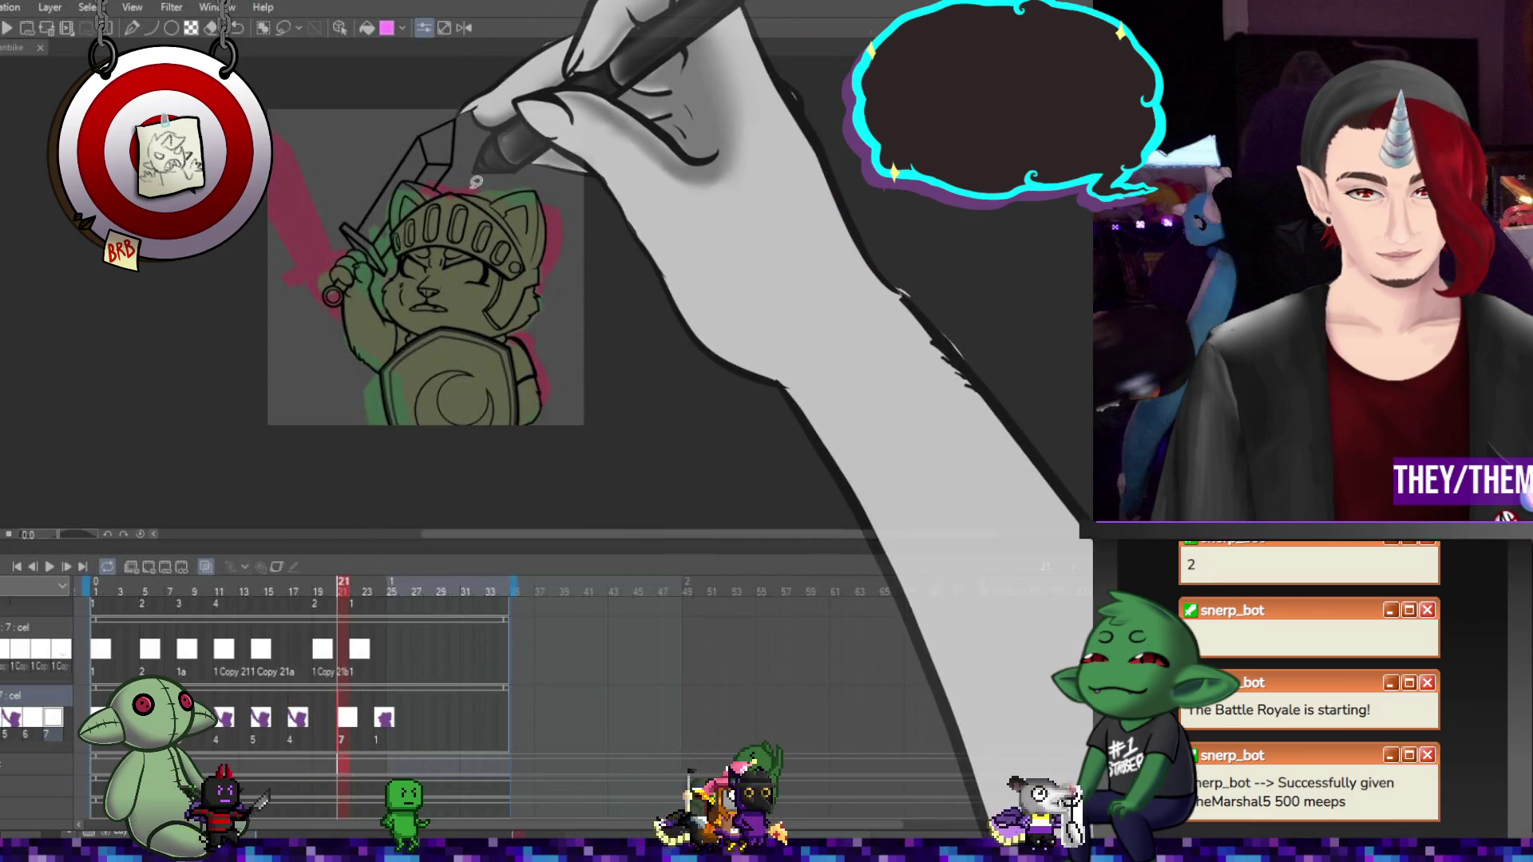
Fill the frame 21 cat purple, lasso the gaps by the cheek, sword hand and face, then check frames 11 and 22
mouse_move(476, 182)
mouse_down()
mouse_move(445, 144)
mouse_move(295, 184)
mouse_move(335, 431)
mouse_move(559, 396)
mouse_move(476, 182)
mouse_up()
scroll(390, 226, up, 3)
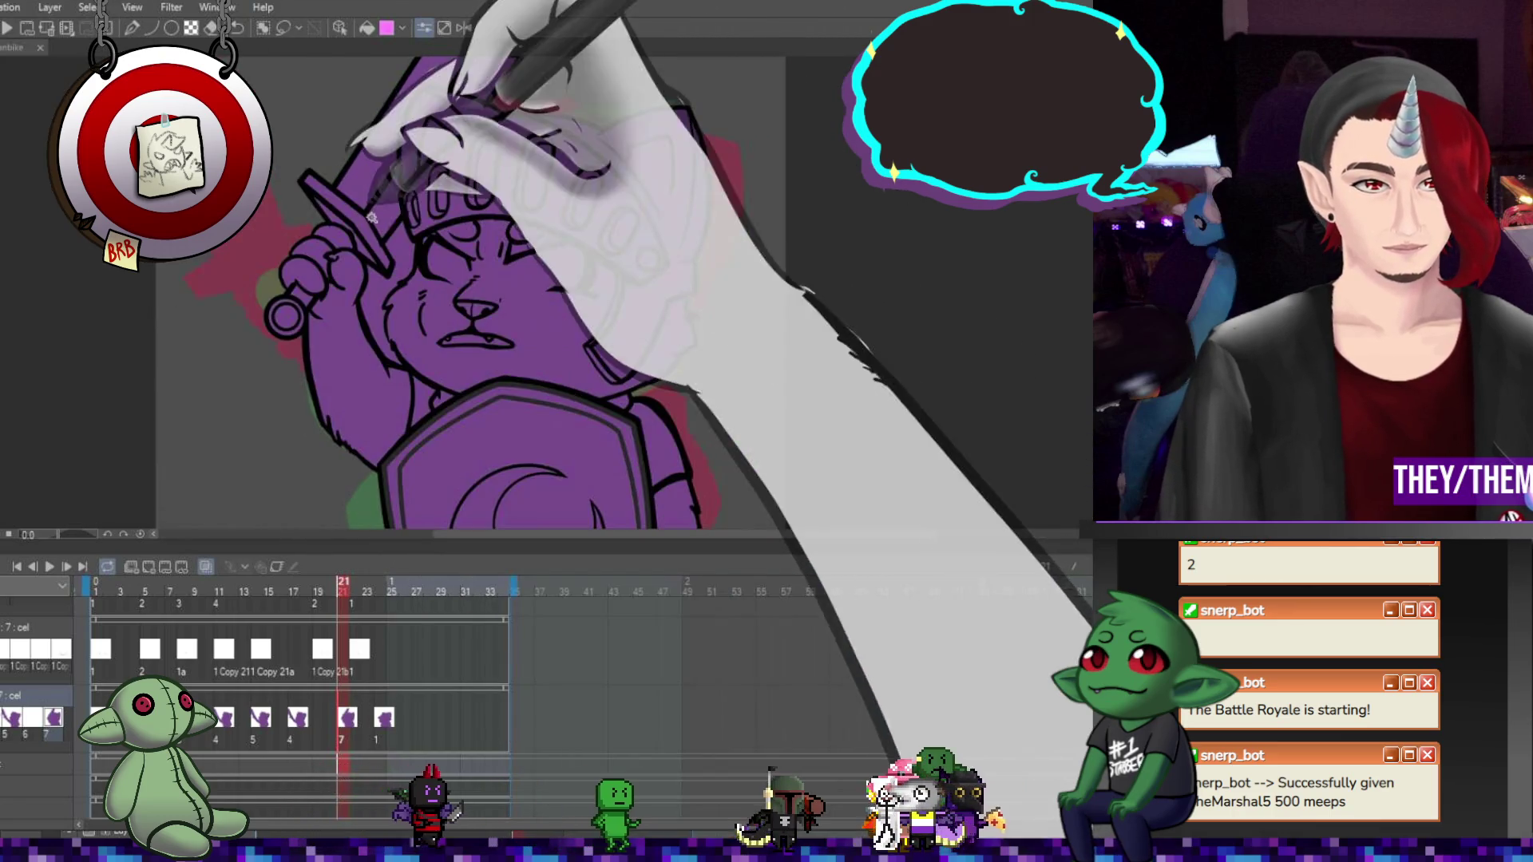
drag(390, 226, 401, 253)
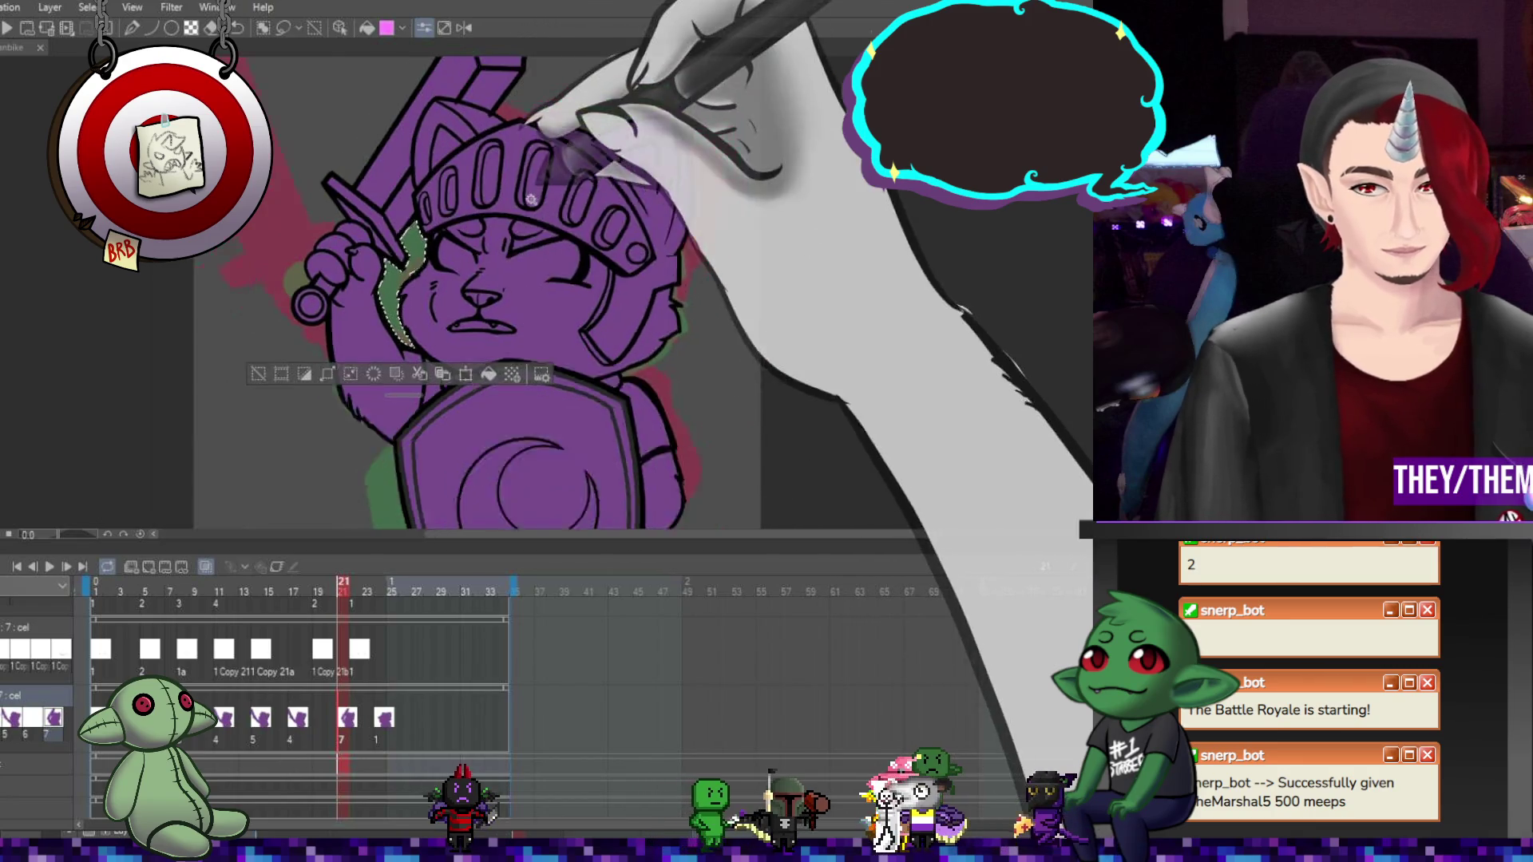
scroll(479, 279, down, 2)
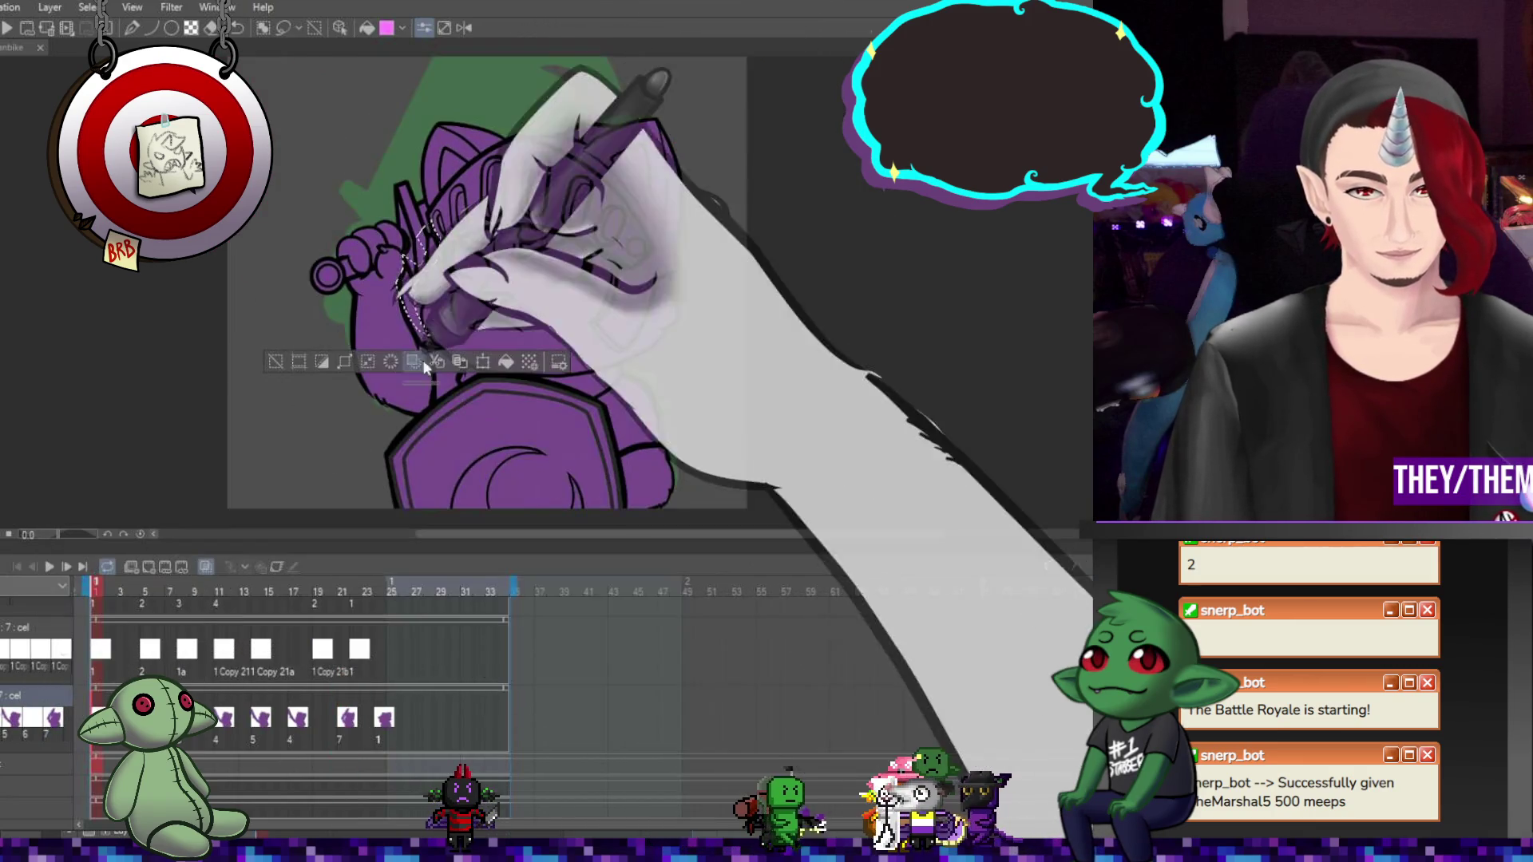
drag(411, 240, 436, 280)
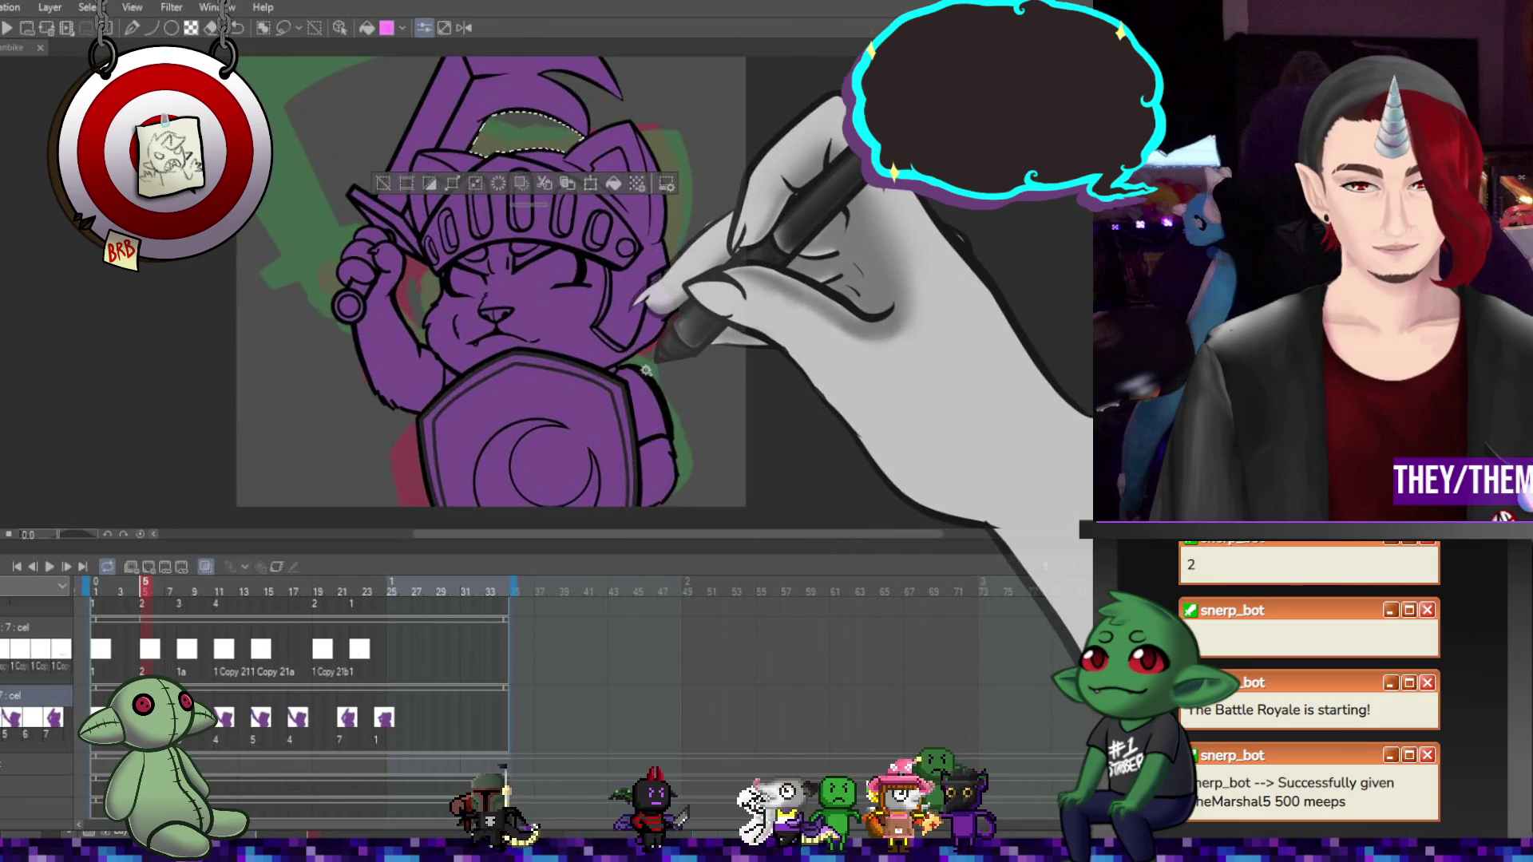
click(225, 727)
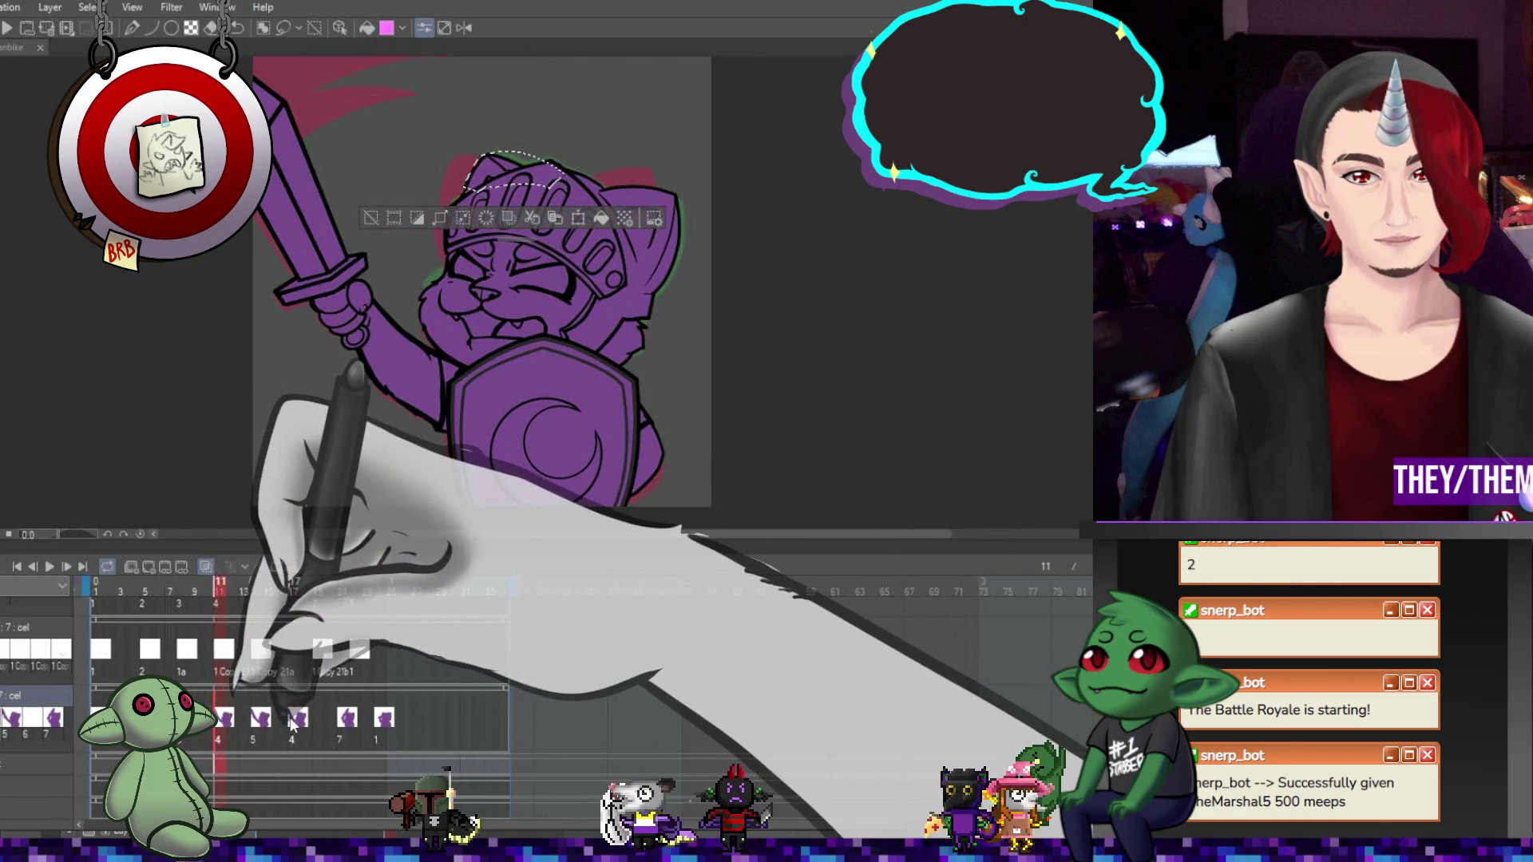
click(354, 718)
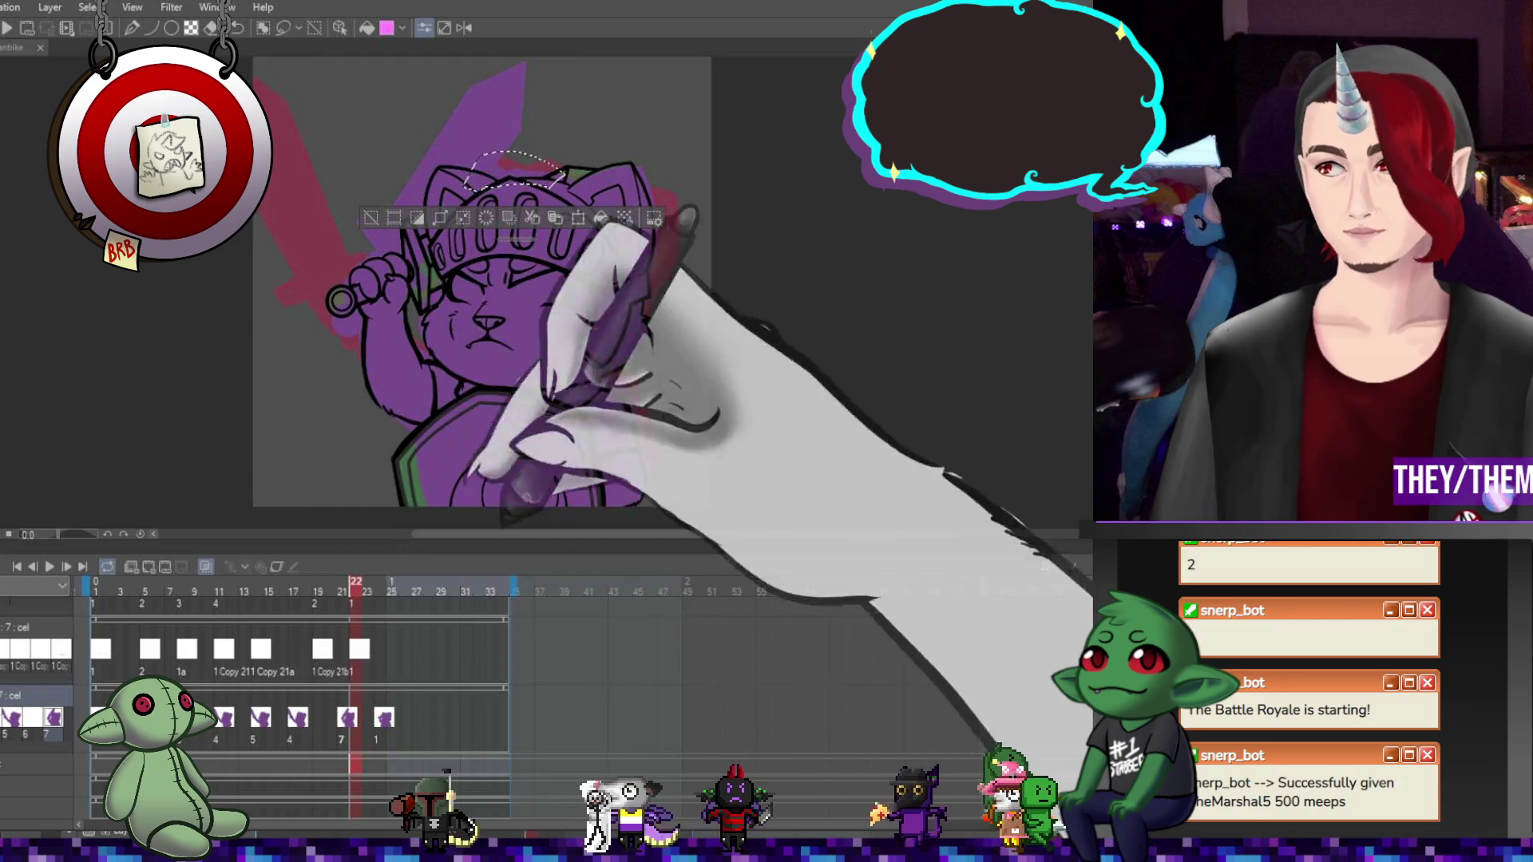